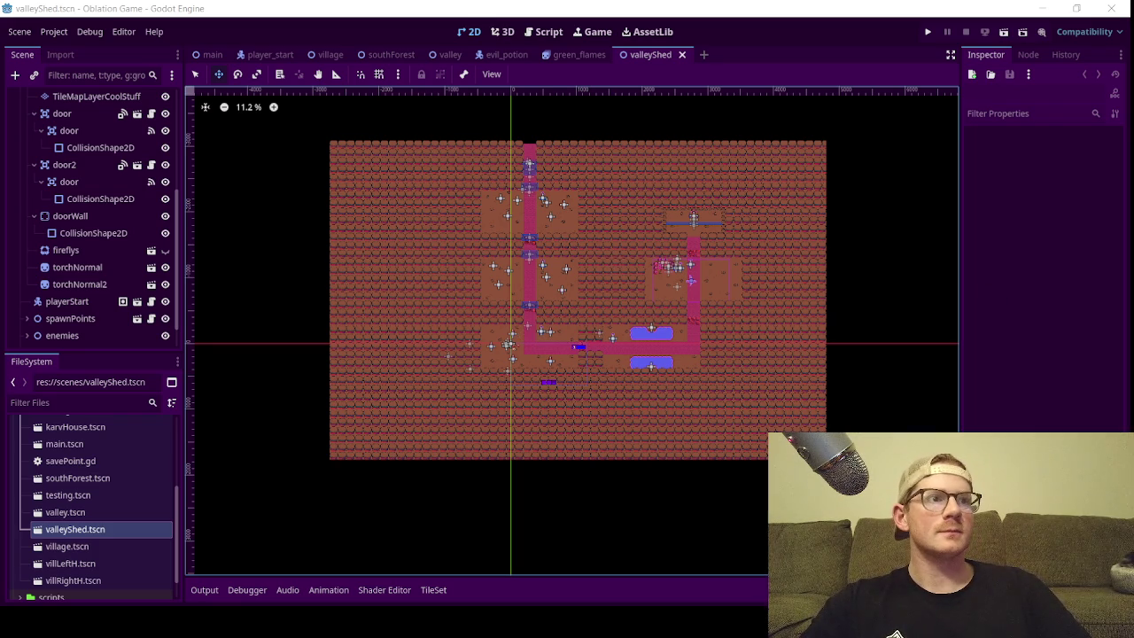
- Zoom around the valleyShed canvas and collapse the door node in the Scene dock
scroll(547, 337, up, 3)
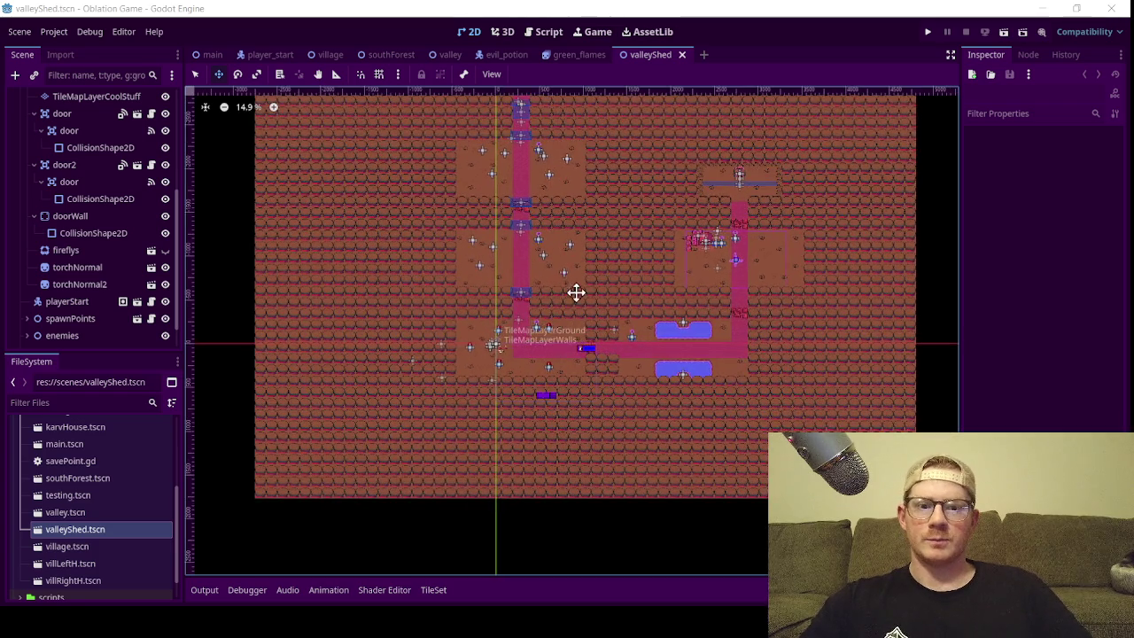
scroll(563, 364, down, 3)
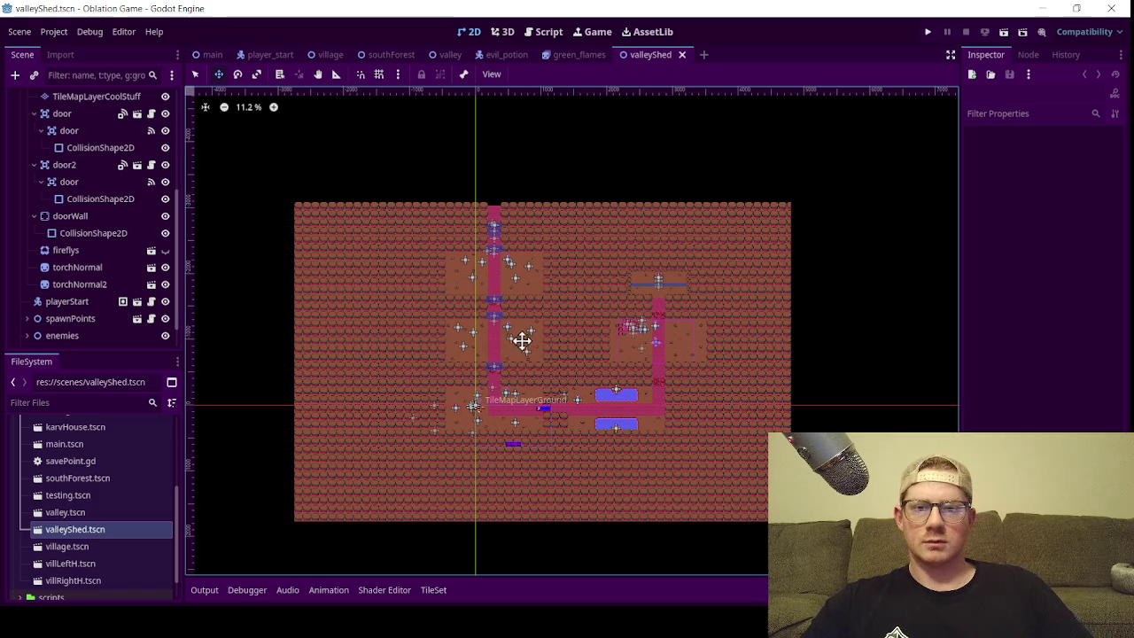
scroll(517, 340, up, 1)
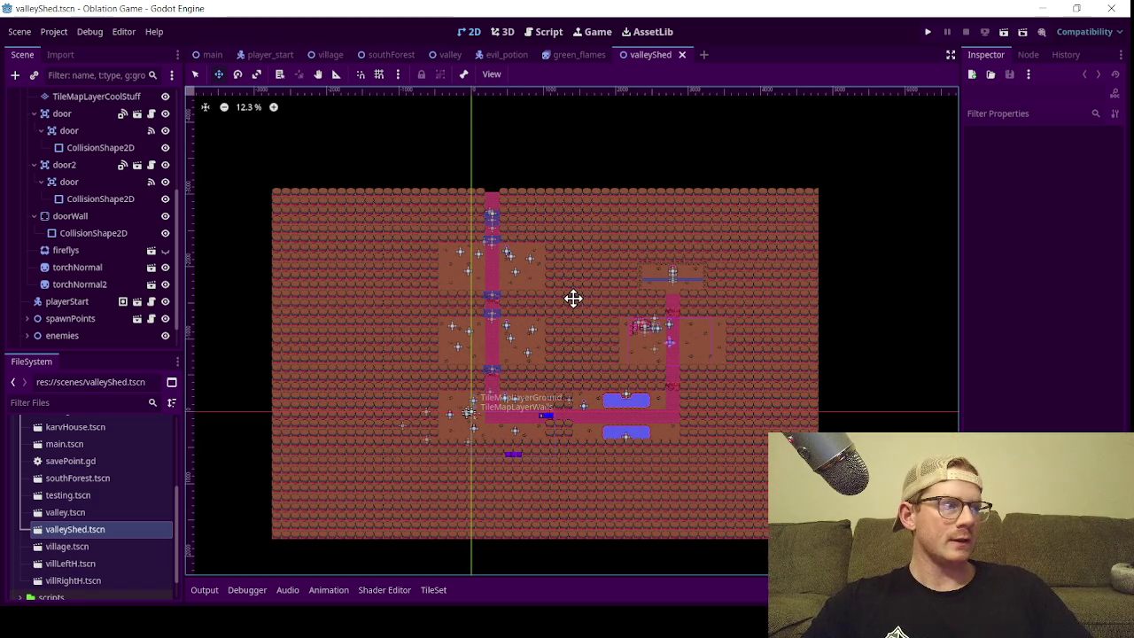
scroll(53, 257, up, 4)
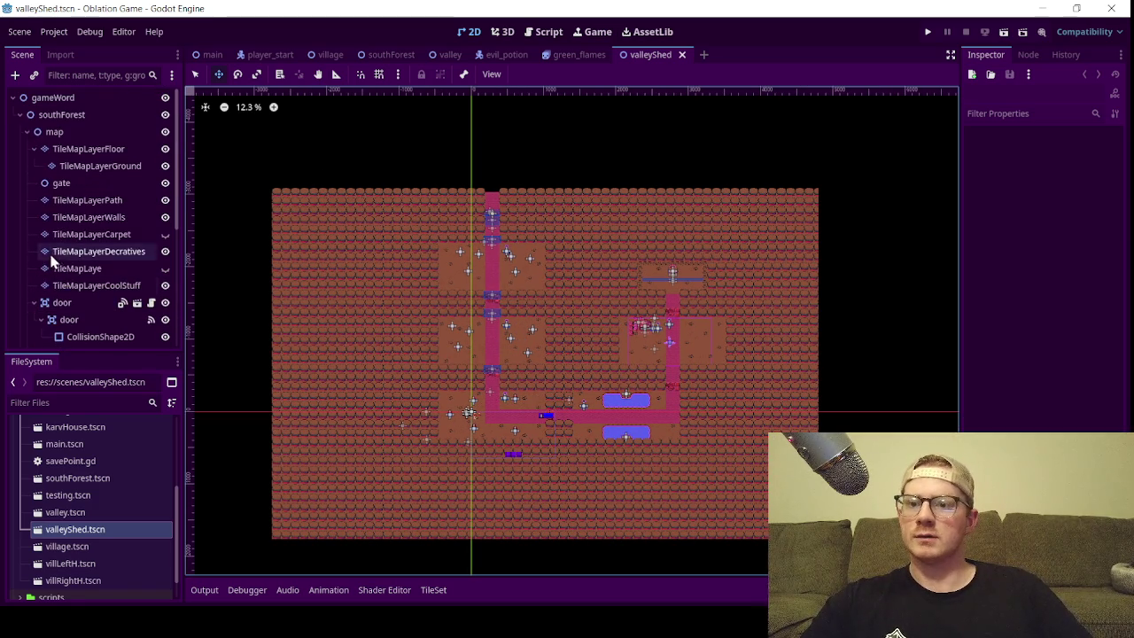
click(26, 303)
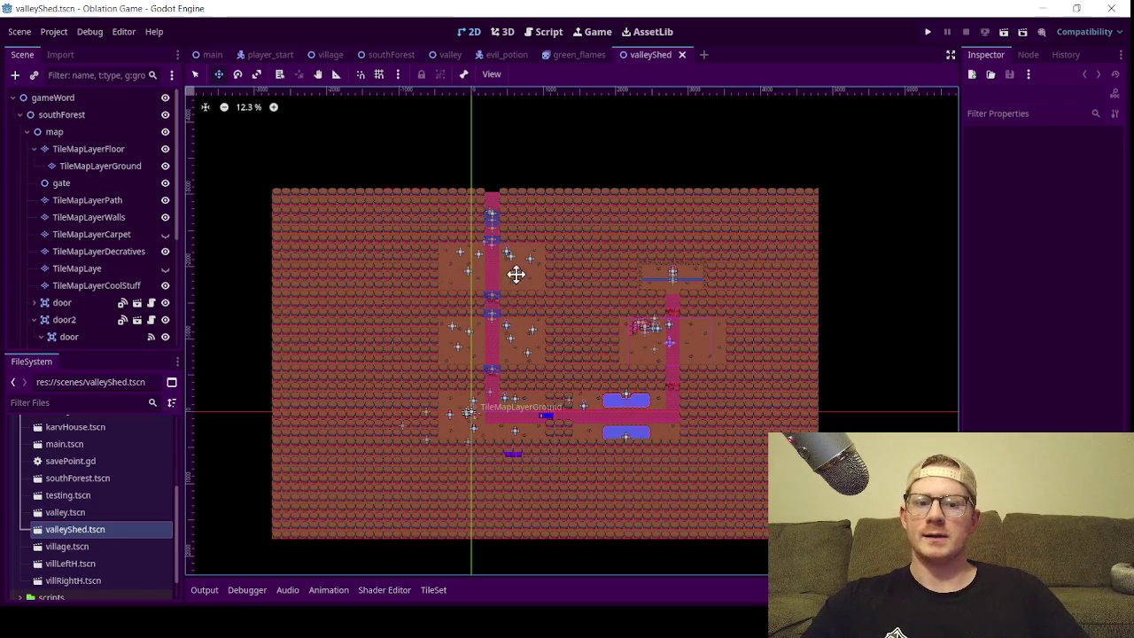
- Switch to the village scene and shift its map view up and left
mouse_move(326, 60)
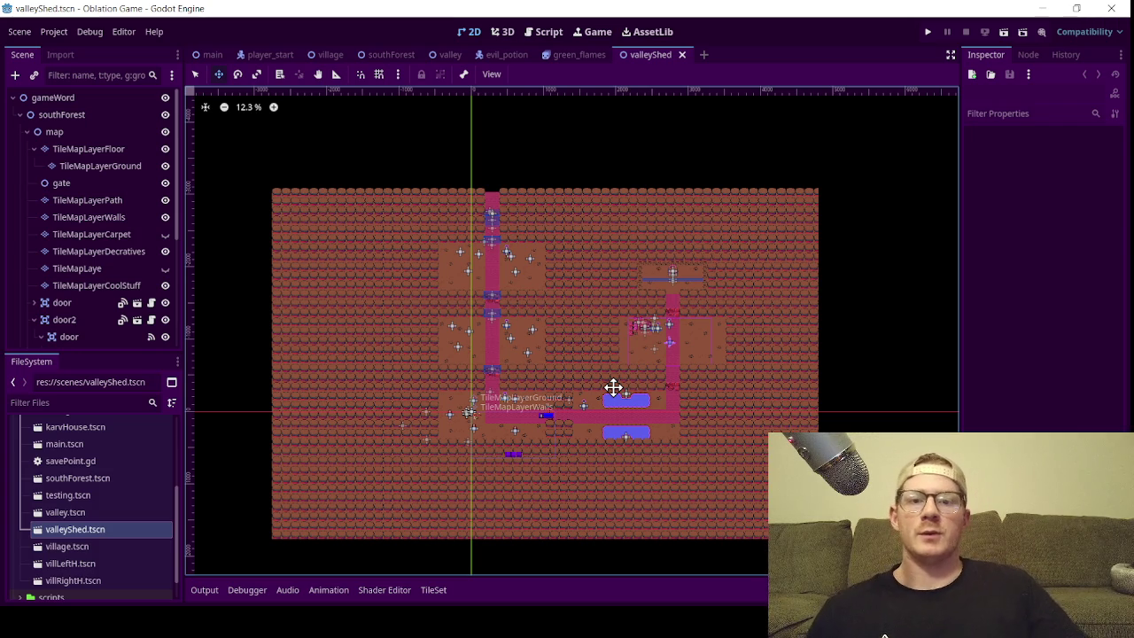
click(328, 55)
scroll(640, 391, down, 5)
drag(641, 390, 599, 196)
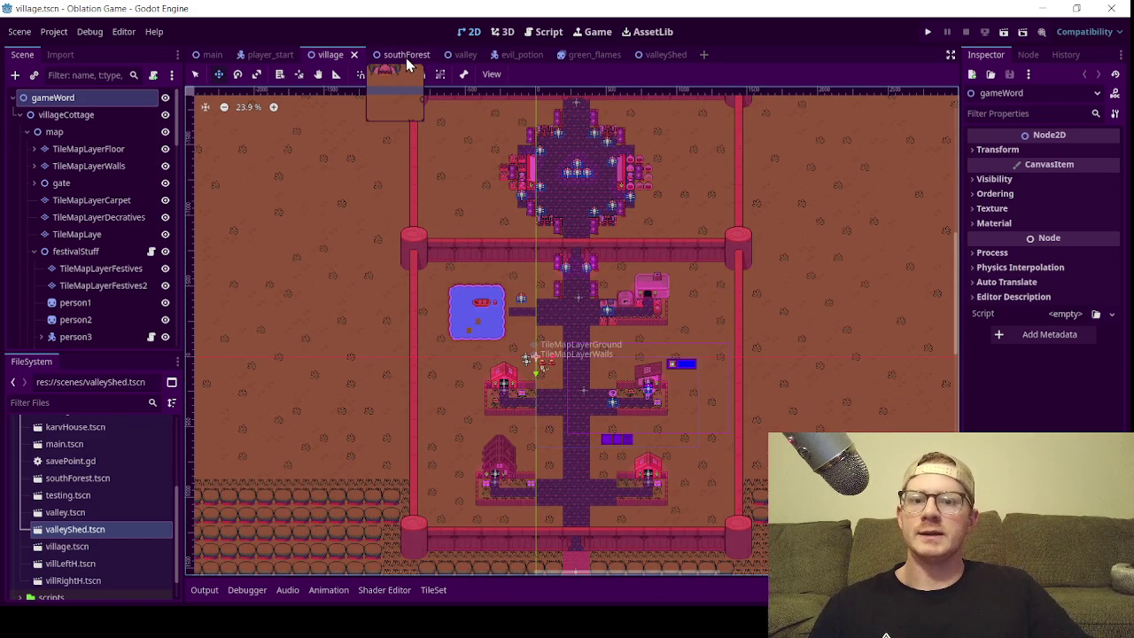
- Look over the southForest scene briefly
click(405, 58)
scroll(612, 295, down, 4)
scroll(666, 228, down, 2)
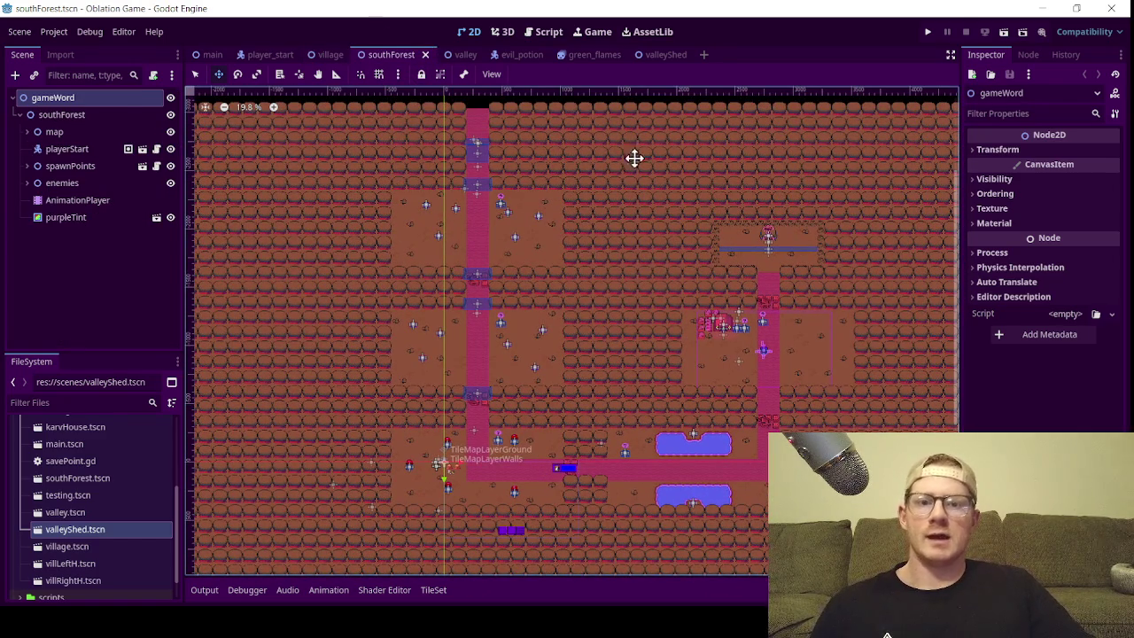
- Open the valley scene, zoom to 110% and centre the top-left house
click(460, 55)
scroll(590, 342, down, 2)
drag(646, 344, 489, 221)
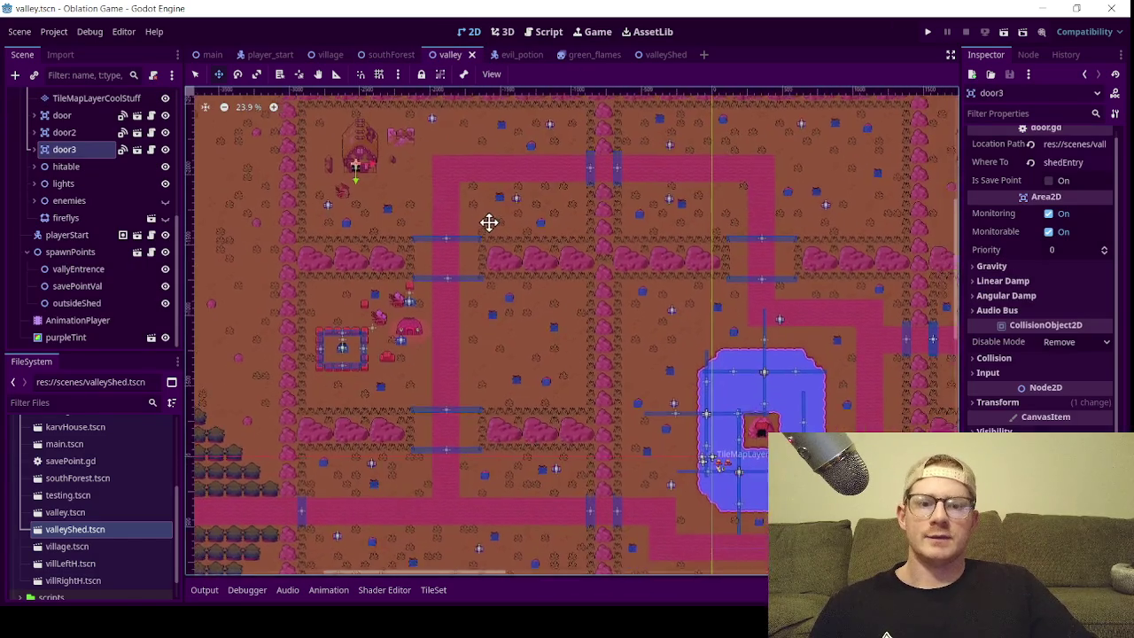
scroll(489, 222, down, 3)
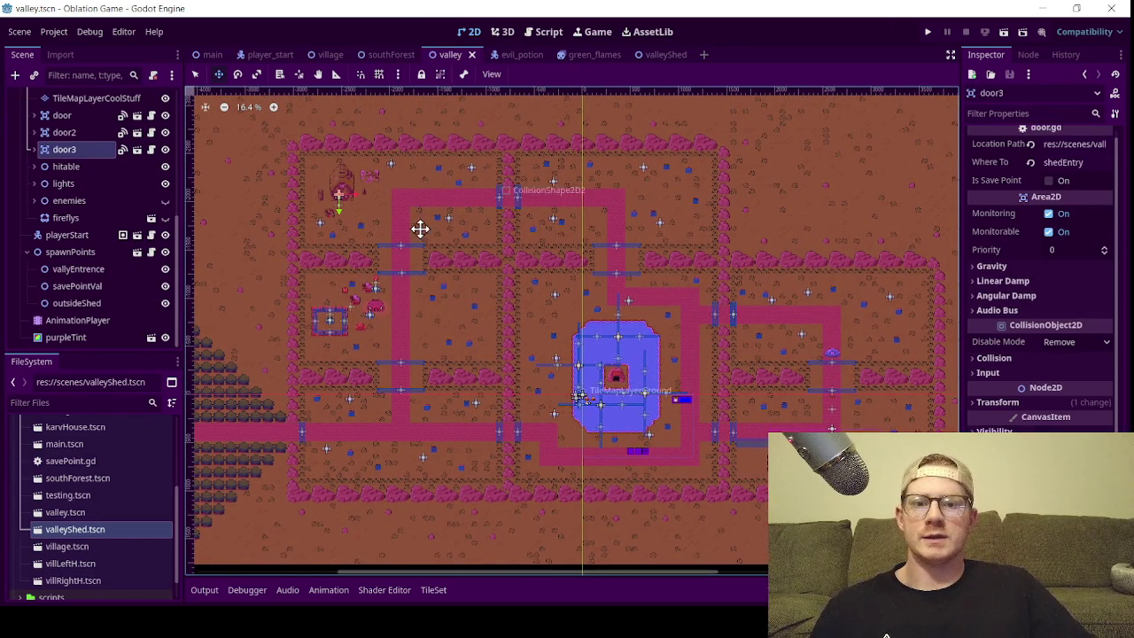
scroll(323, 190, up, 15)
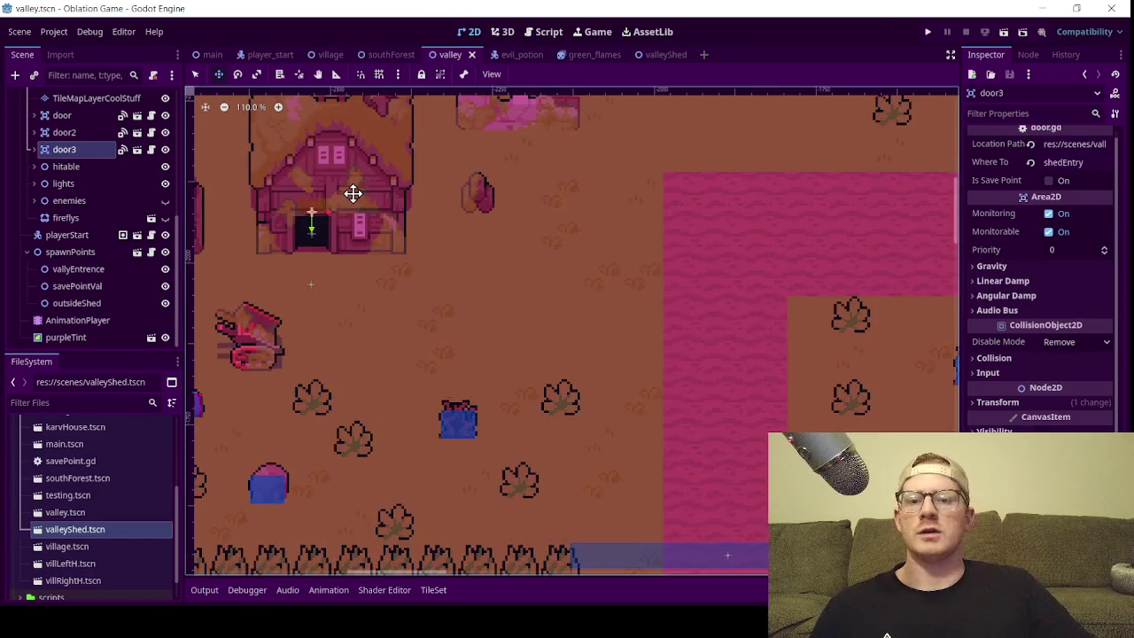
drag(353, 193, 566, 302)
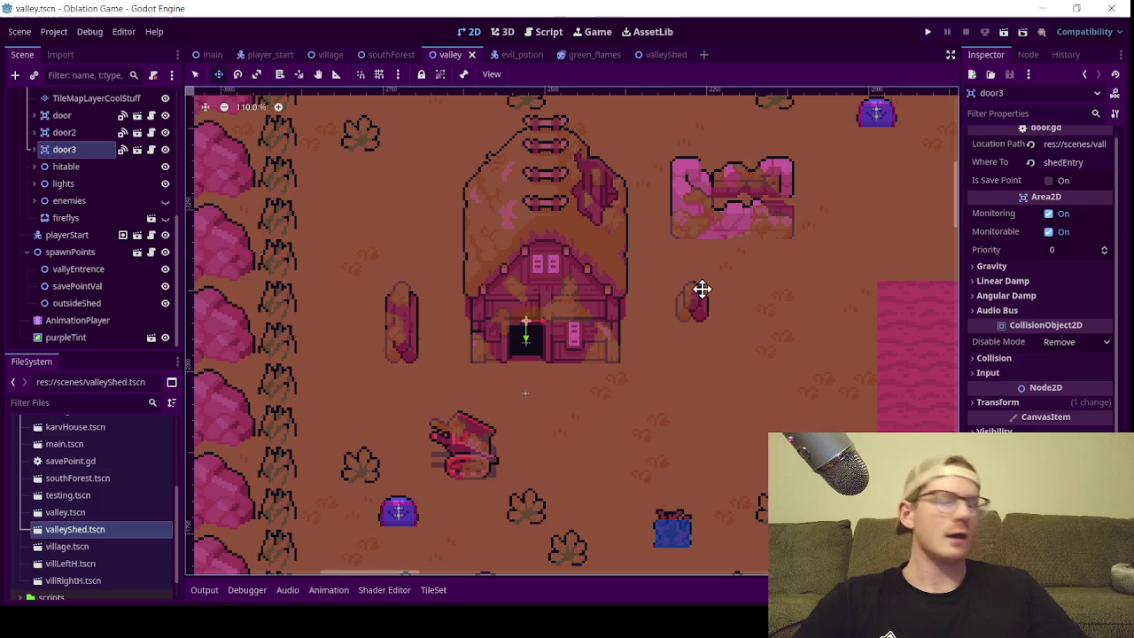
scroll(676, 271, down, 2)
scroll(676, 271, up, 2)
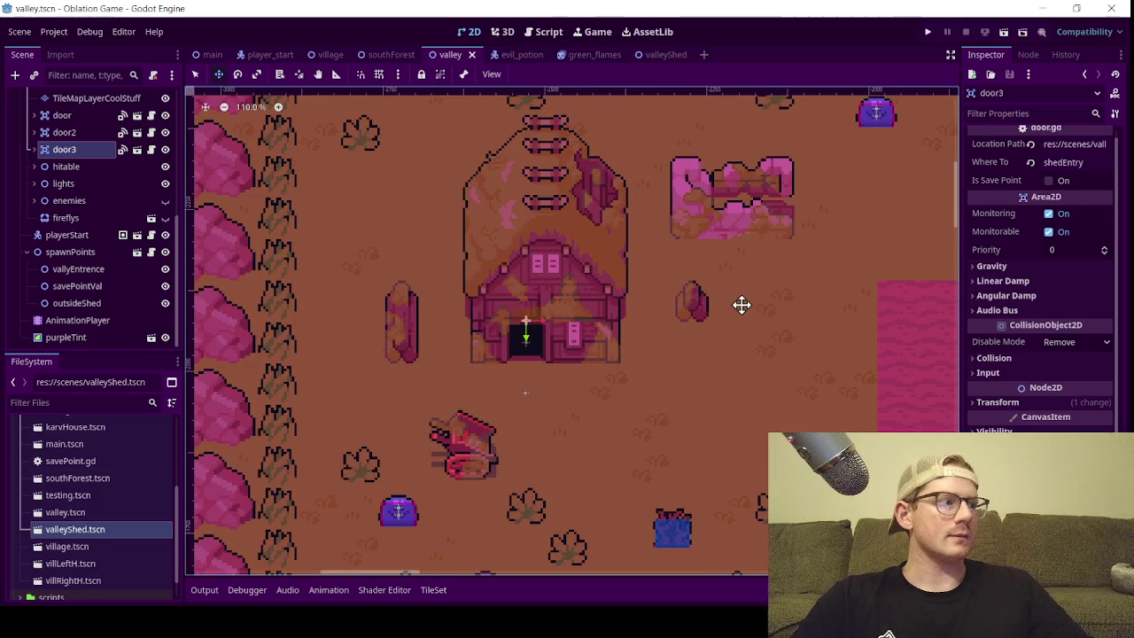
- Return to the valleyShed scene, nudge the view and save it with Ctrl+S
click(656, 55)
scroll(494, 299, up, 6)
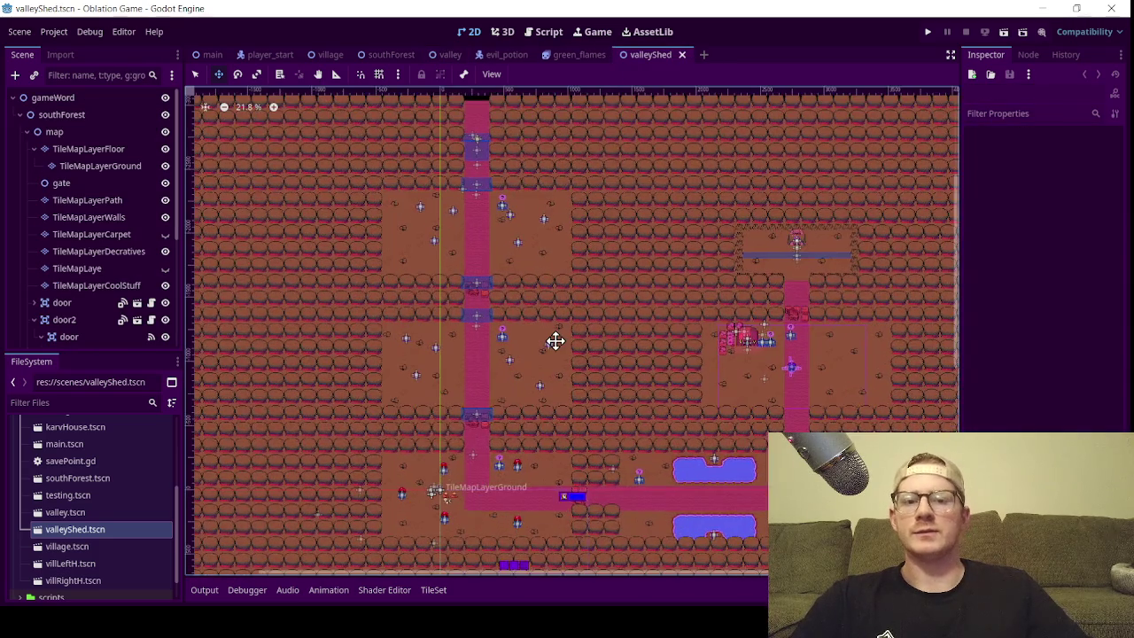
scroll(536, 324, down, 1)
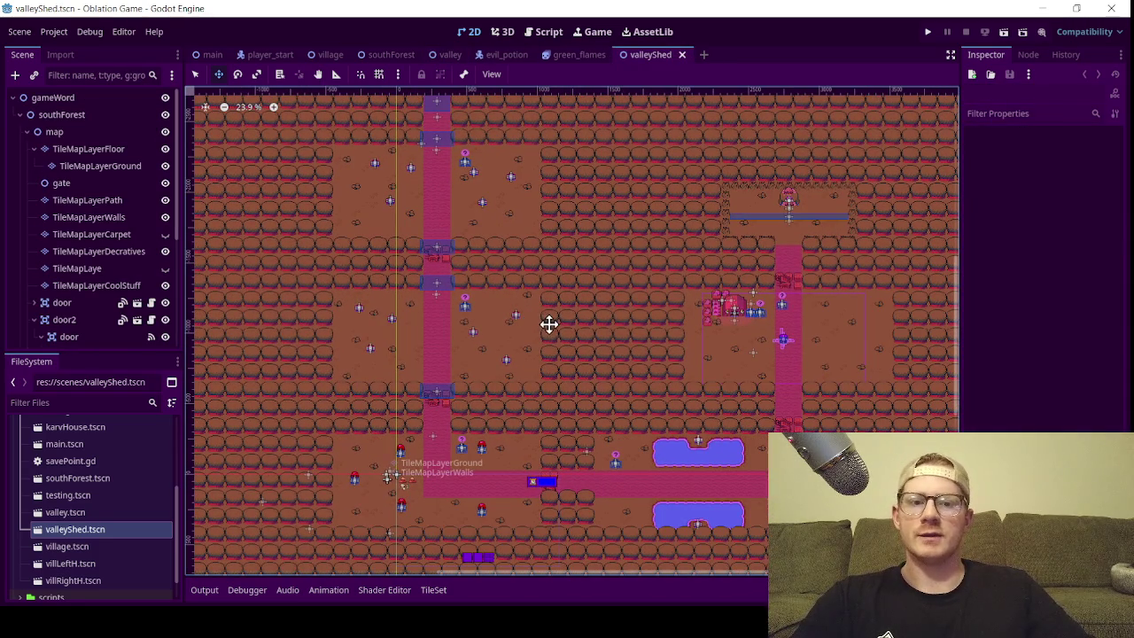
drag(503, 319, 521, 328)
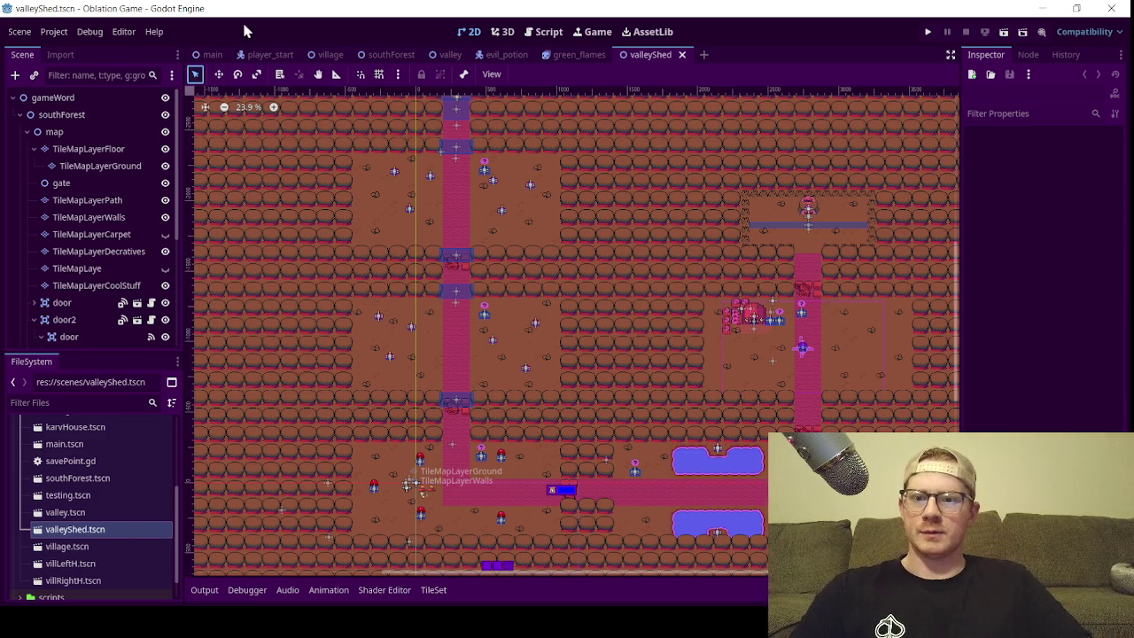
key(ctrl+s)
- Zoom the valleyShed canvas out to 18% to show the full interior map
scroll(556, 391, down, 5)
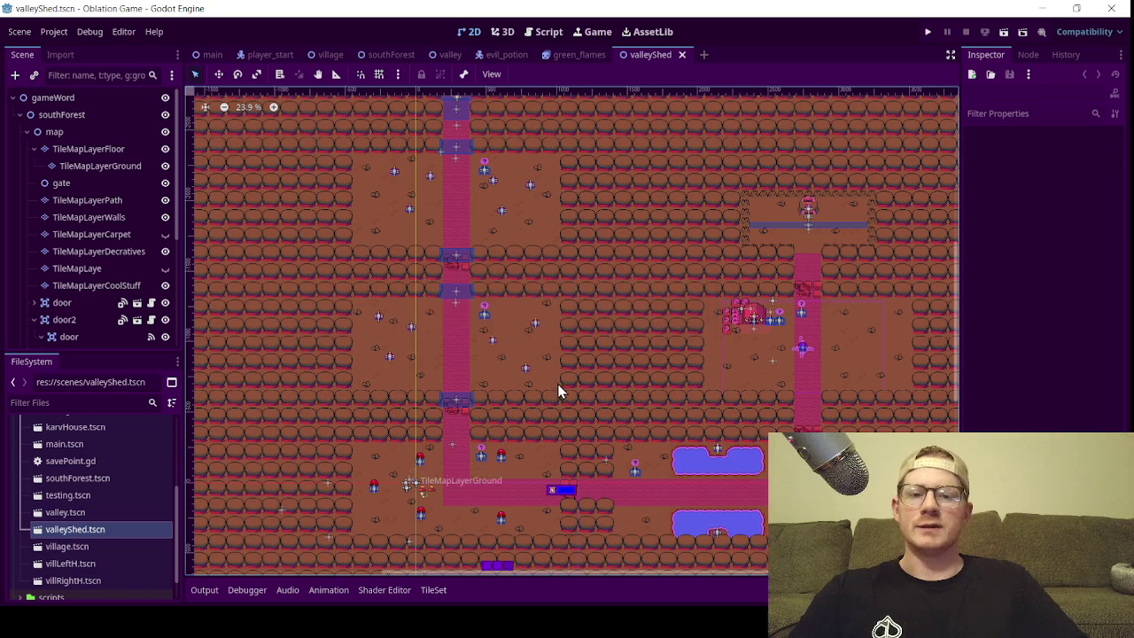
scroll(561, 371, up, 6)
drag(514, 300, 471, 260)
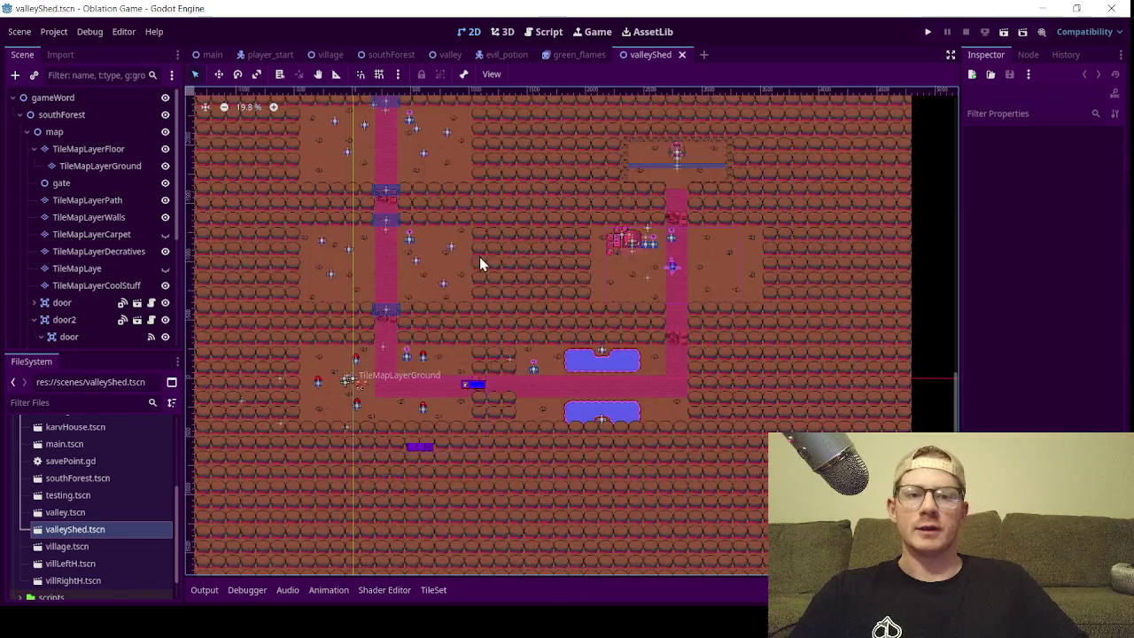
scroll(498, 281, down, 1)
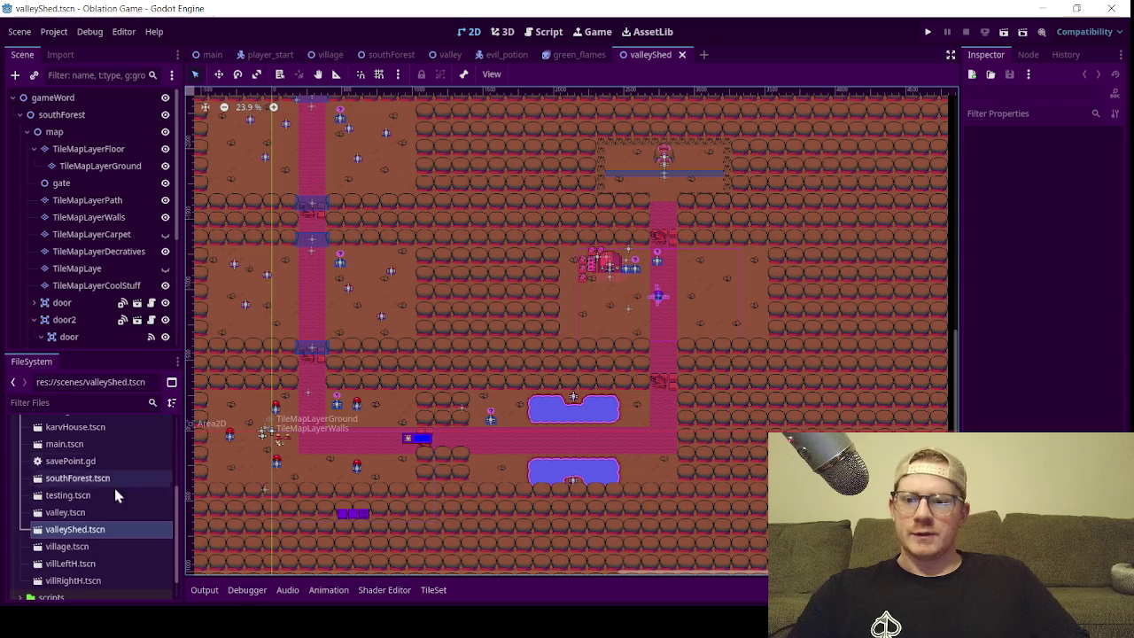
scroll(443, 297, down, 3)
scroll(523, 305, up, 3)
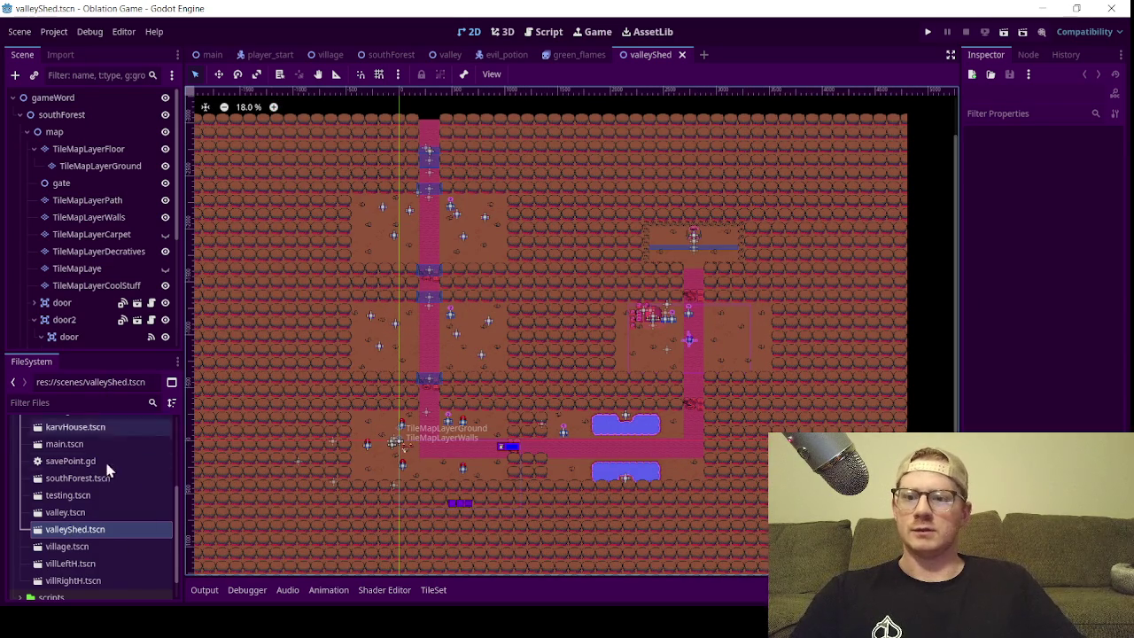
- Select valleyShed.tscn in the FileSystem, then back out of renaming and deleting it
click(73, 512)
click(100, 530)
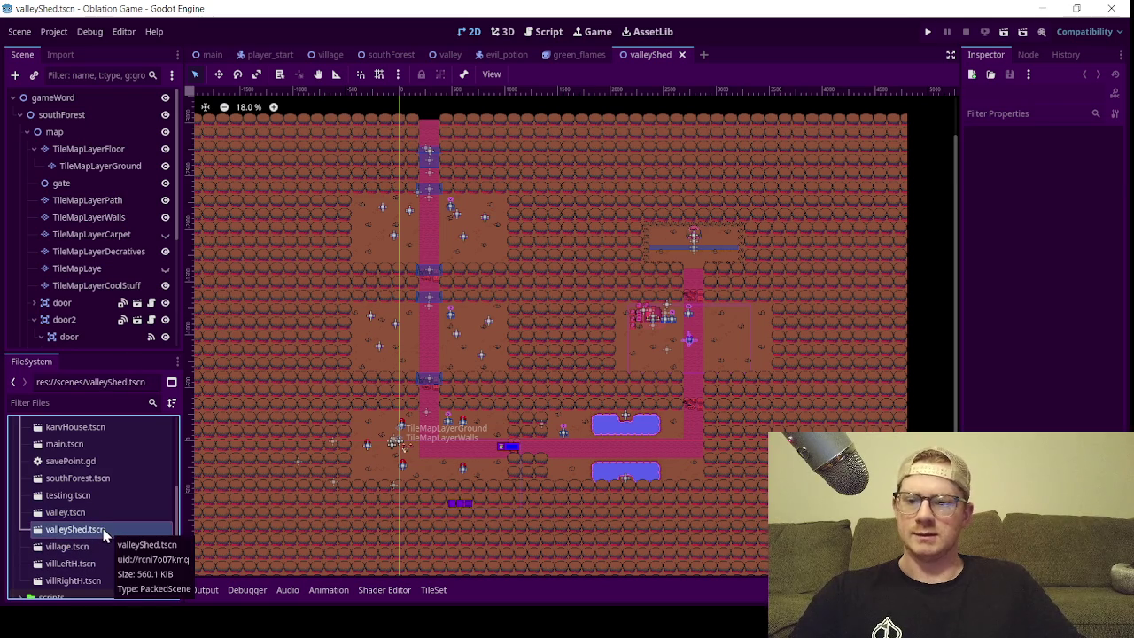
right_click(88, 530)
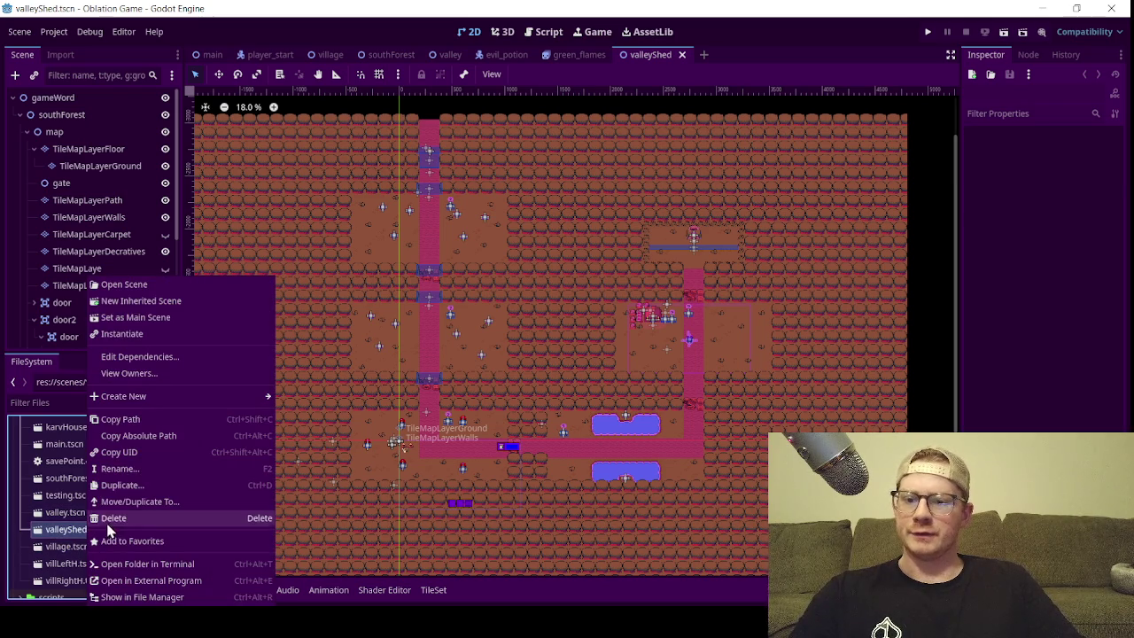
click(124, 469)
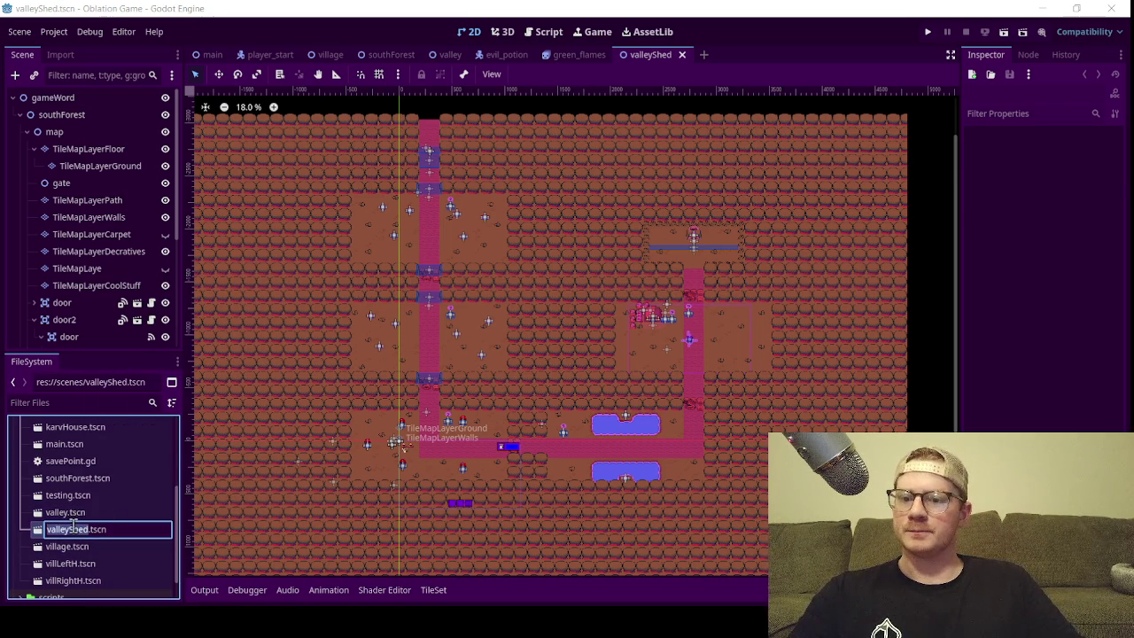
key(Return)
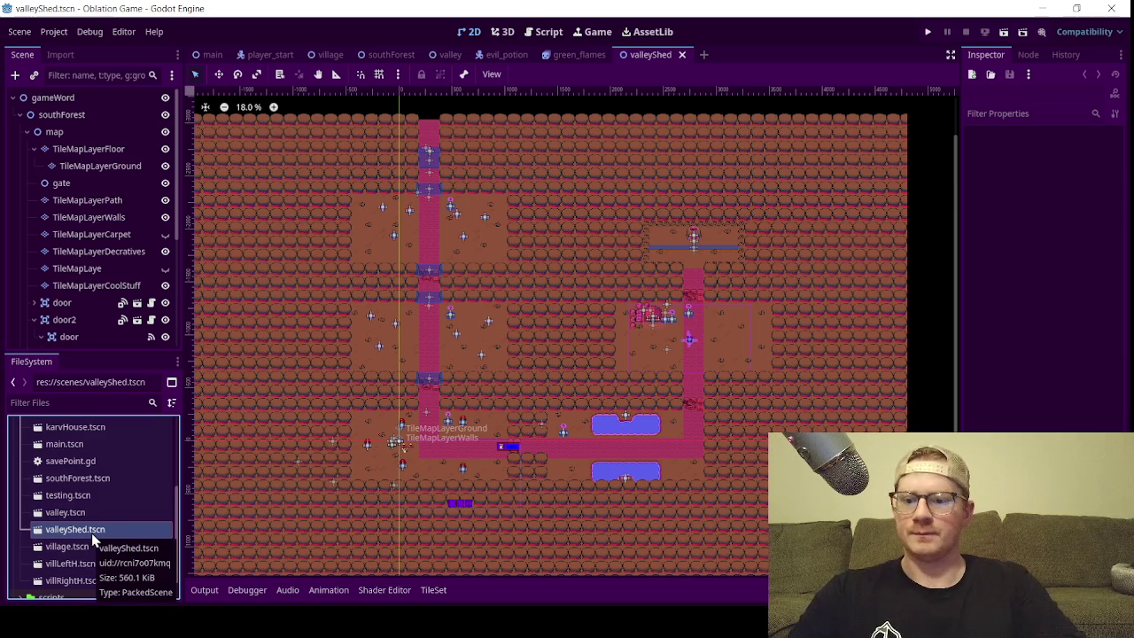
key(Delete)
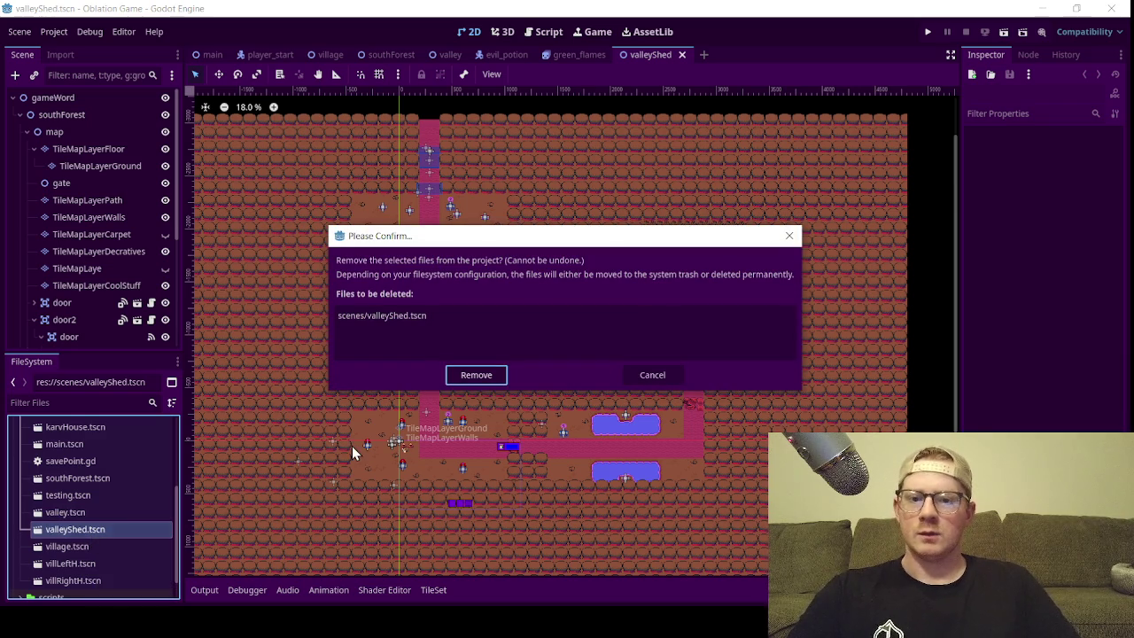
click(670, 373)
- Close the valleyShed tab, return to valley.tscn, and delete valleyShed.tscn from the project
click(682, 55)
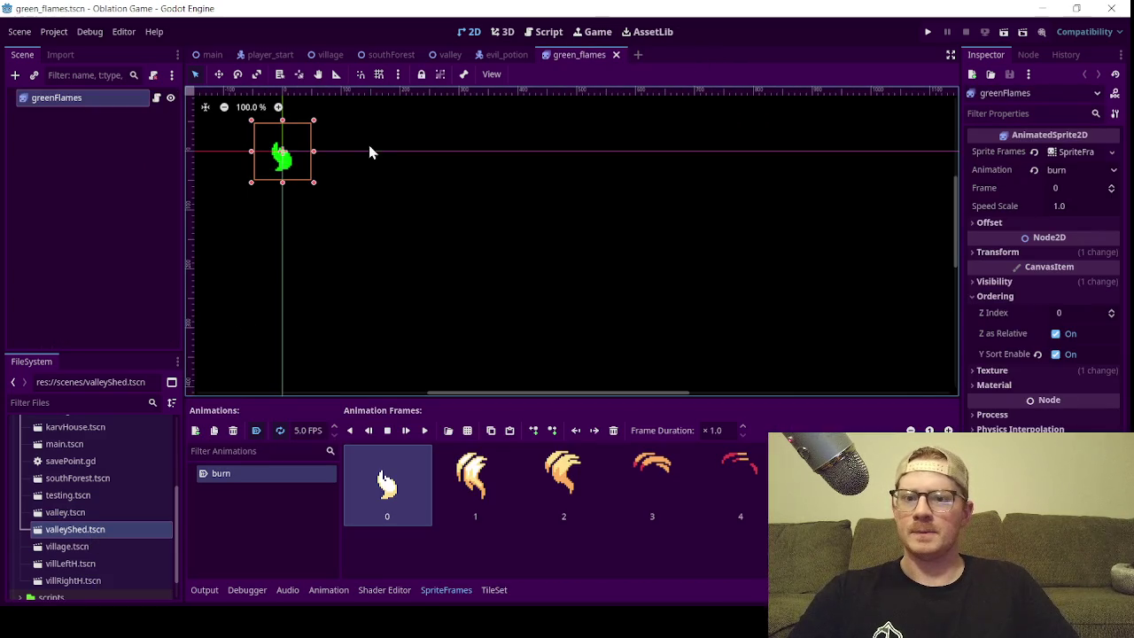
click(450, 55)
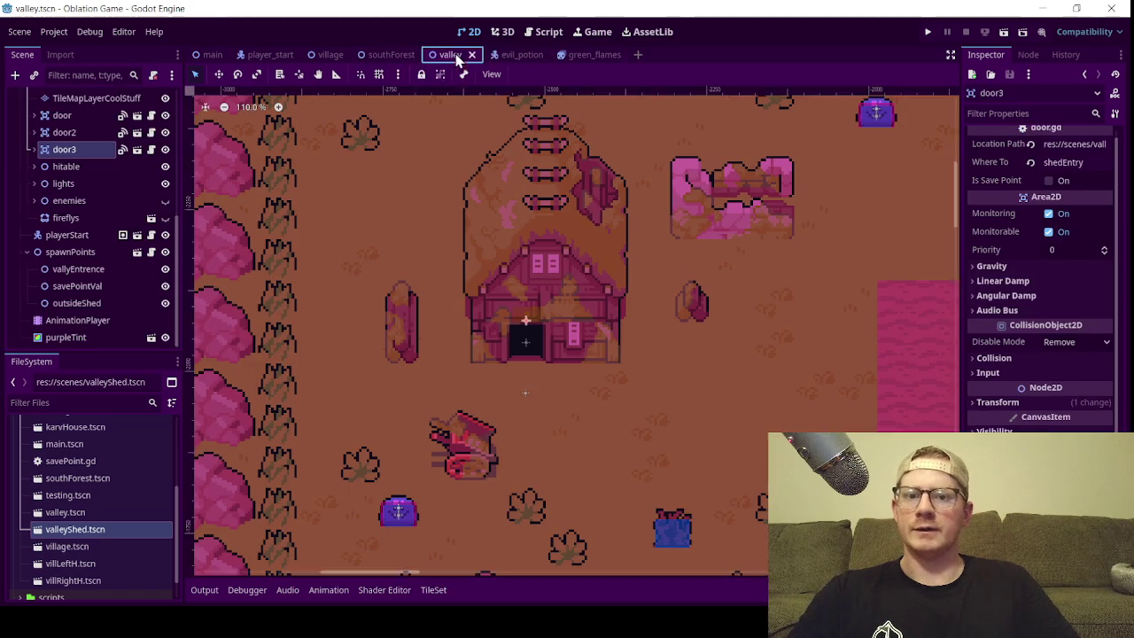
click(69, 514)
click(97, 531)
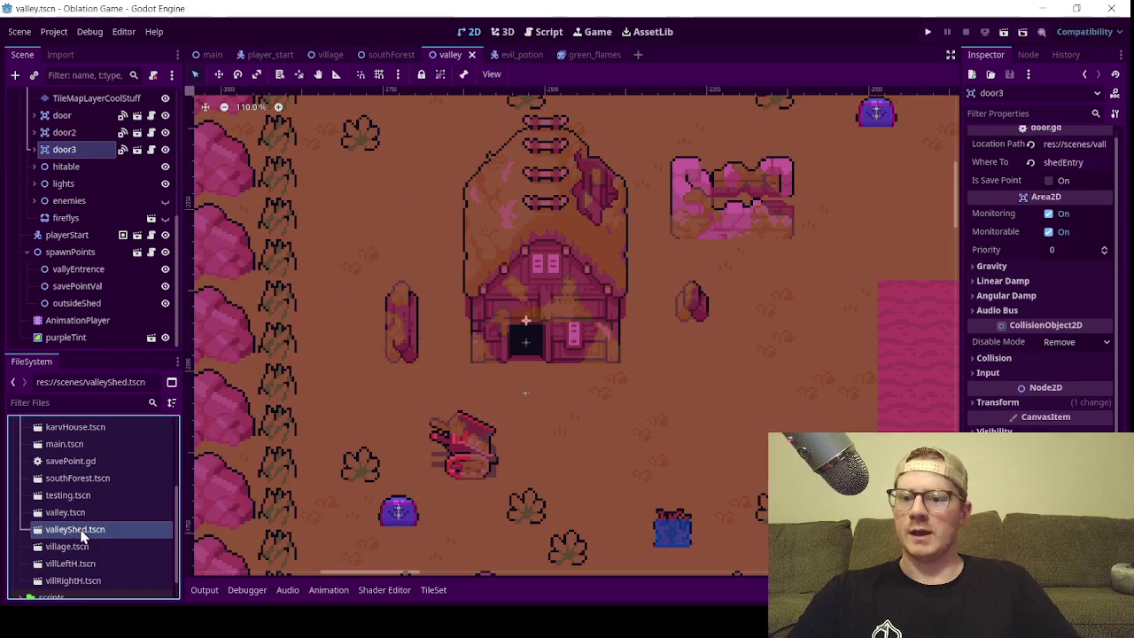
right_click(118, 539)
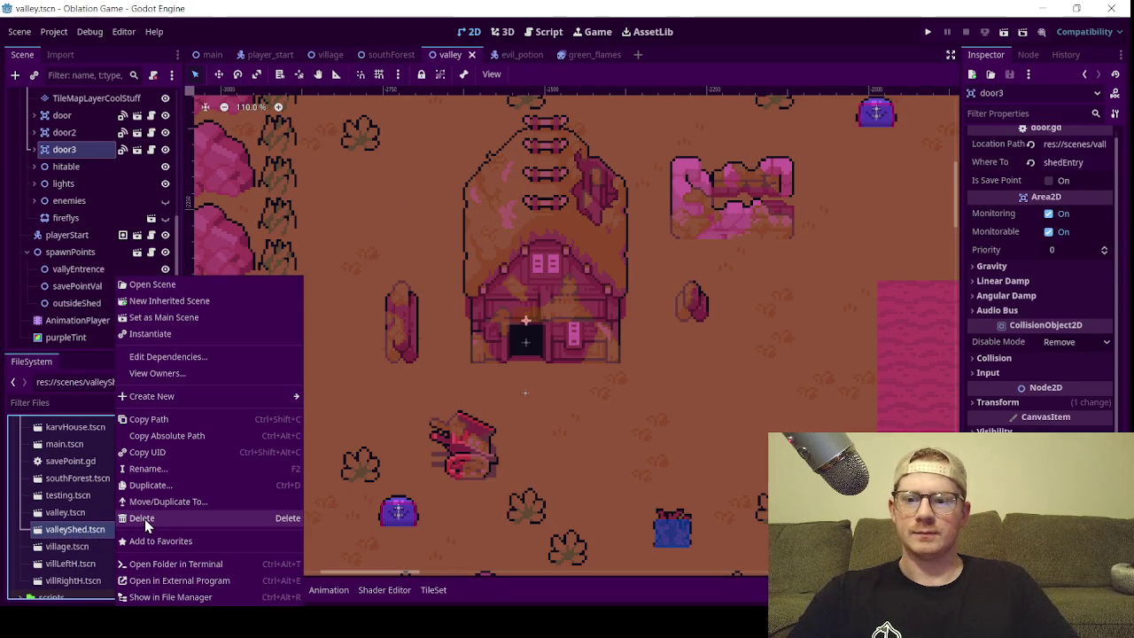
click(144, 518)
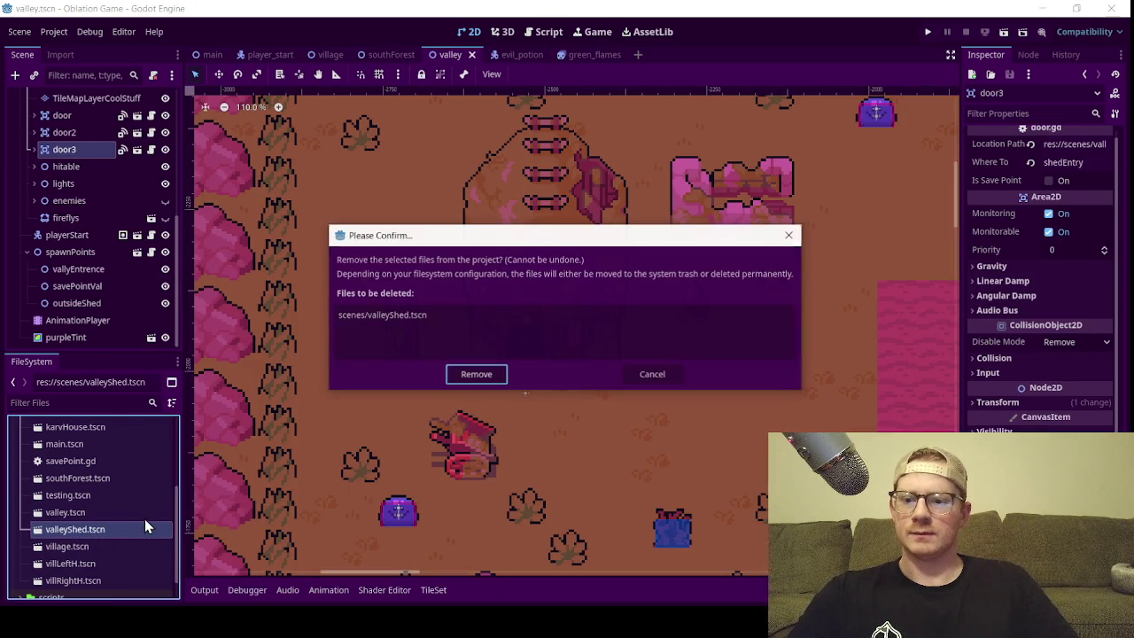
click(474, 380)
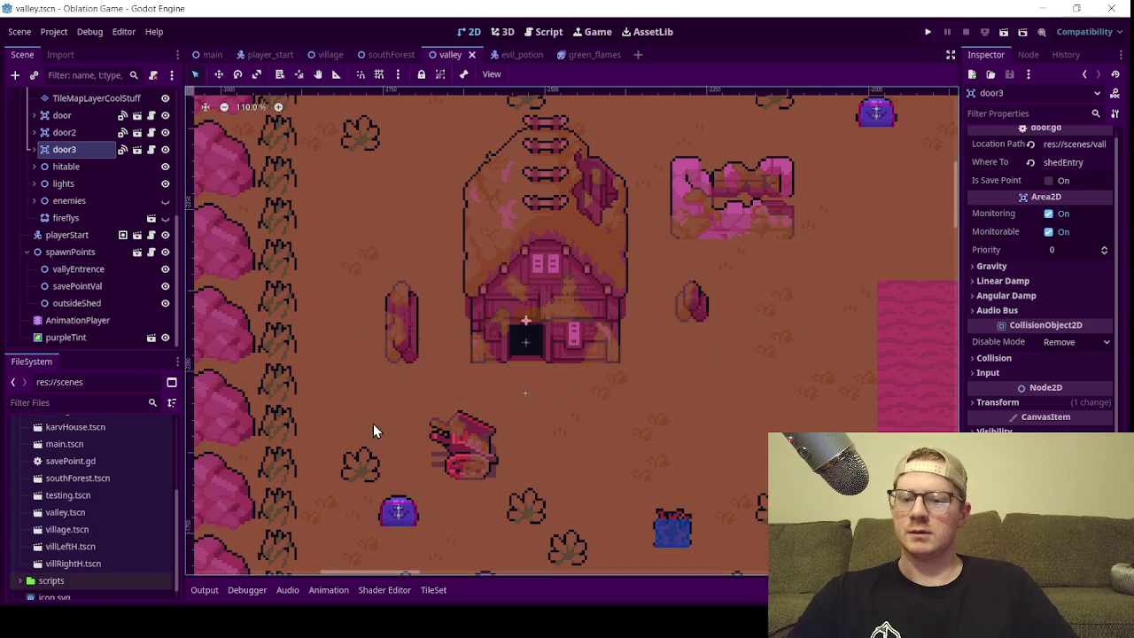
scroll(53, 514, up, 2)
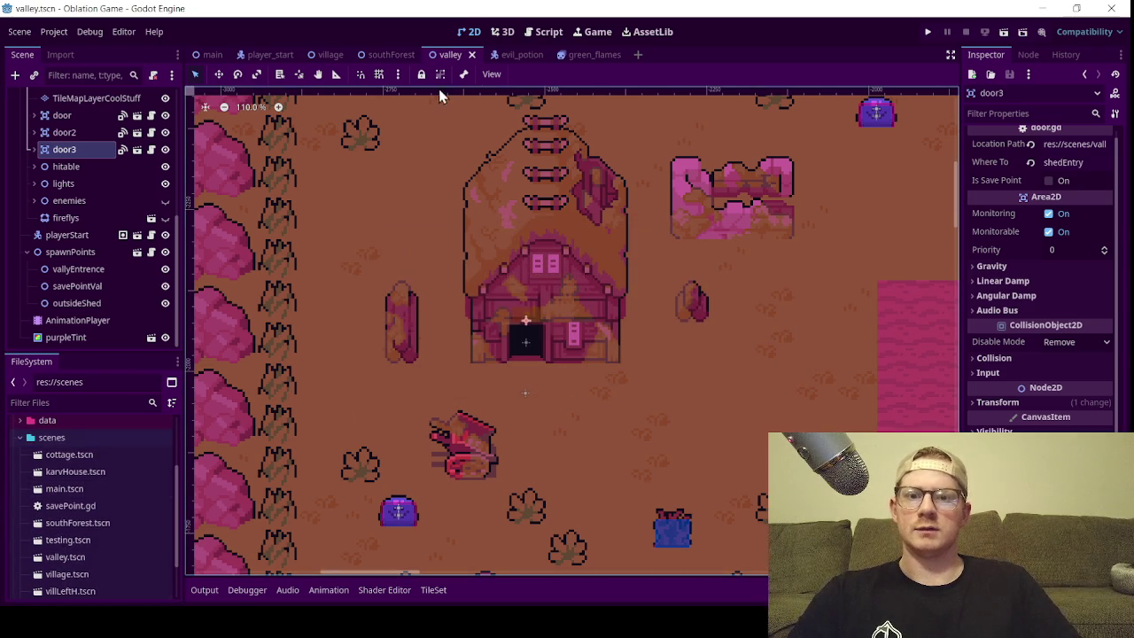
scroll(709, 288, down, 15)
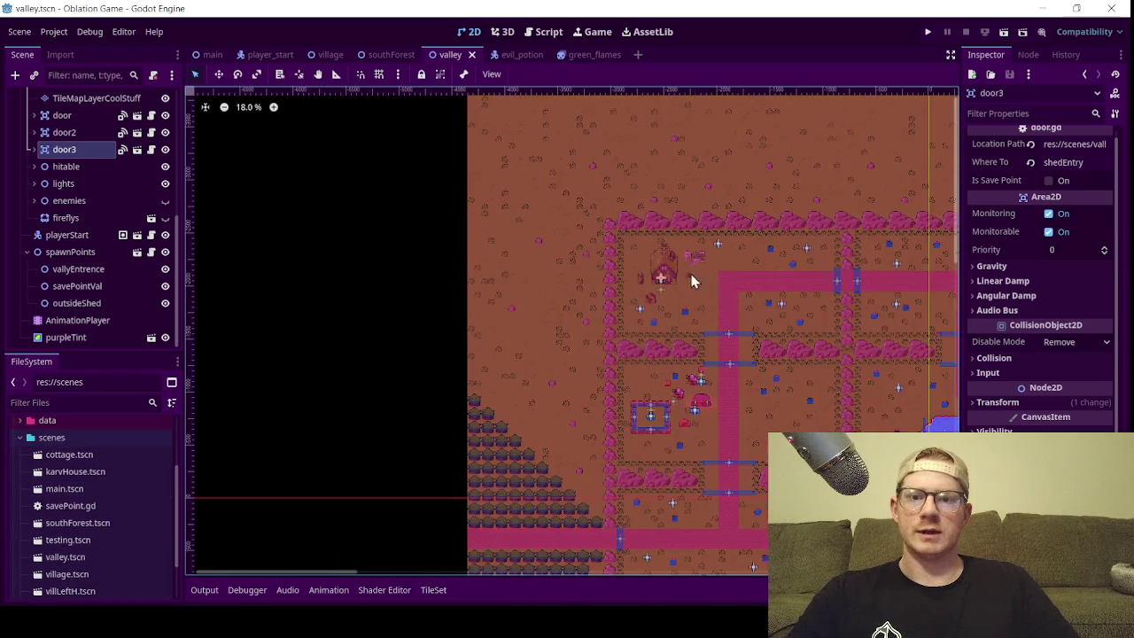
scroll(634, 293, down, 3)
scroll(585, 304, up, 2)
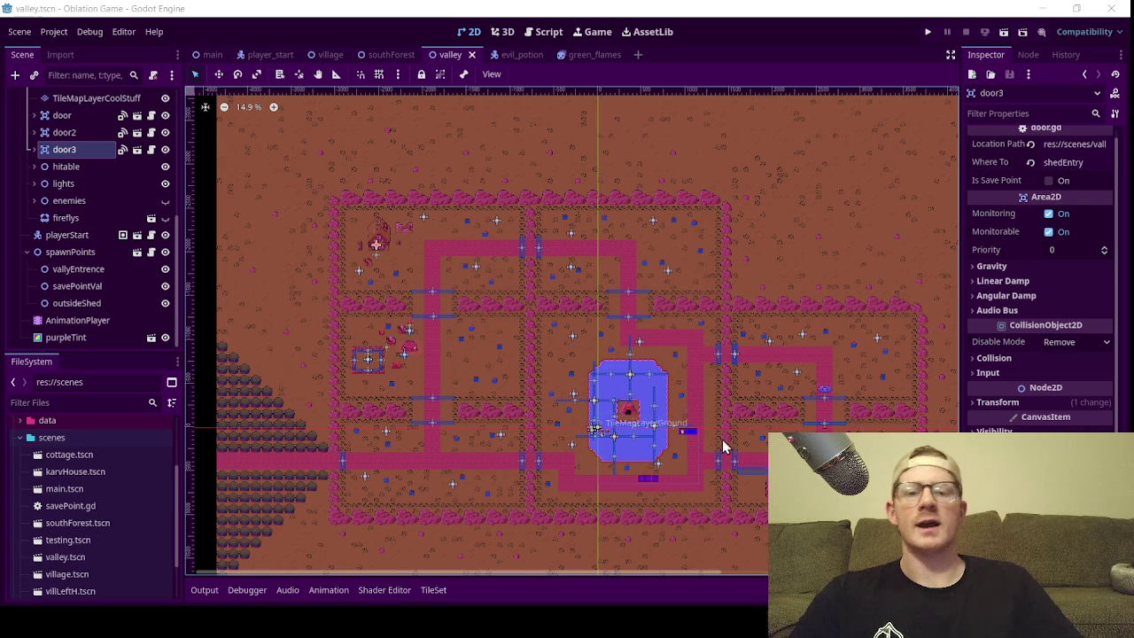
scroll(505, 334, down, 2)
scroll(519, 335, up, 2)
scroll(535, 310, up, 1)
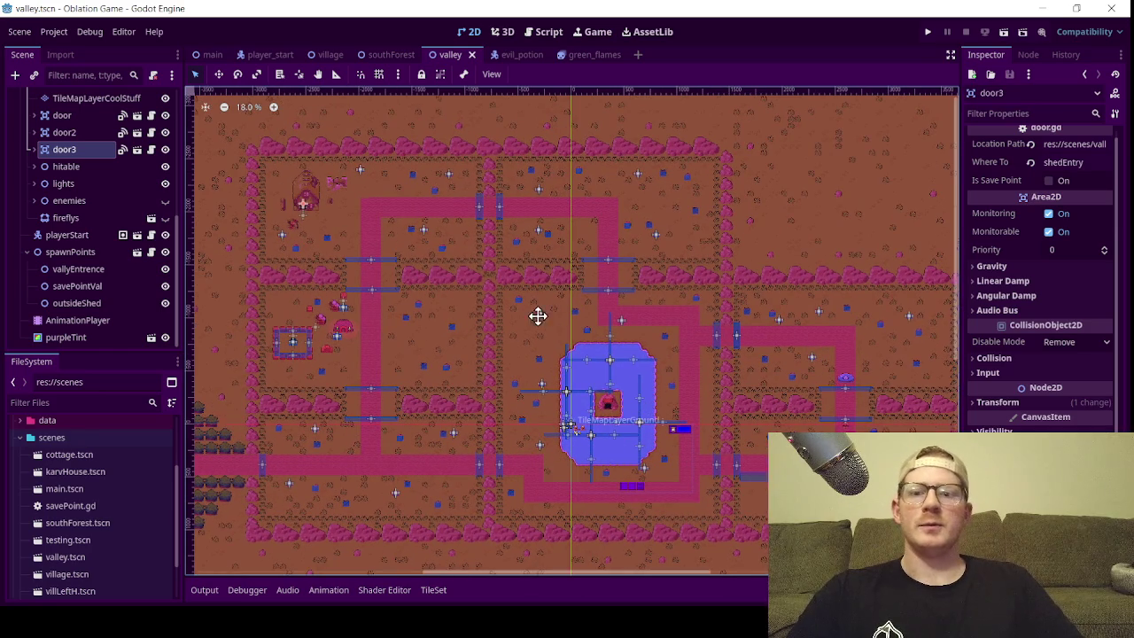
scroll(544, 321, down, 1)
scroll(543, 329, up, 1)
scroll(542, 330, down, 3)
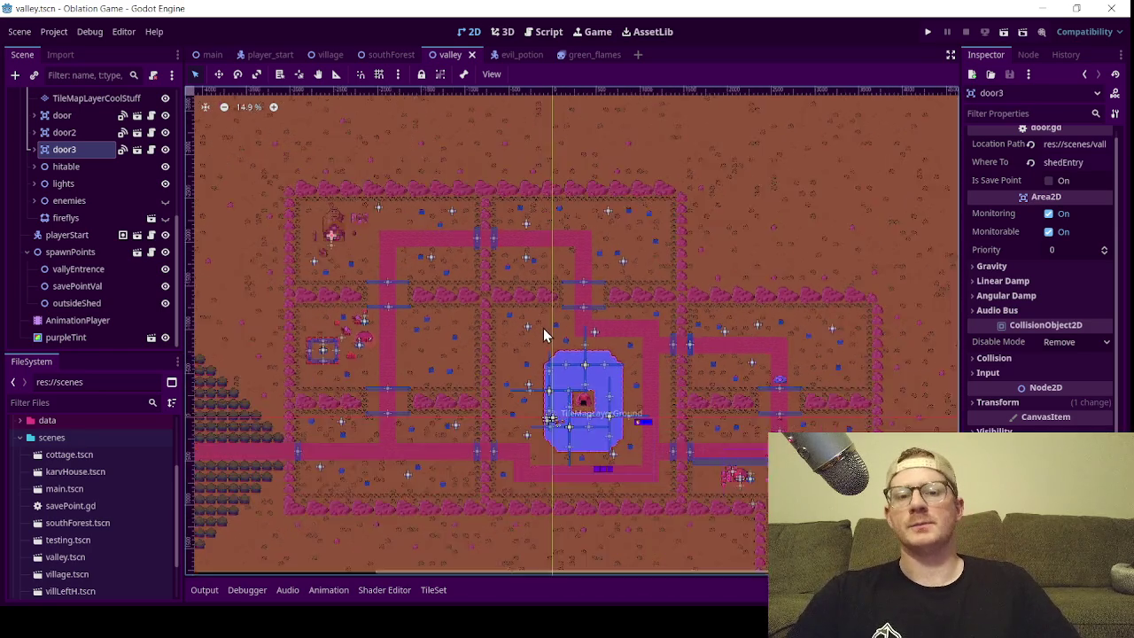
scroll(556, 326, up, 2)
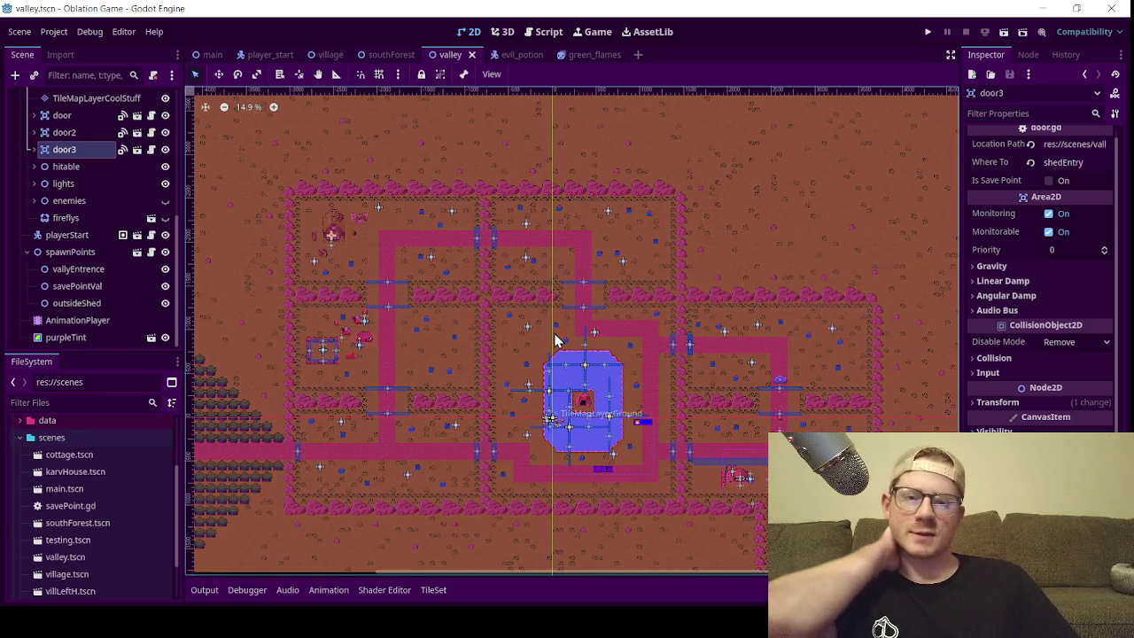
scroll(580, 368, up, 1)
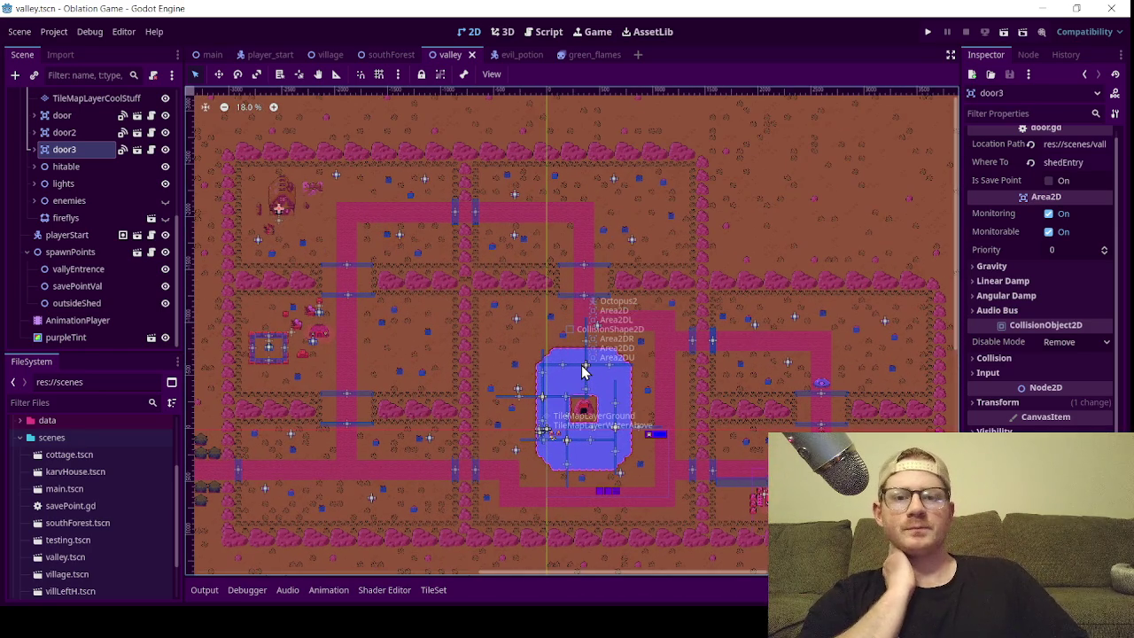
scroll(624, 375, down, 1)
scroll(624, 375, up, 1)
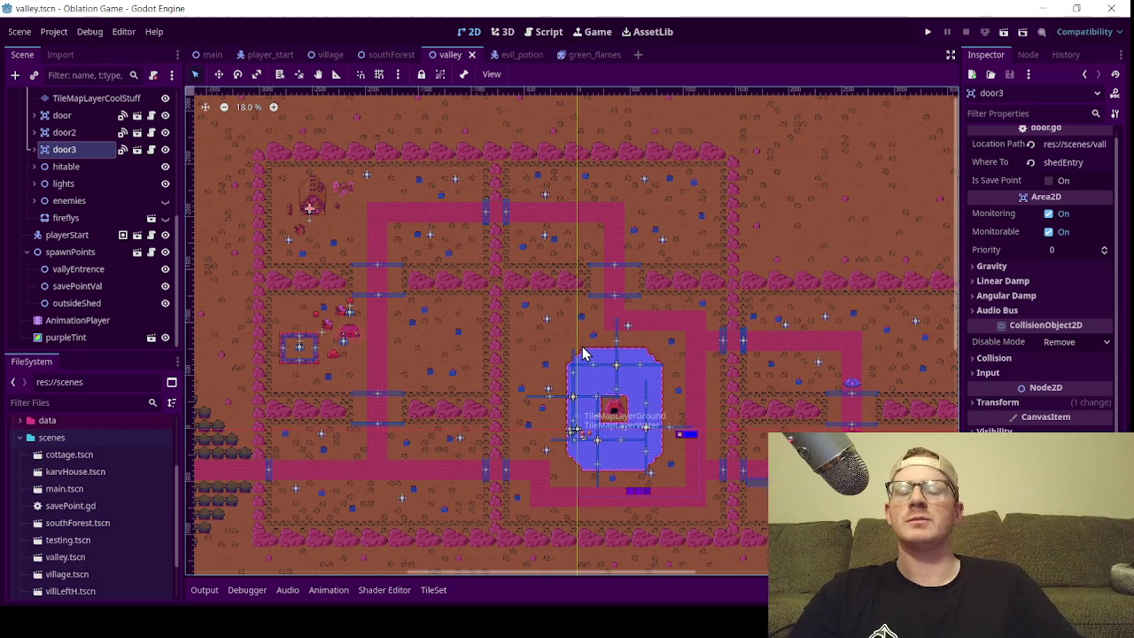
scroll(582, 359, down, 1)
scroll(543, 358, up, 1)
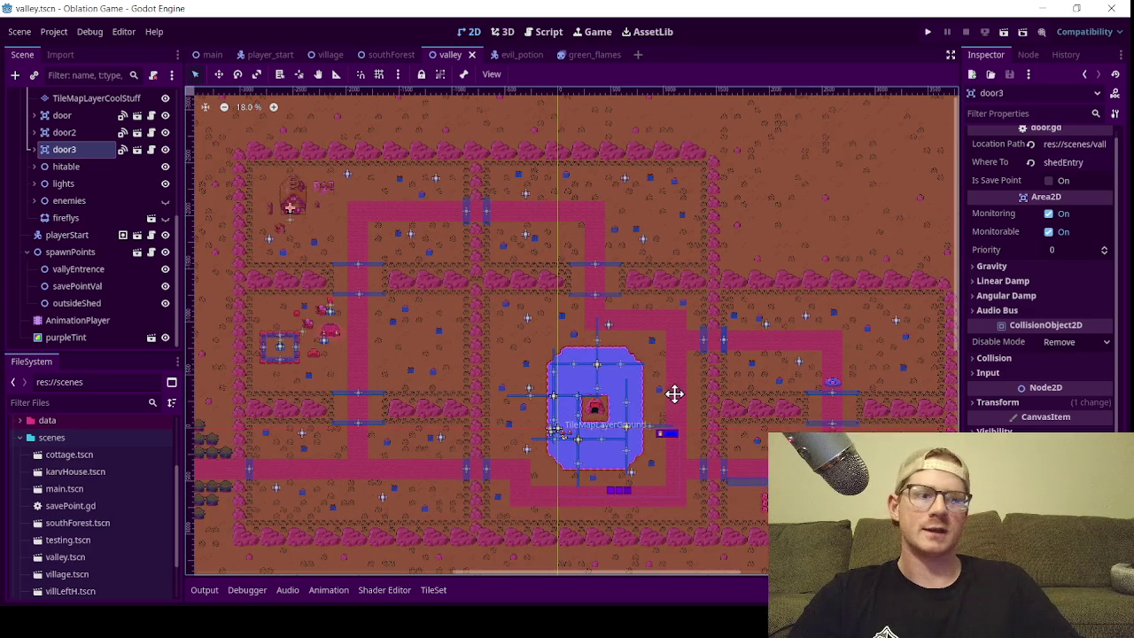
scroll(674, 394, right, 2)
scroll(674, 393, down, 1)
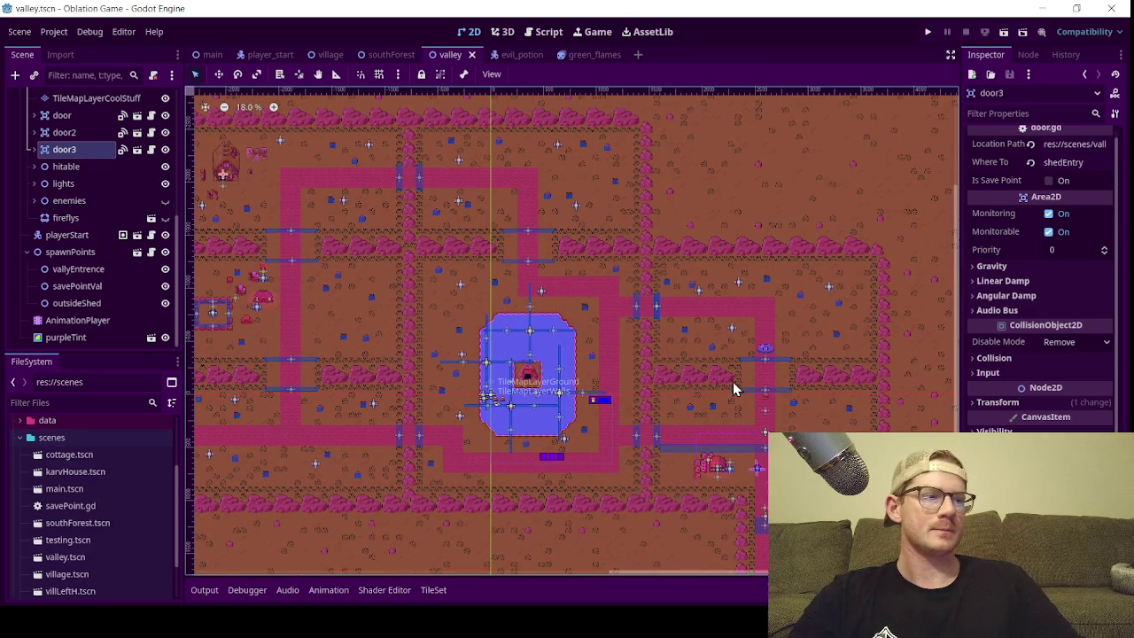
scroll(825, 377, up, 1)
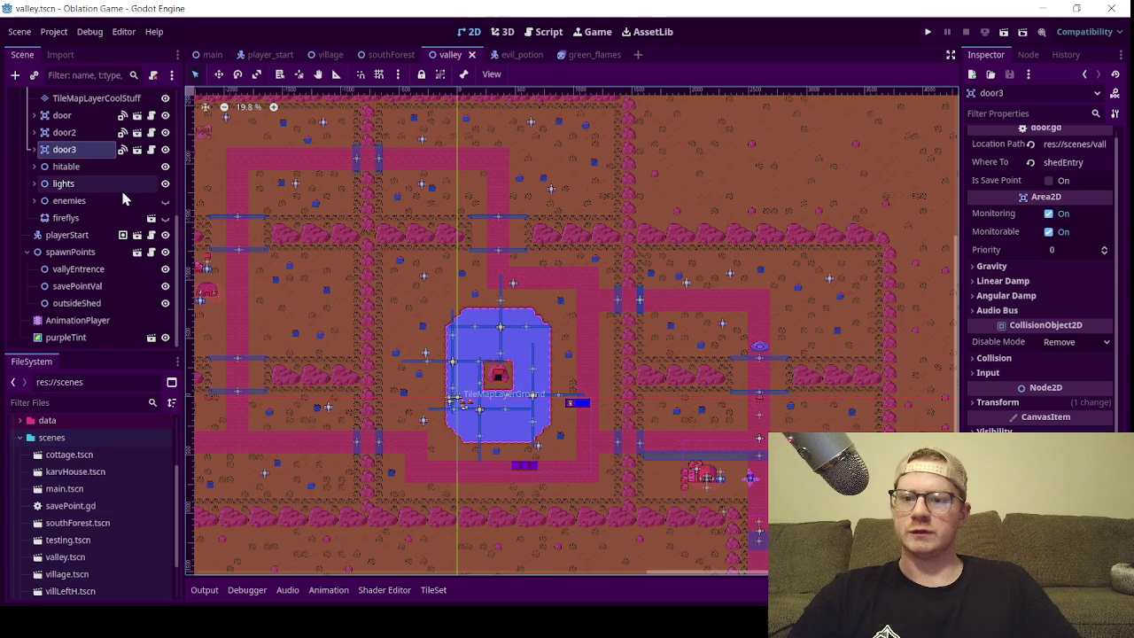
scroll(108, 550, down, 3)
click(109, 504)
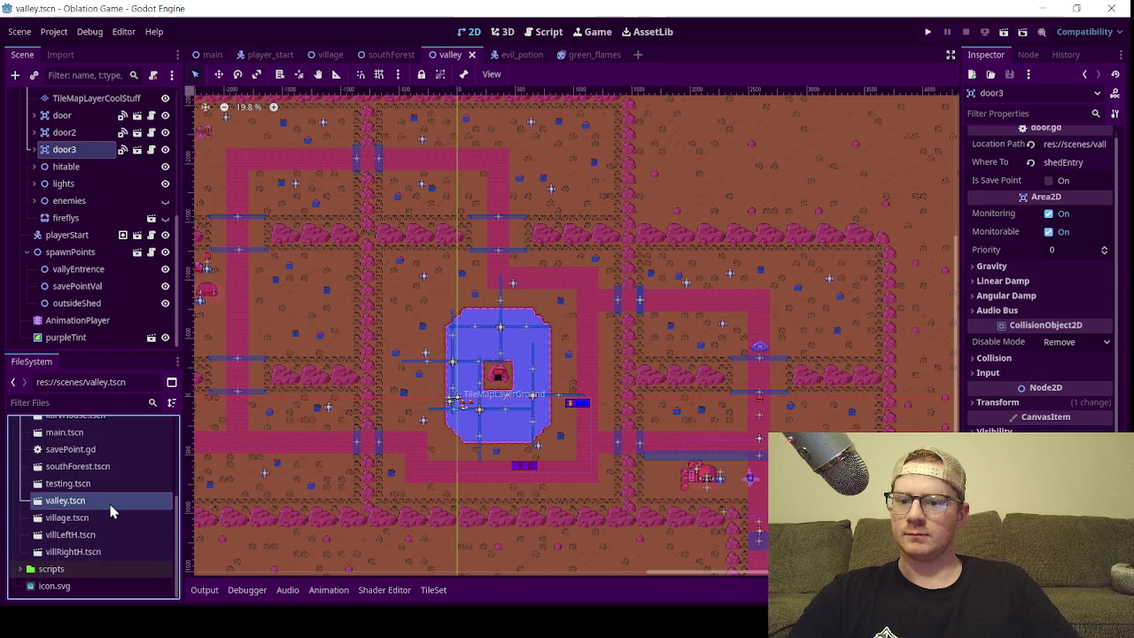
- Duplicate valley.tscn as valleyShed.tscn and select the new file
right_click(112, 512)
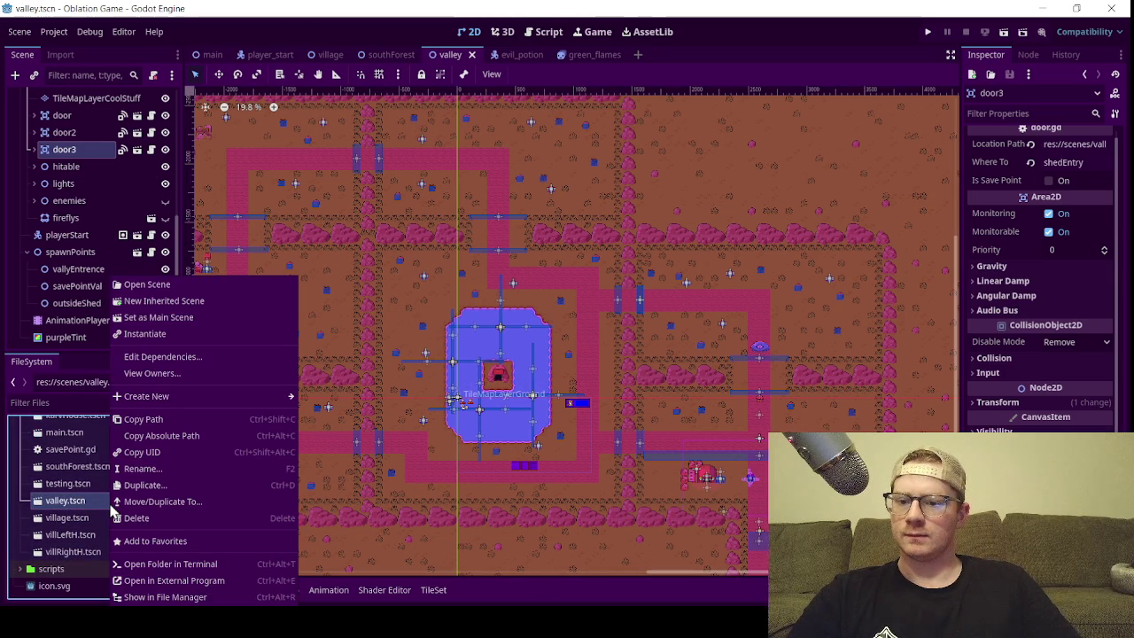
click(204, 485)
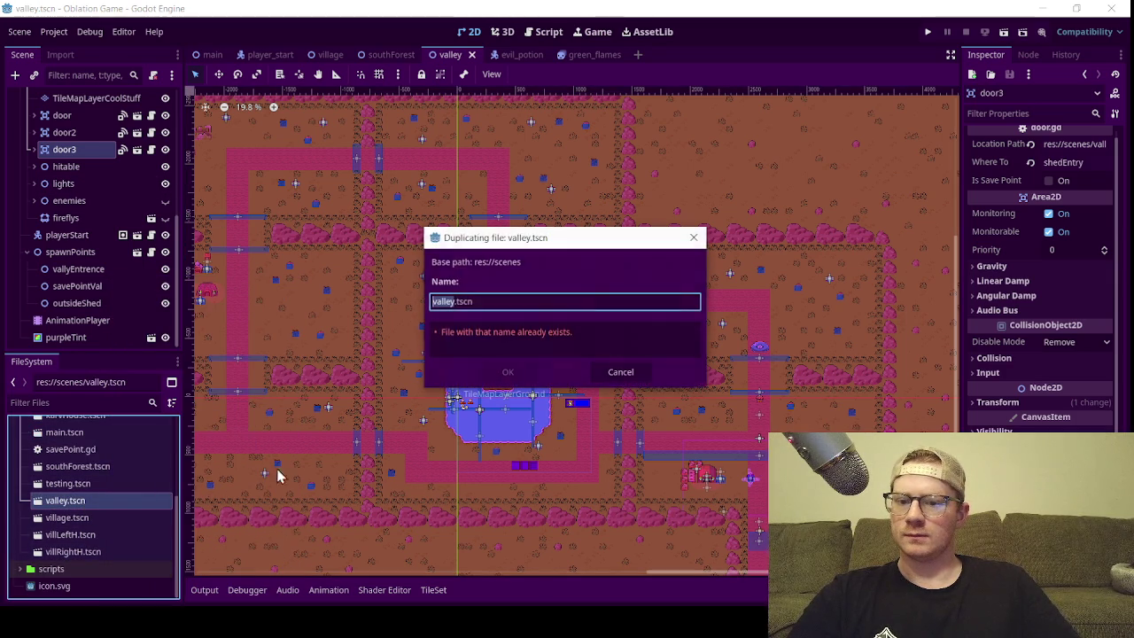
text(valleyShed)
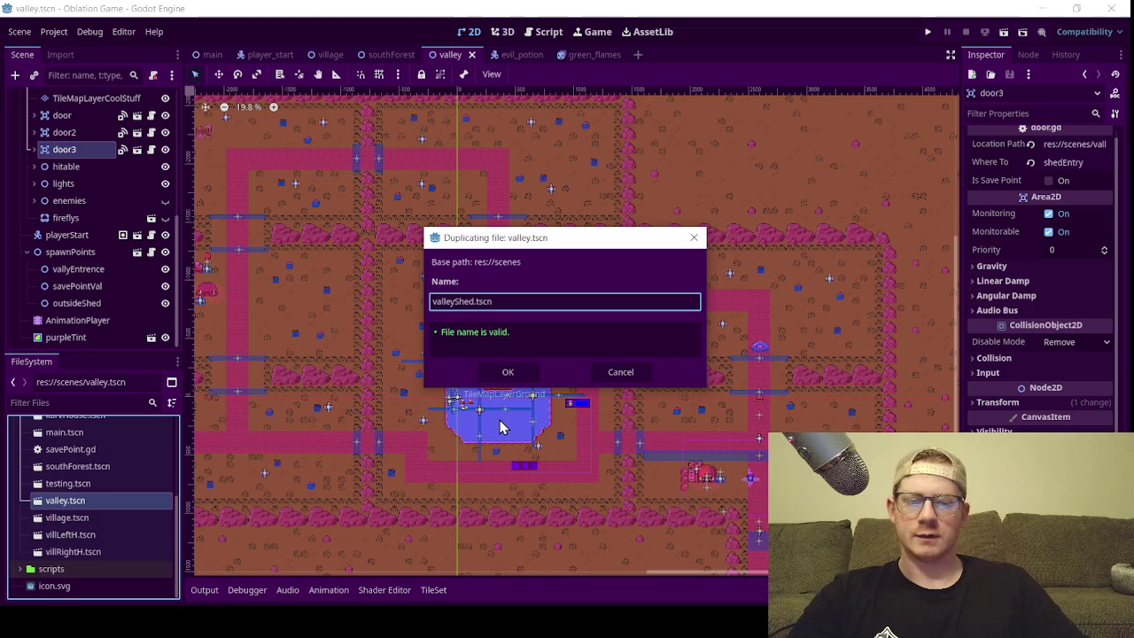
key(Return)
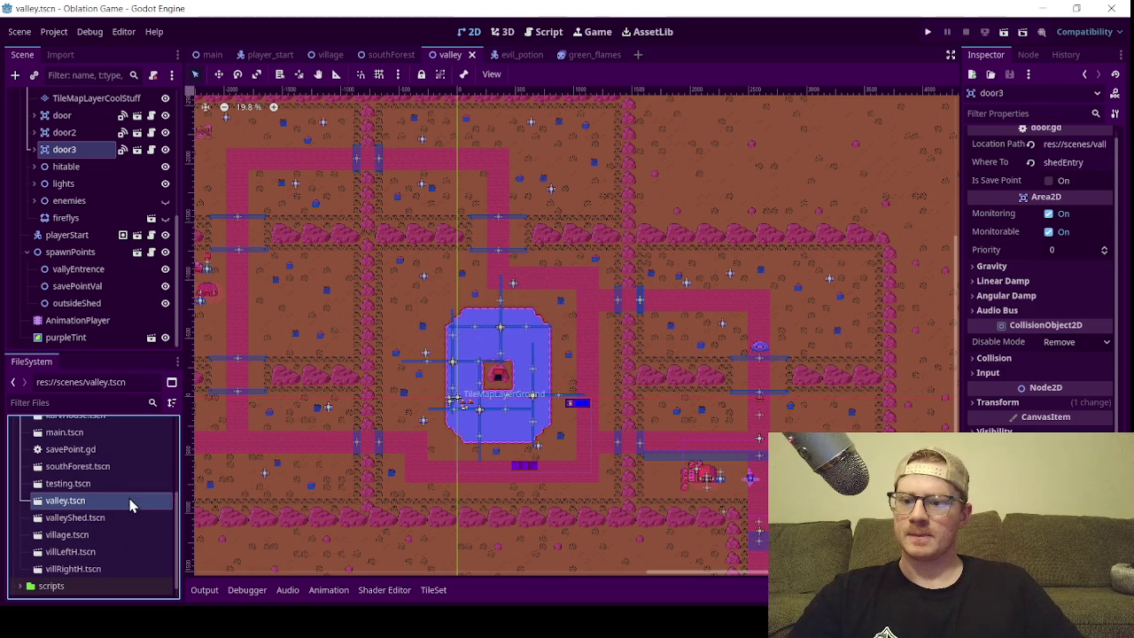
click(119, 519)
- Open valleyShed.tscn and pan to frame the whole valley layout
double_click(119, 518)
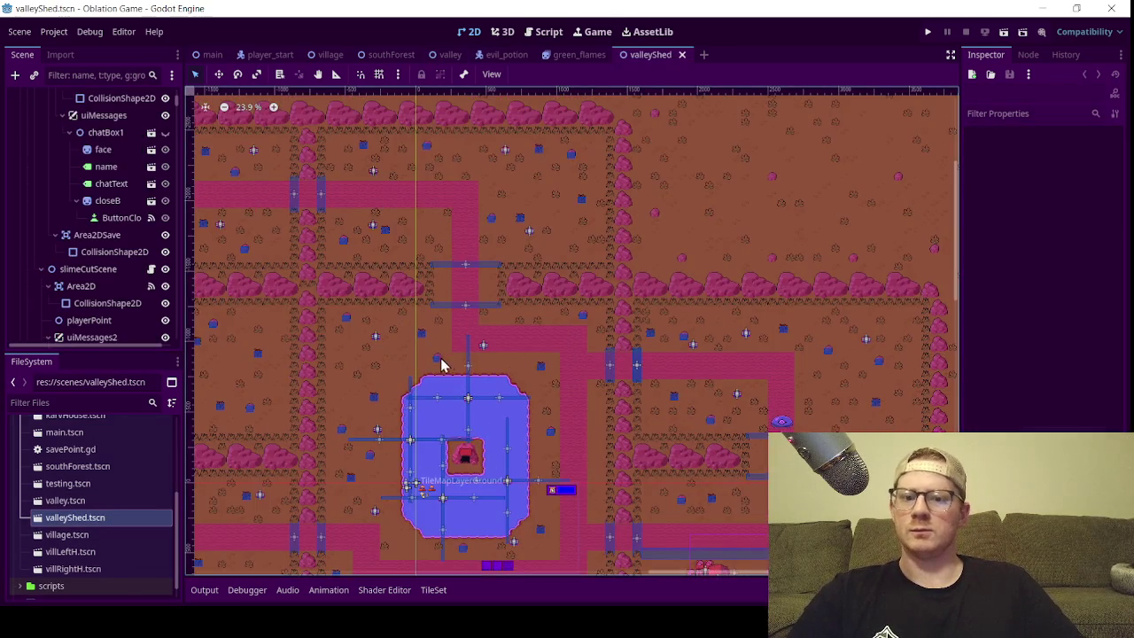
scroll(511, 388, down, 3)
mouse_move(596, 354)
mouse_down()
mouse_move(656, 332)
mouse_move(619, 323)
mouse_up()
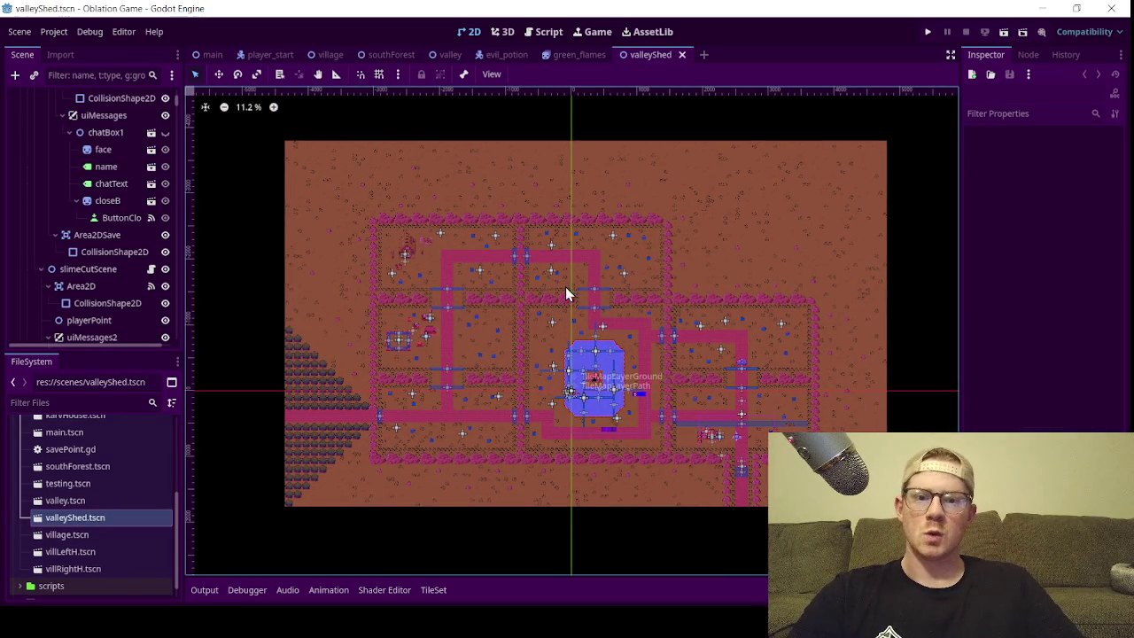
scroll(57, 246, up, 10)
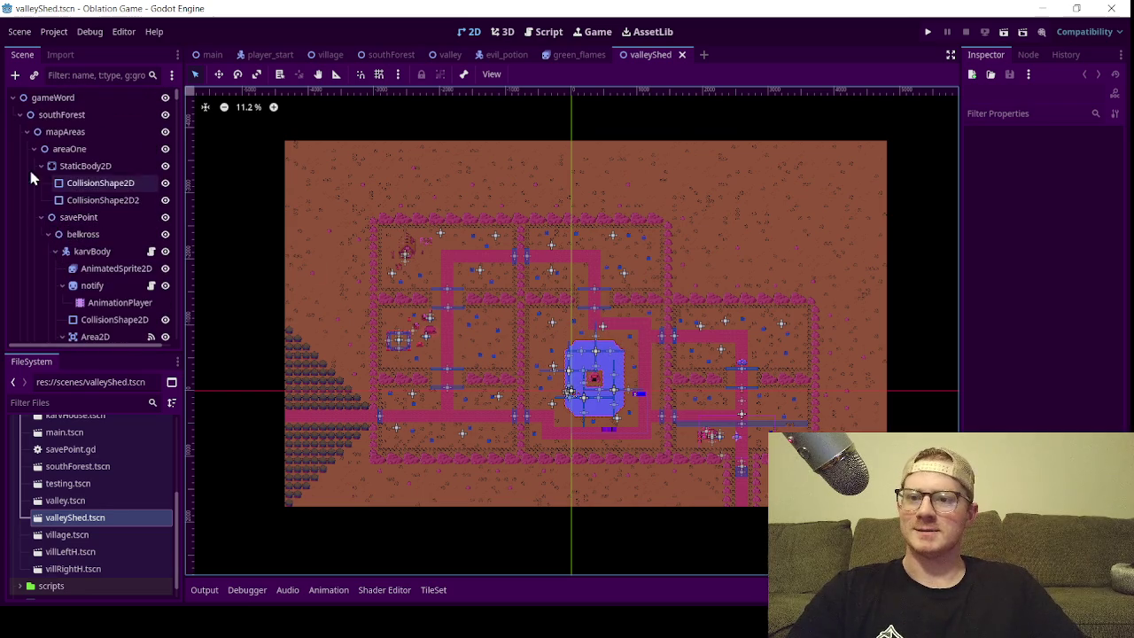
- Collapse areaOne through areaSeven and then the whole mapAreas group
click(25, 164)
click(34, 166)
click(34, 182)
click(34, 200)
click(34, 217)
click(34, 234)
click(32, 252)
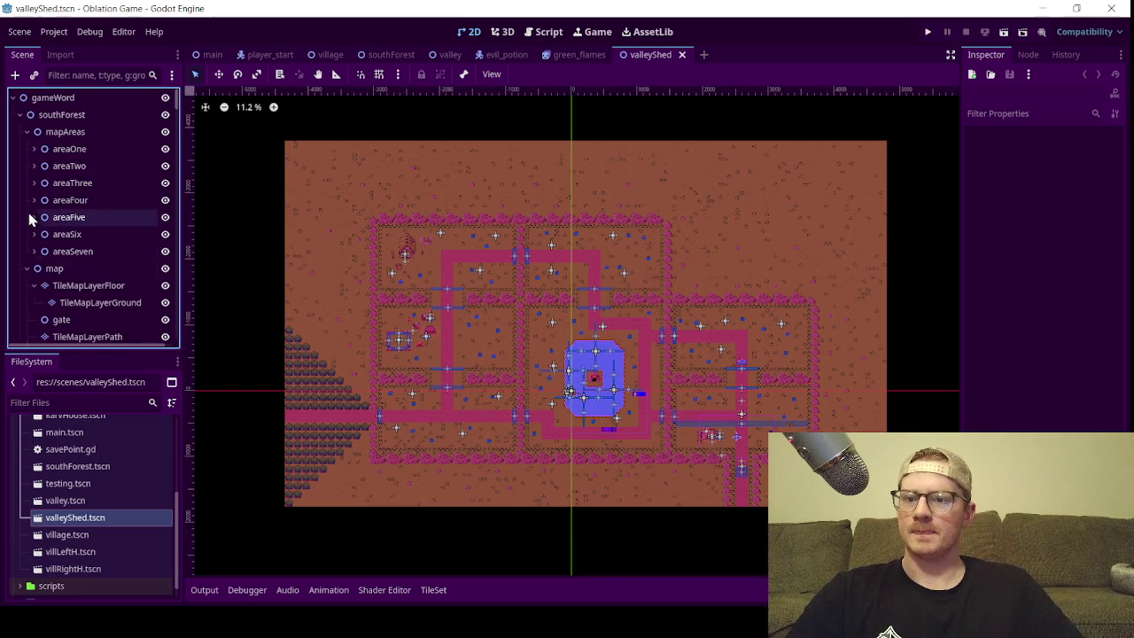
click(25, 132)
- Collapse TileMapLayerFloor, TileMapLaye, door, door2, hitable, lights, enemies, spawnPoints and the map node
click(33, 166)
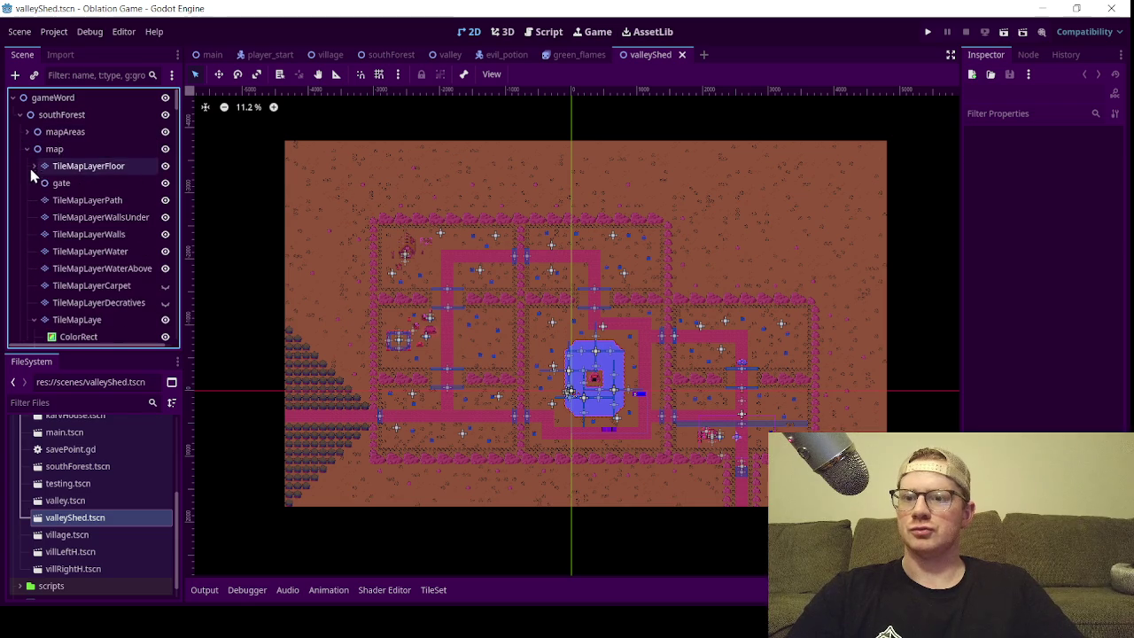
scroll(23, 304, down, 2)
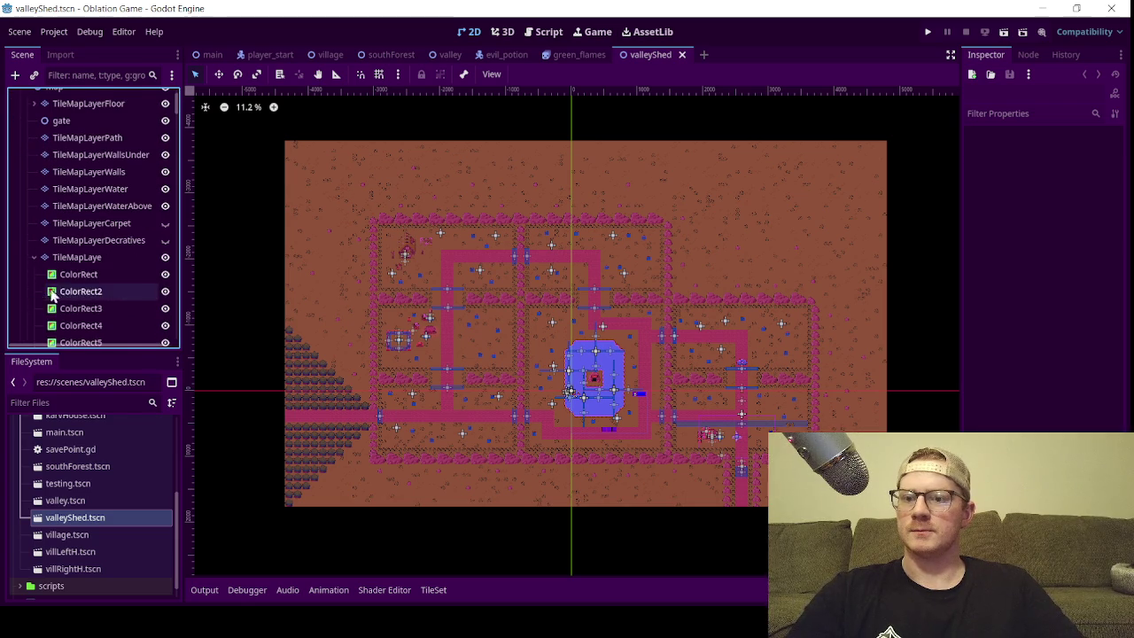
click(33, 257)
click(32, 293)
click(34, 309)
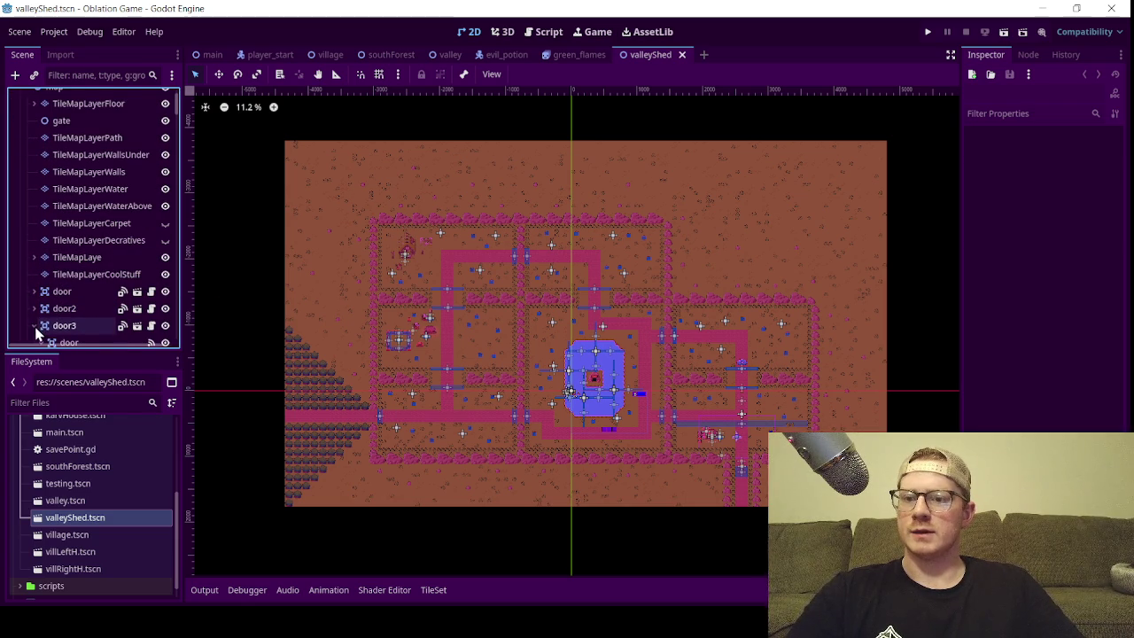
scroll(23, 293, down, 3)
click(33, 249)
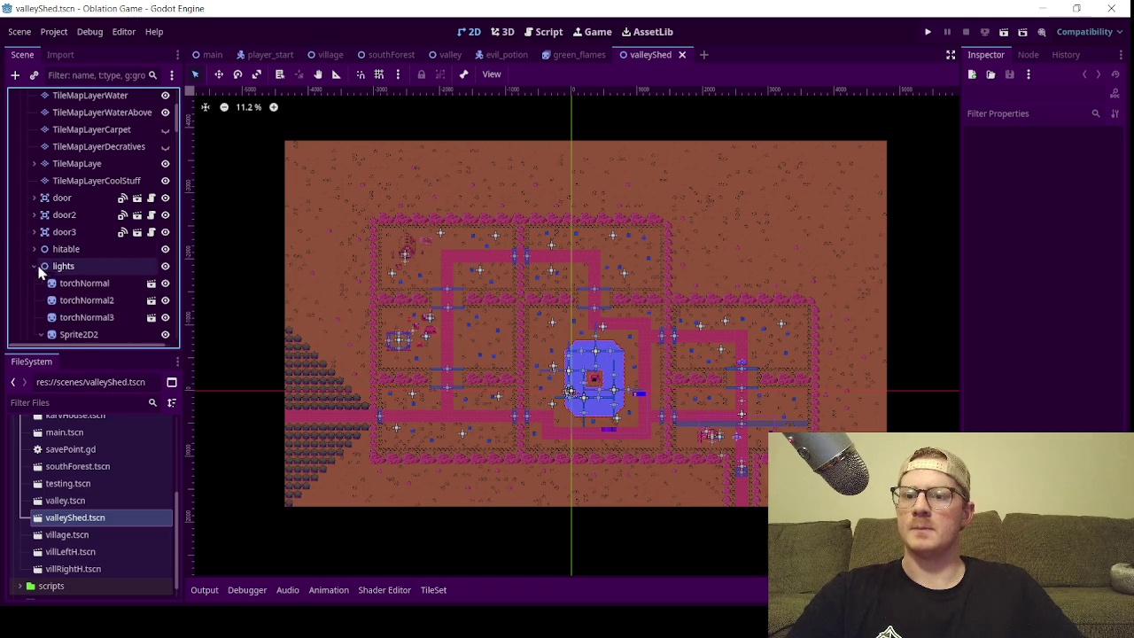
click(34, 266)
click(33, 283)
scroll(31, 321, down, 1)
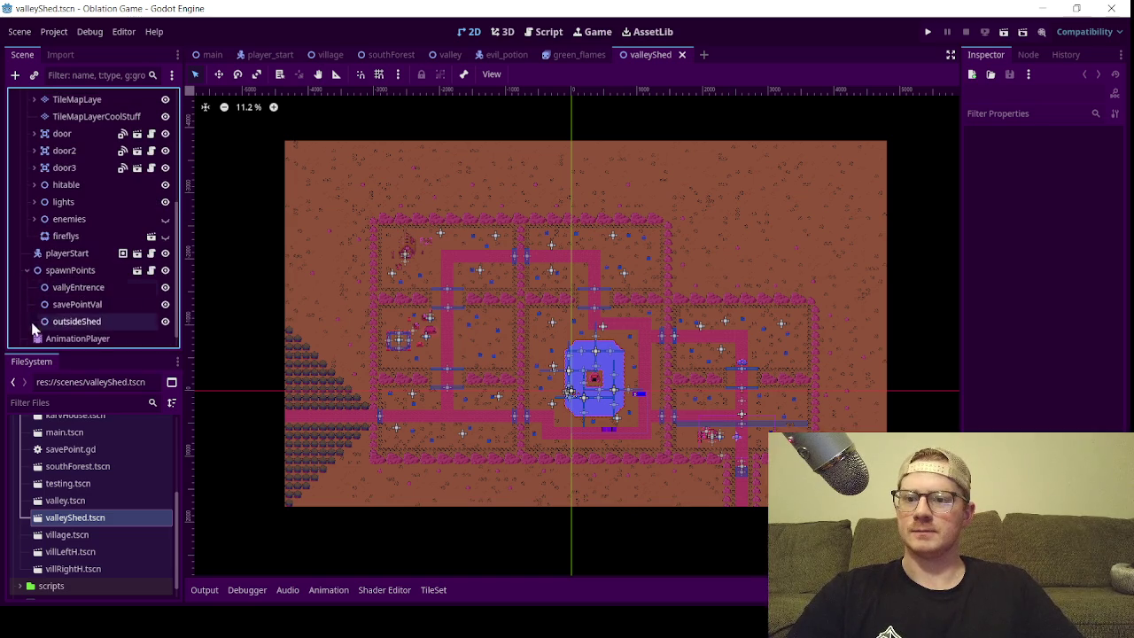
click(27, 276)
scroll(41, 265, up, 5)
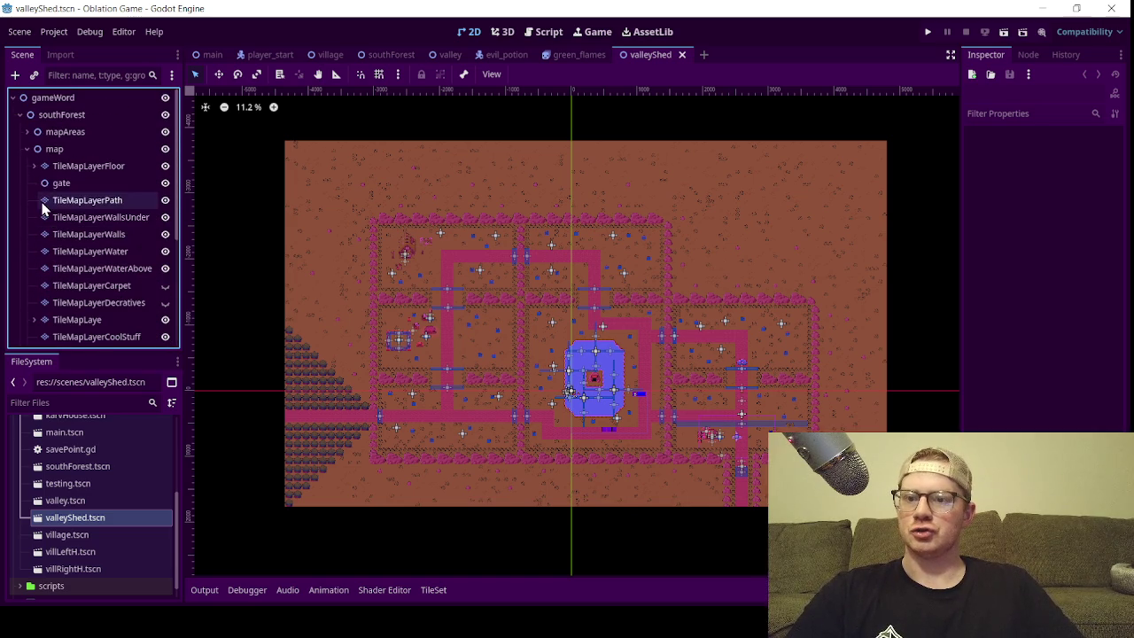
click(27, 149)
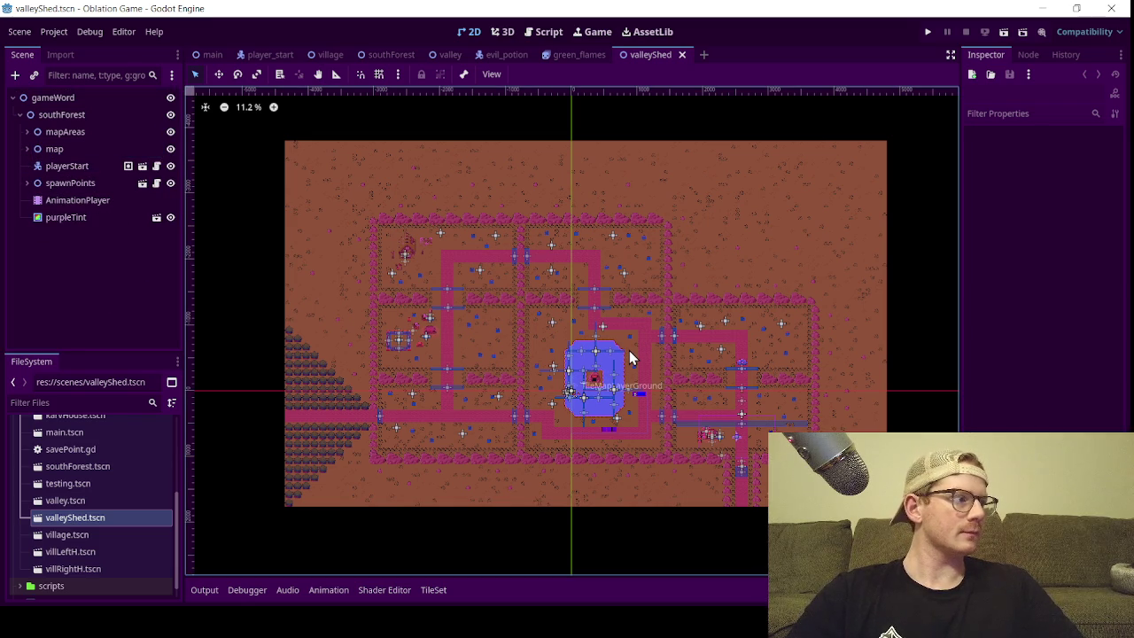
- Expand the map node to inspect its tile layers, then collapse it again
scroll(620, 361, down, 1)
scroll(609, 372, up, 2)
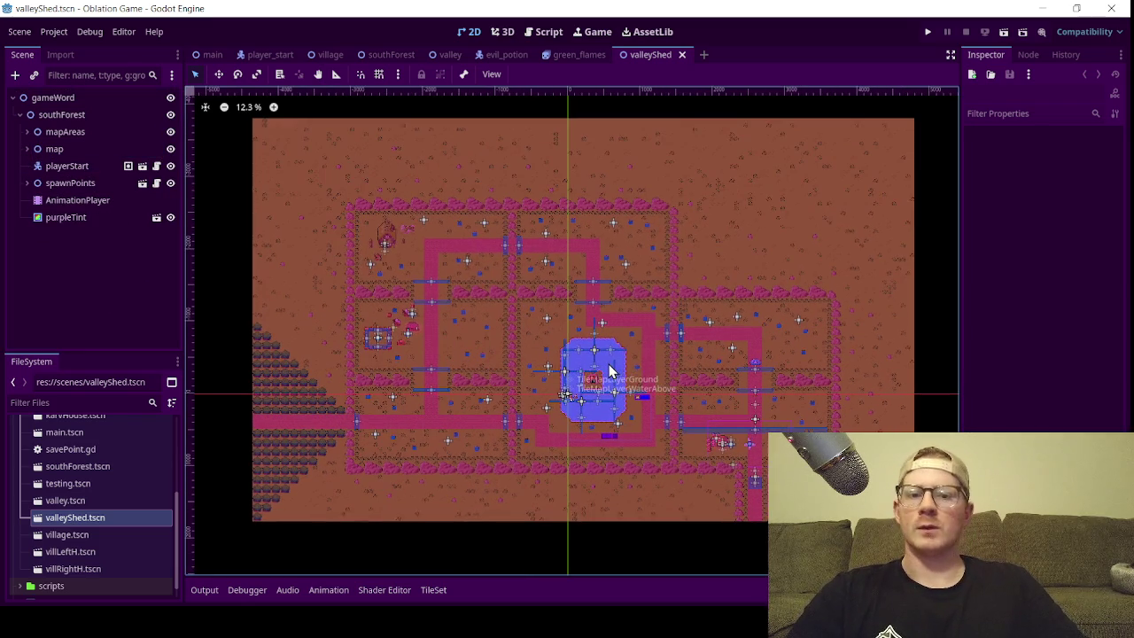
scroll(592, 341, down, 1)
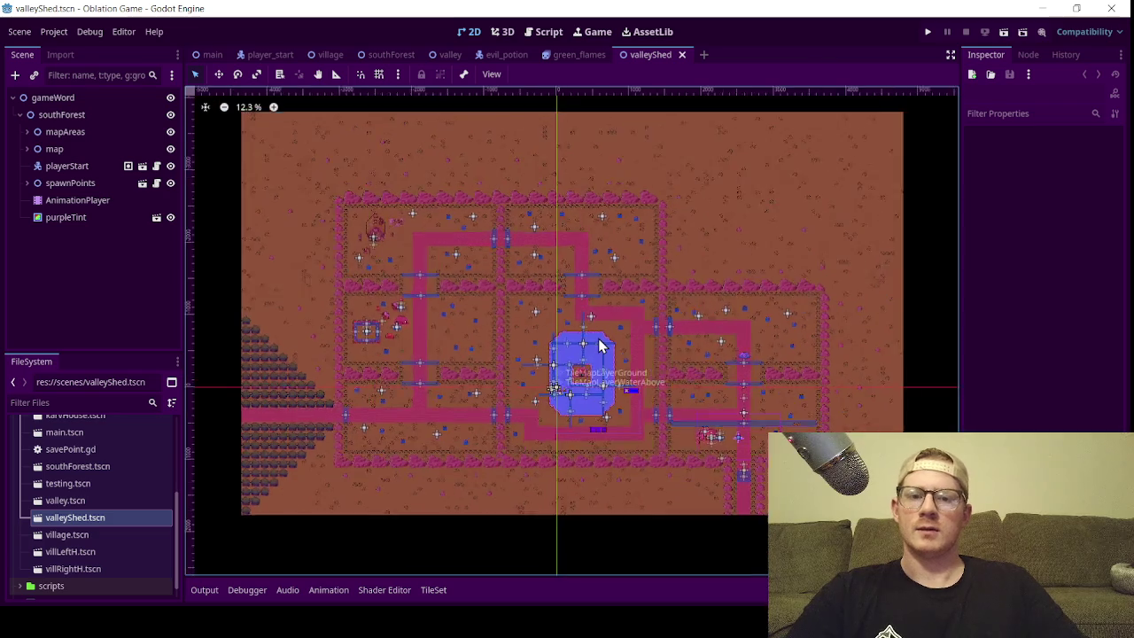
scroll(598, 339, down, 1)
scroll(668, 360, up, 1)
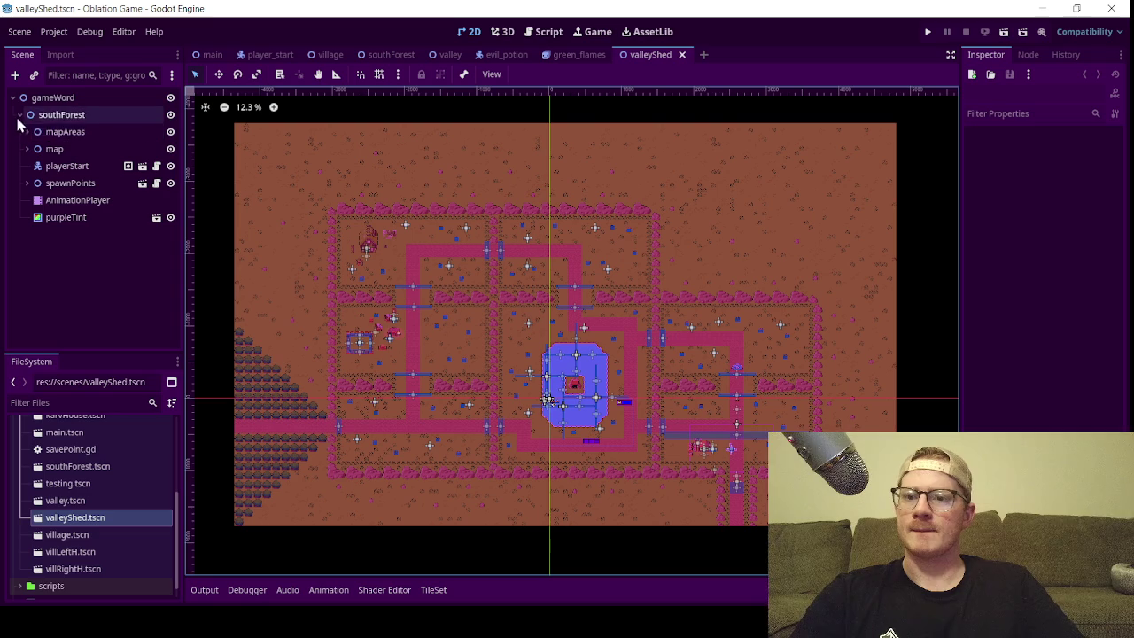
click(49, 151)
click(27, 150)
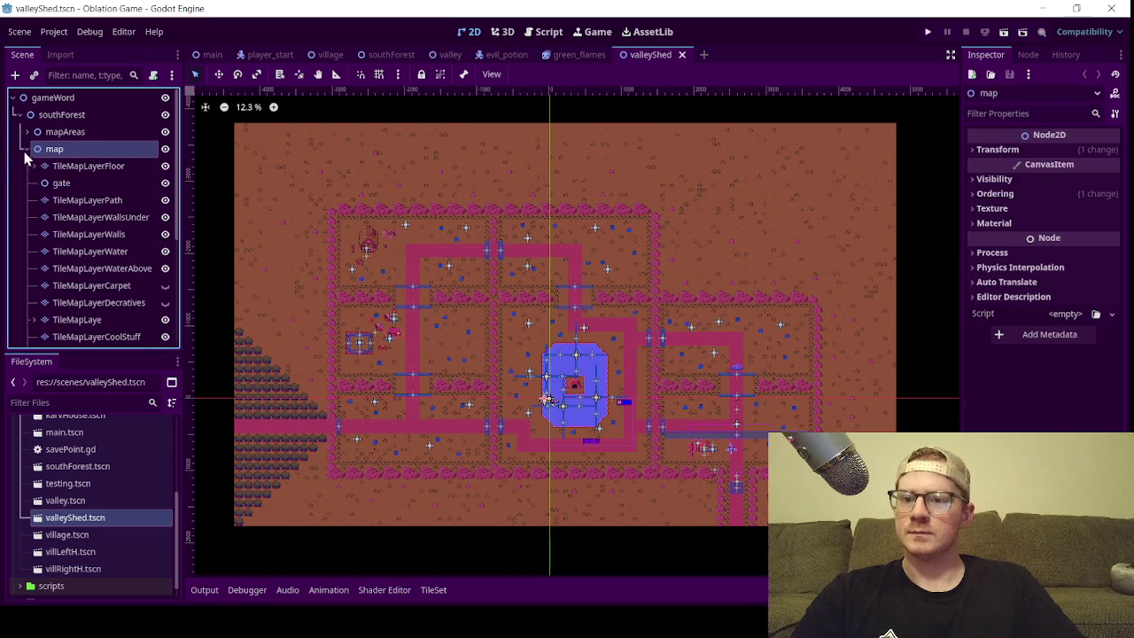
click(28, 149)
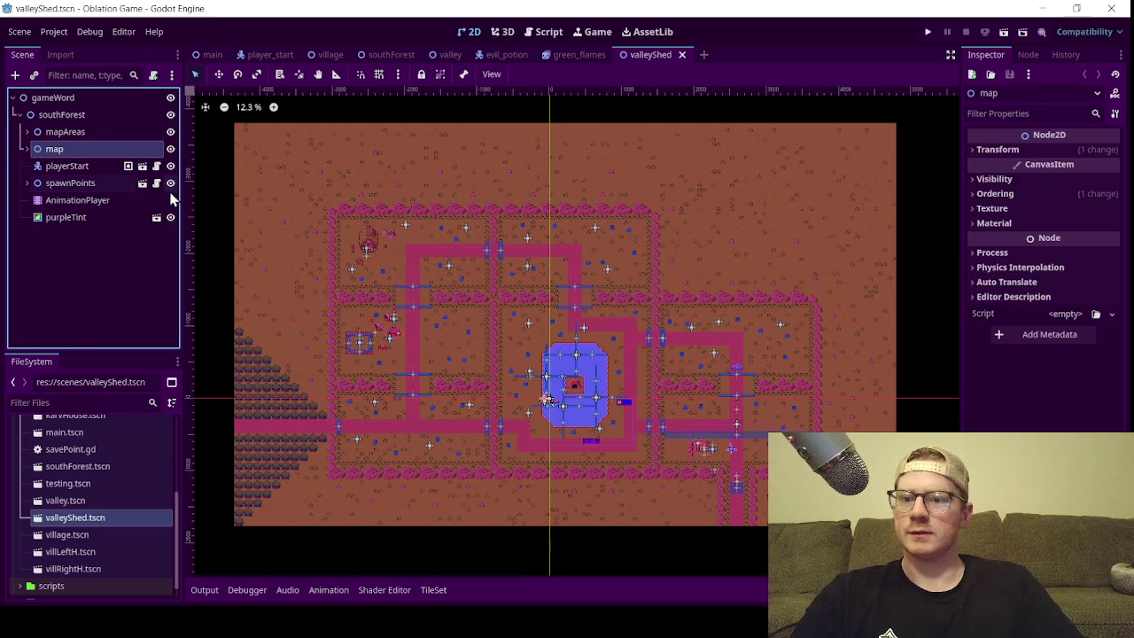
- Turn off the mapAreas visibility eye to hide its area markers
click(25, 131)
click(25, 131)
click(170, 132)
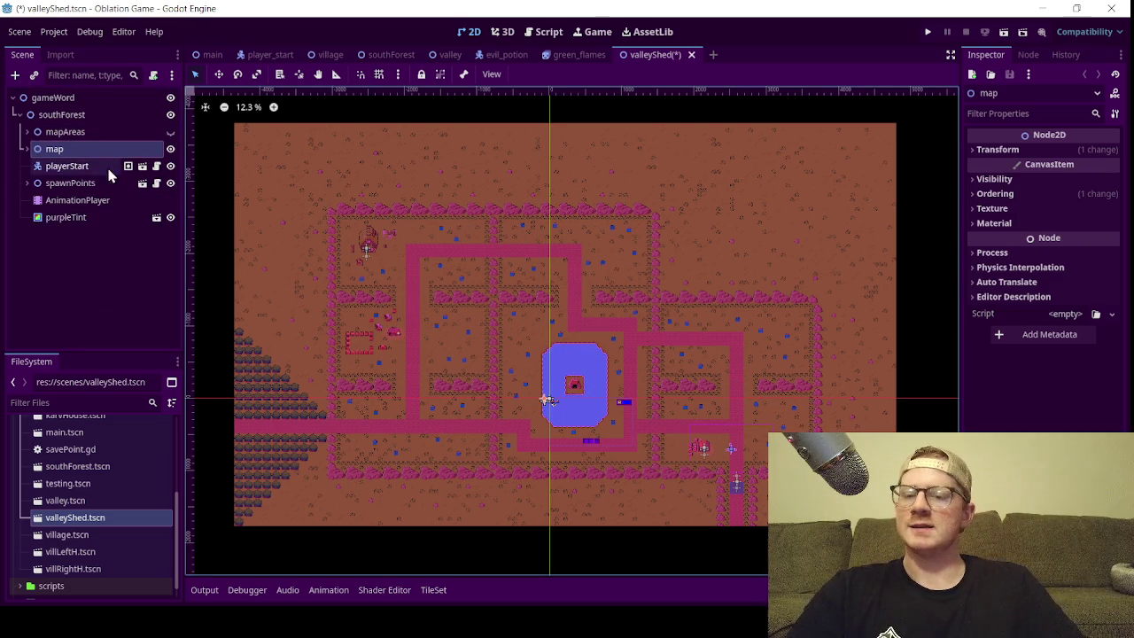
- Select the map node and peek at its tile layers in the Scene tree
click(65, 131)
click(54, 149)
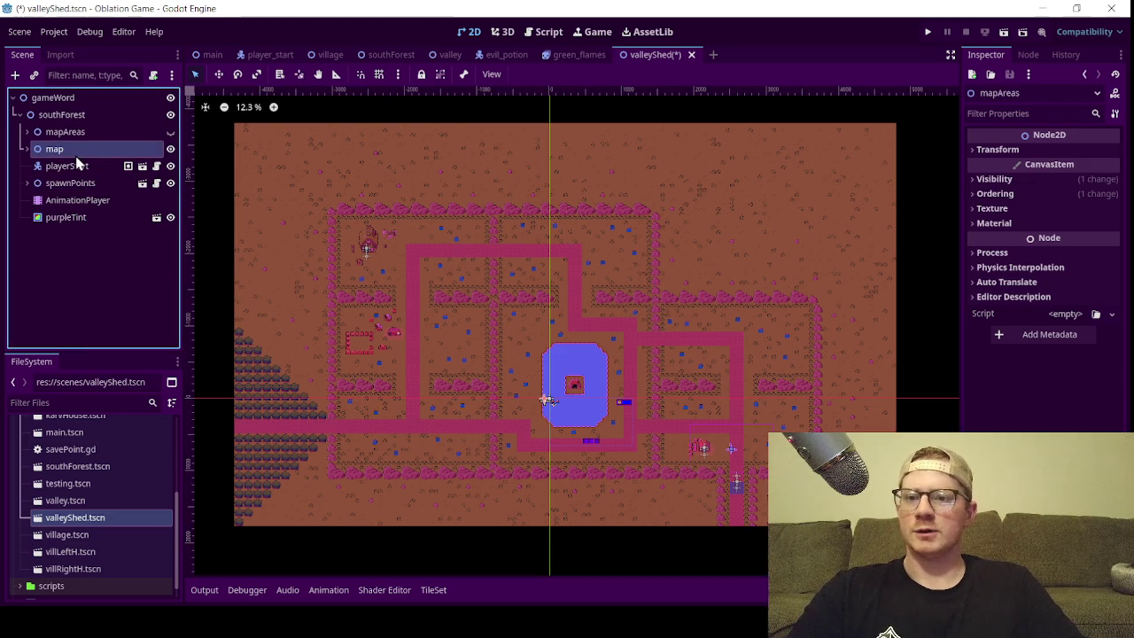
scroll(517, 280, down, 1)
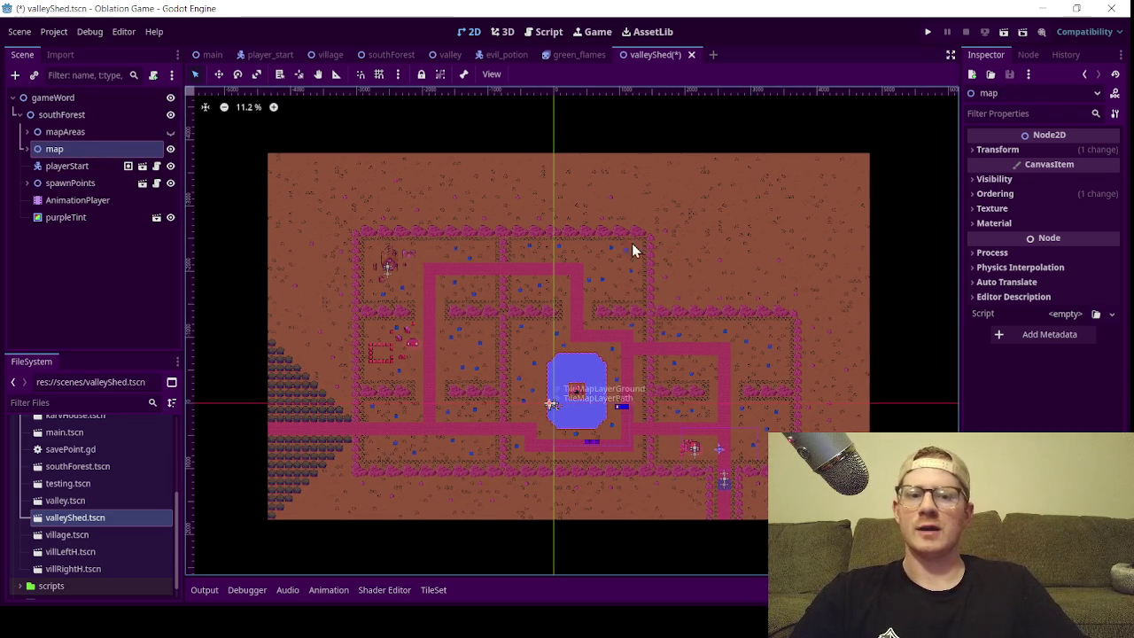
scroll(690, 302, down, 1)
scroll(687, 307, up, 1)
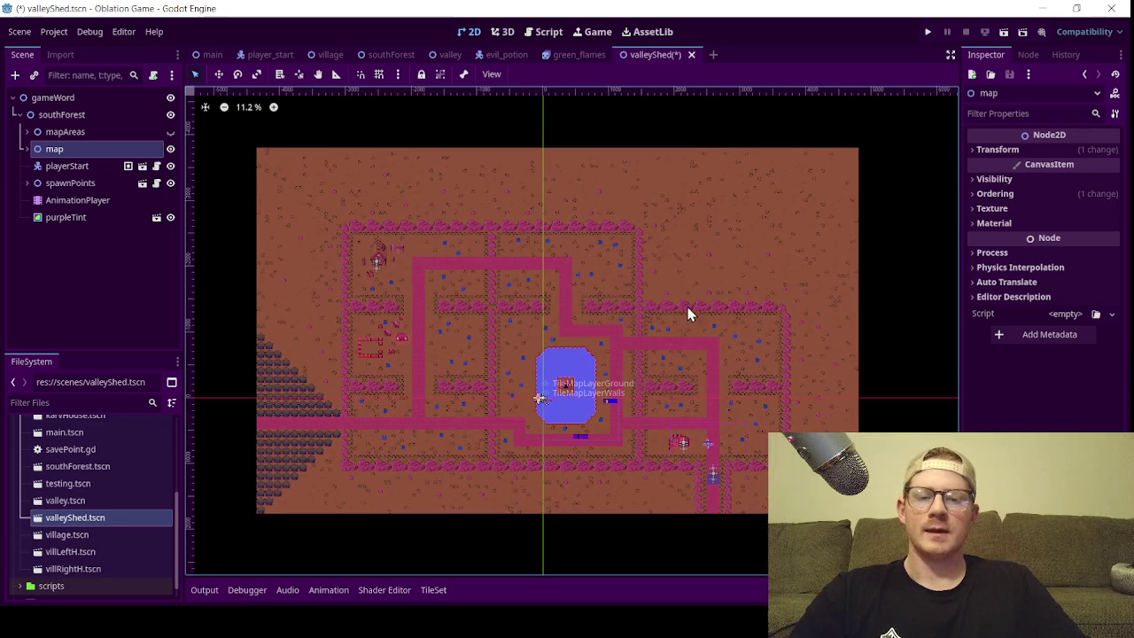
click(64, 312)
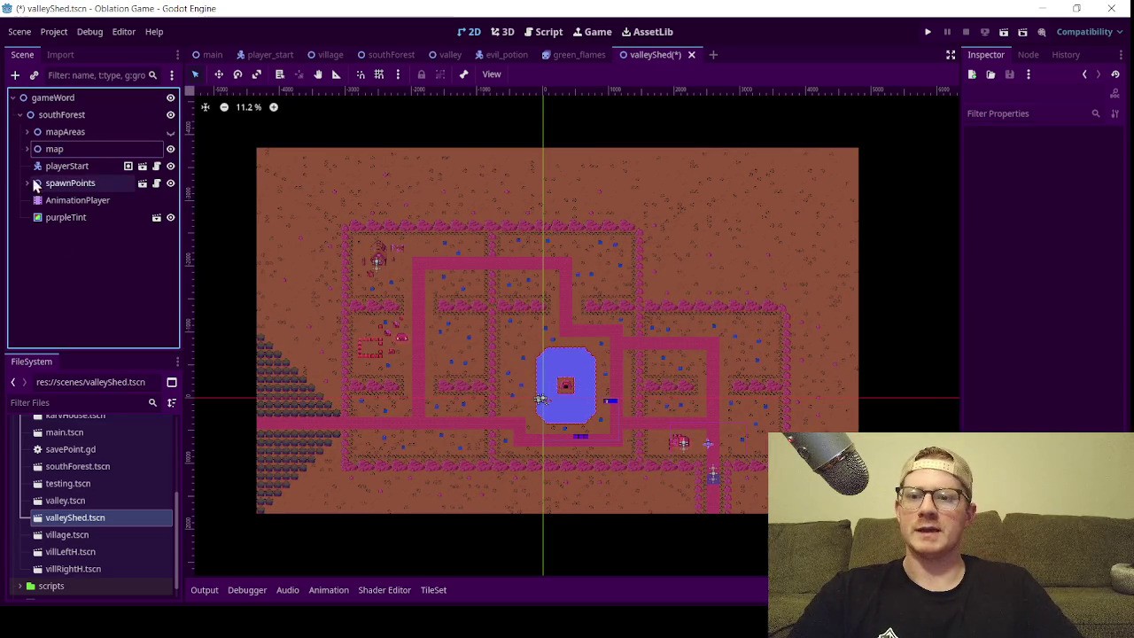
click(53, 151)
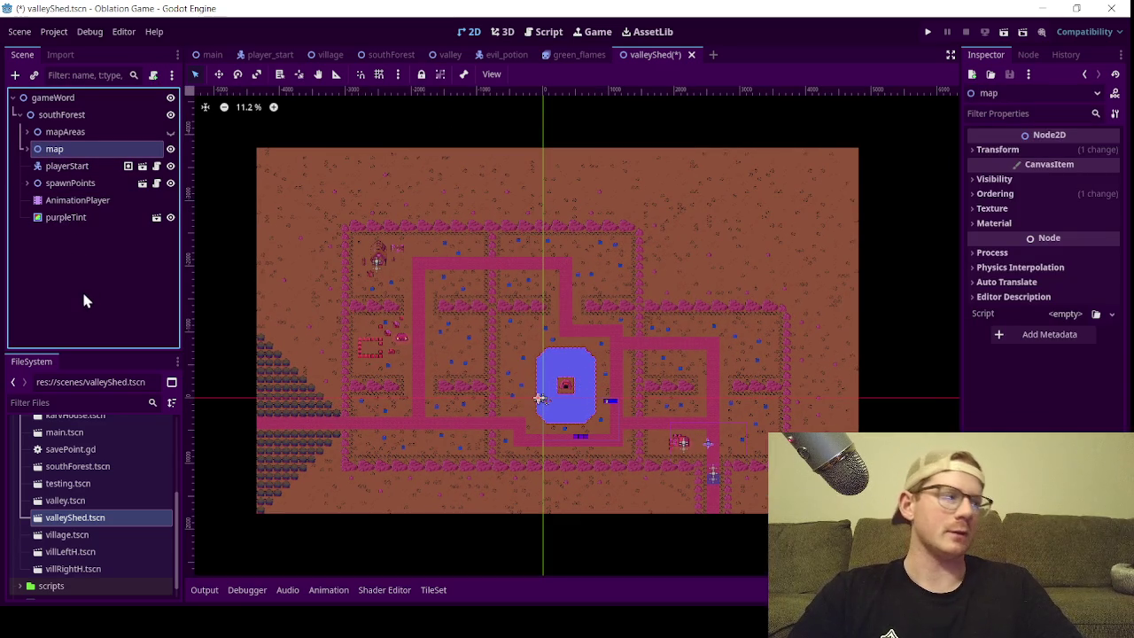
click(26, 149)
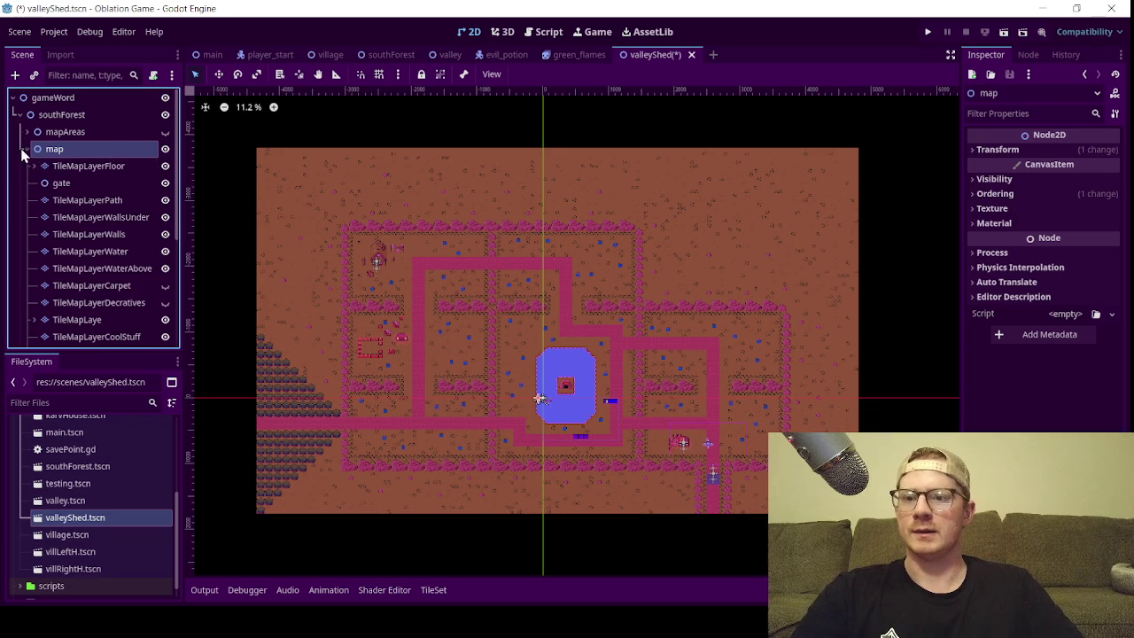
click(26, 149)
click(73, 292)
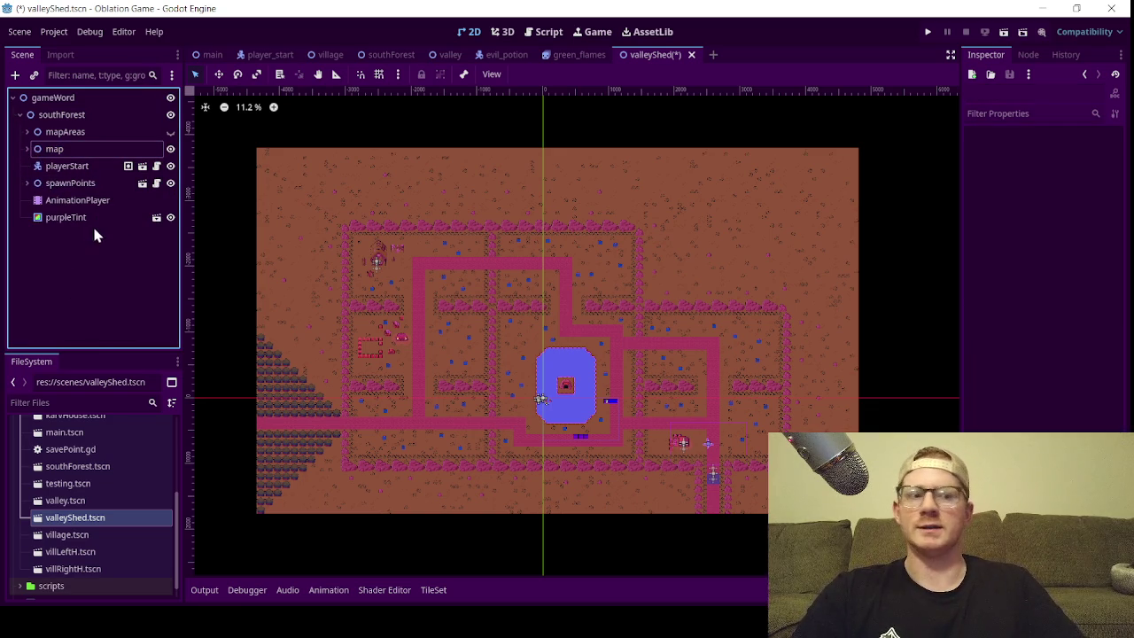
- Expand the map node and select the TileMapLayerPath layer for tile editing
click(27, 149)
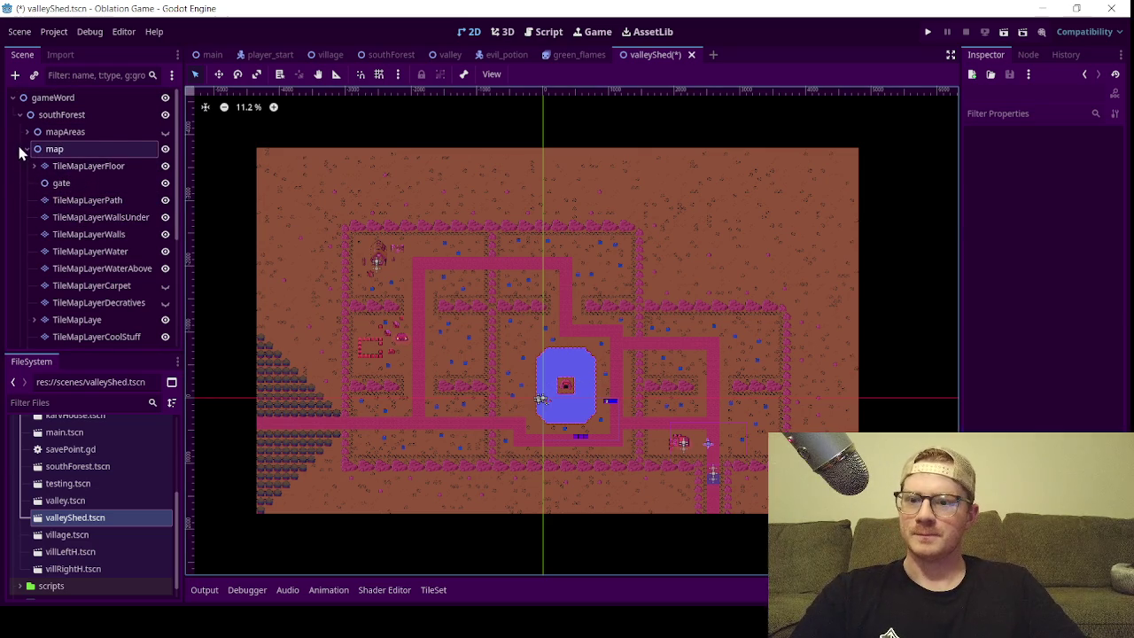
click(27, 149)
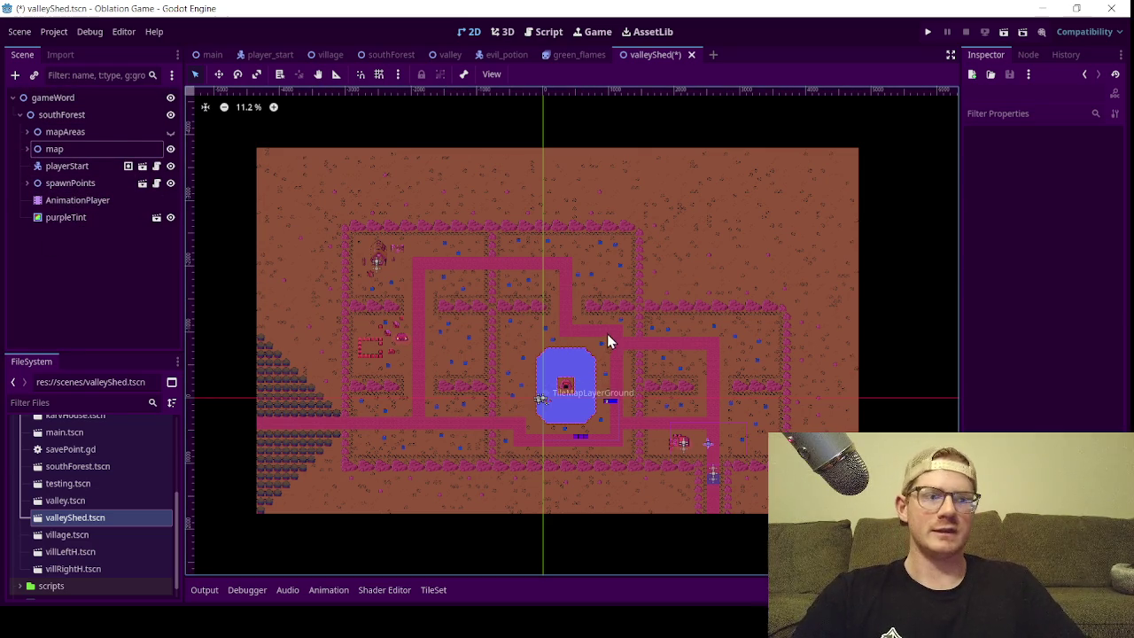
click(25, 149)
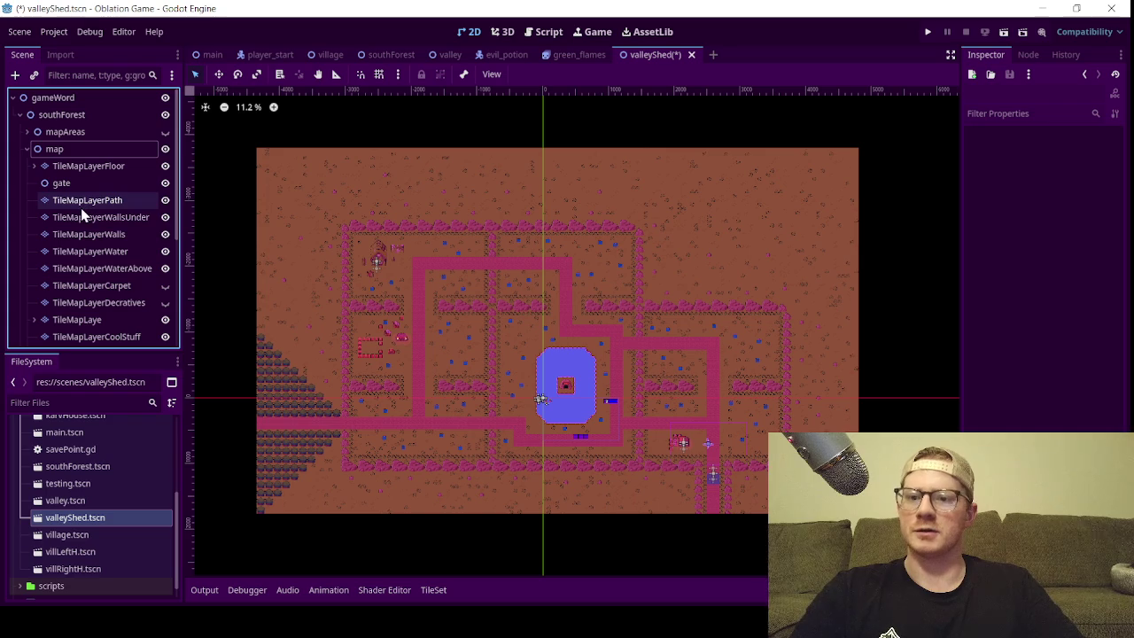
scroll(84, 274, down, 3)
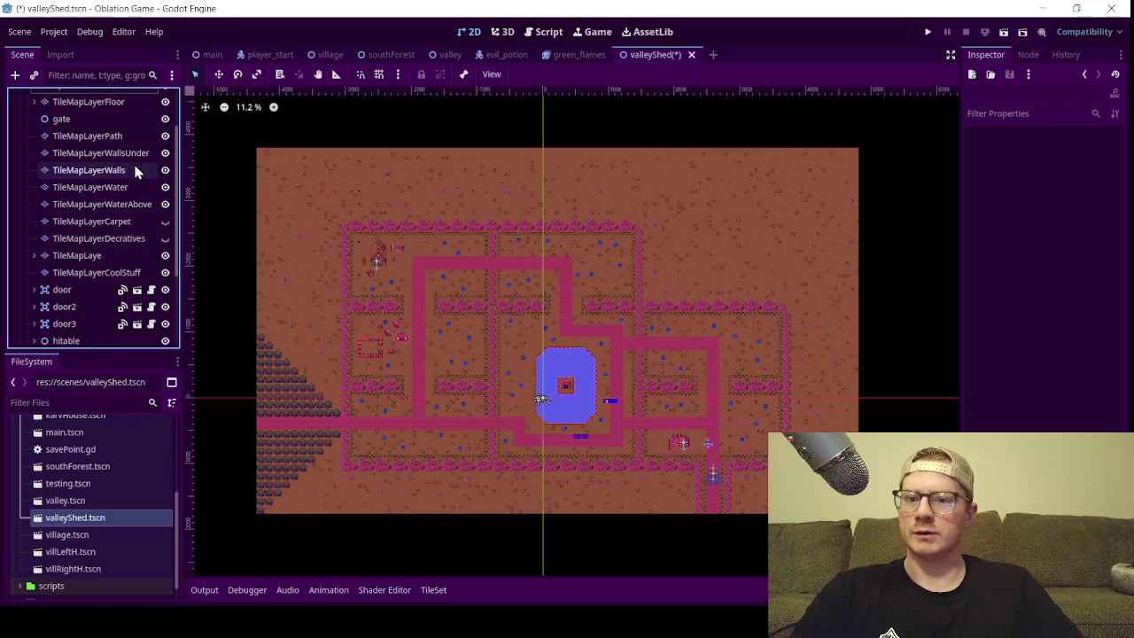
click(93, 135)
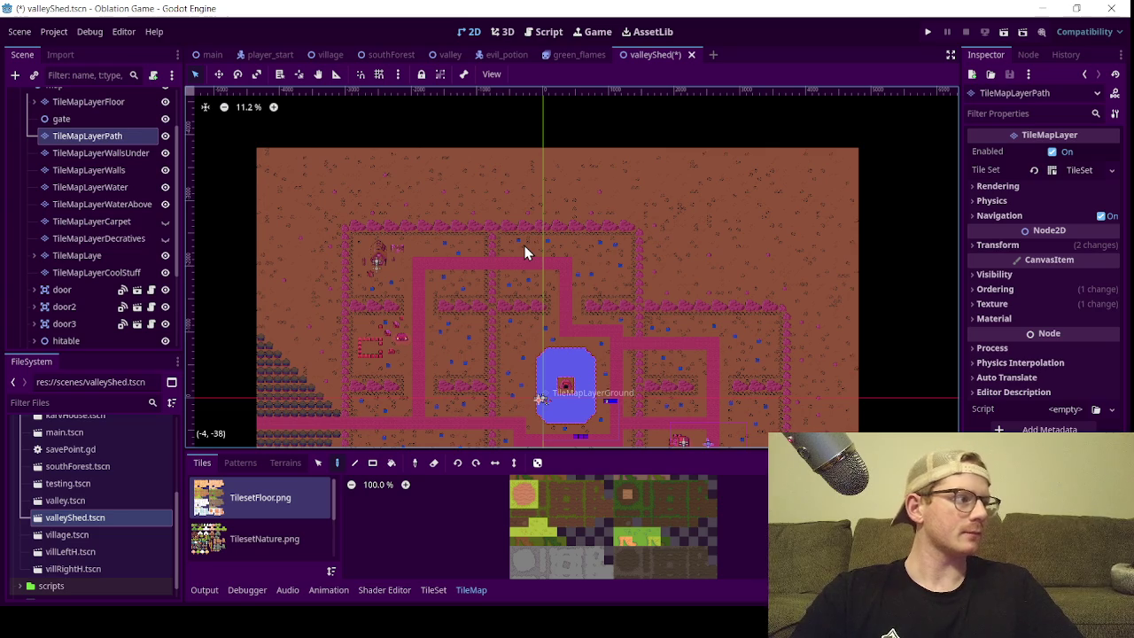
- Use the rectangle Eraser to clear the Path, WallsUnder and Walls layers across the map
scroll(550, 266, down, 3)
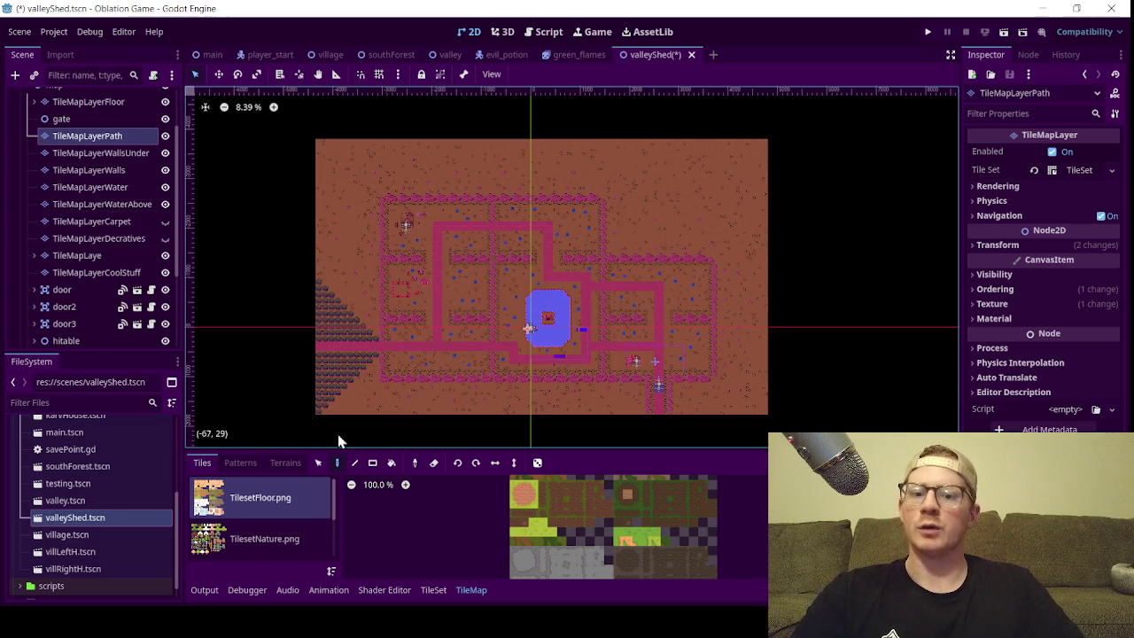
click(433, 462)
click(373, 464)
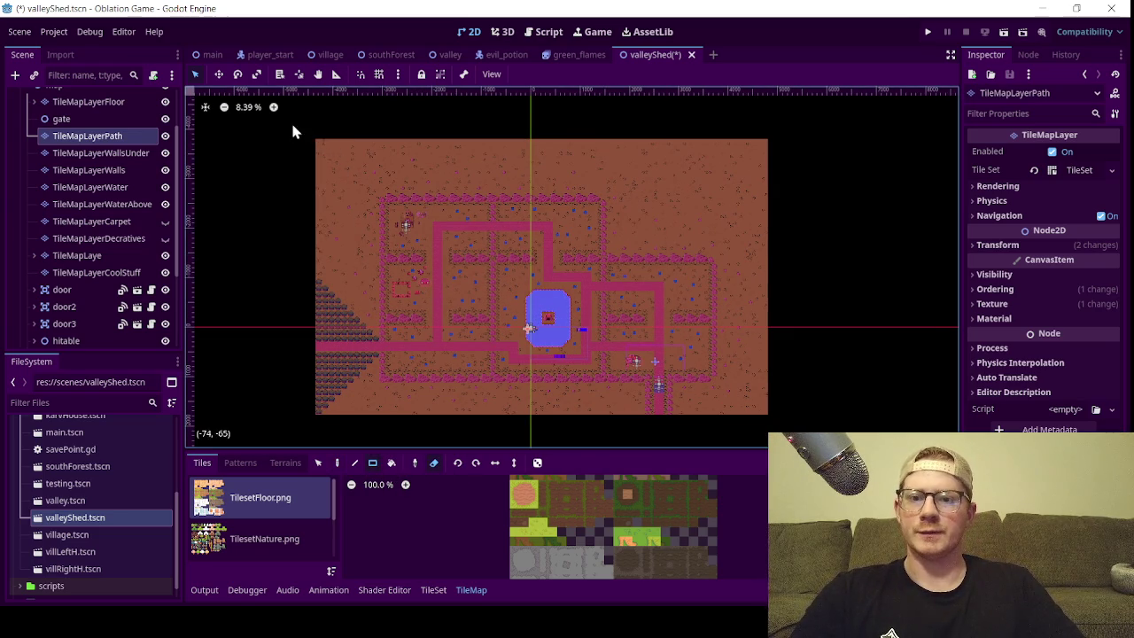
mouse_move(286, 130)
mouse_down()
mouse_move(438, 269)
mouse_move(788, 421)
mouse_move(833, 428)
mouse_up()
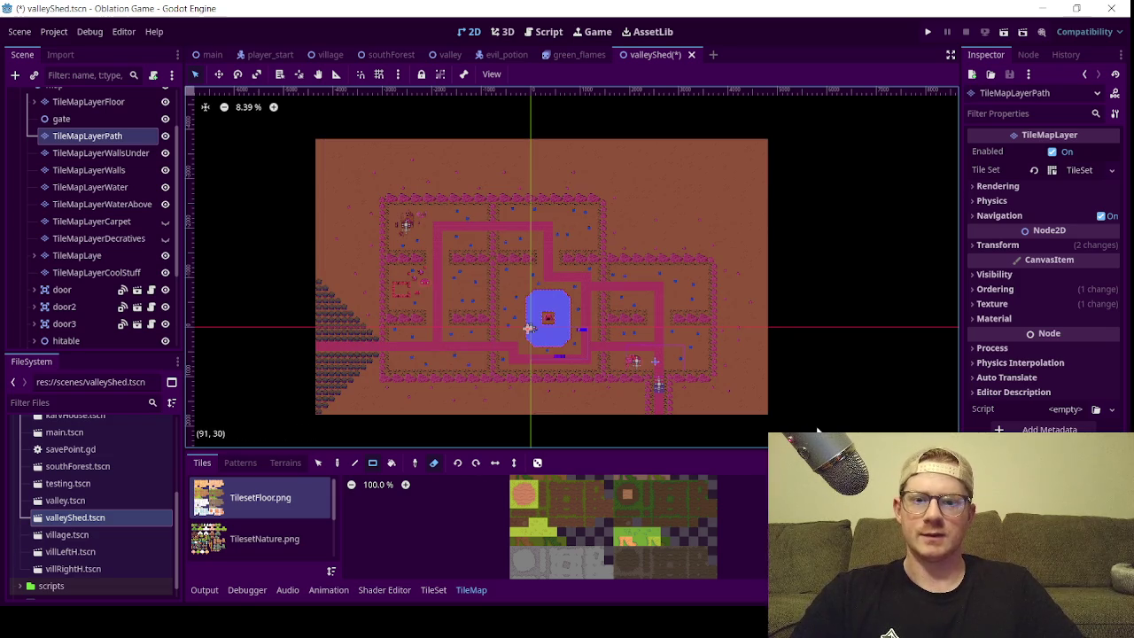
click(118, 156)
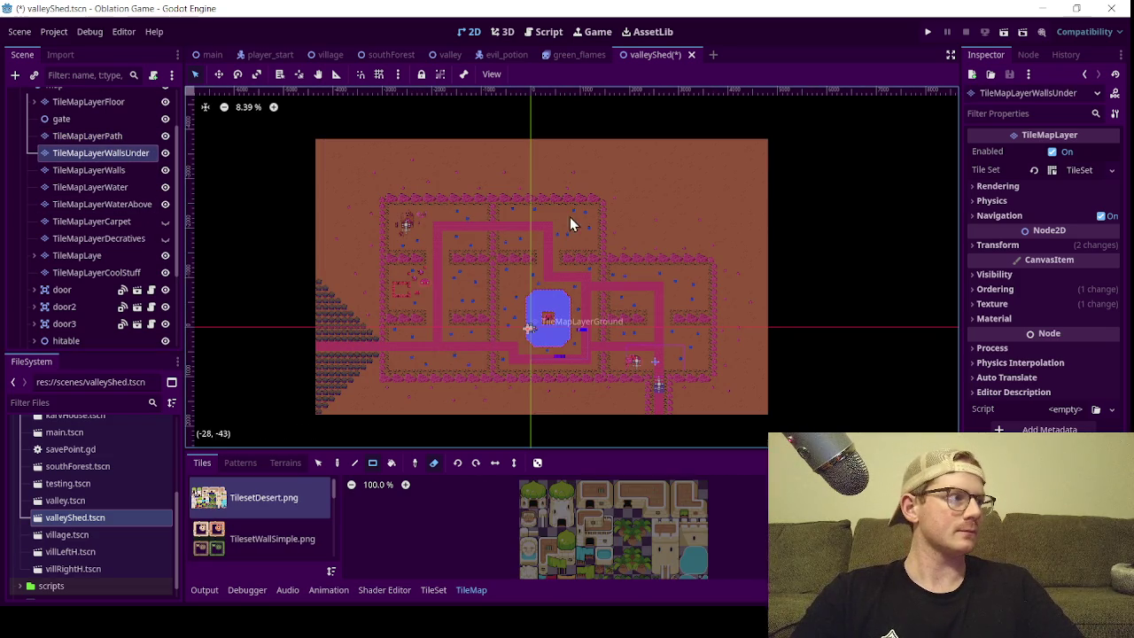
mouse_move(346, 156)
mouse_down()
mouse_move(773, 384)
mouse_move(813, 420)
mouse_up()
click(98, 169)
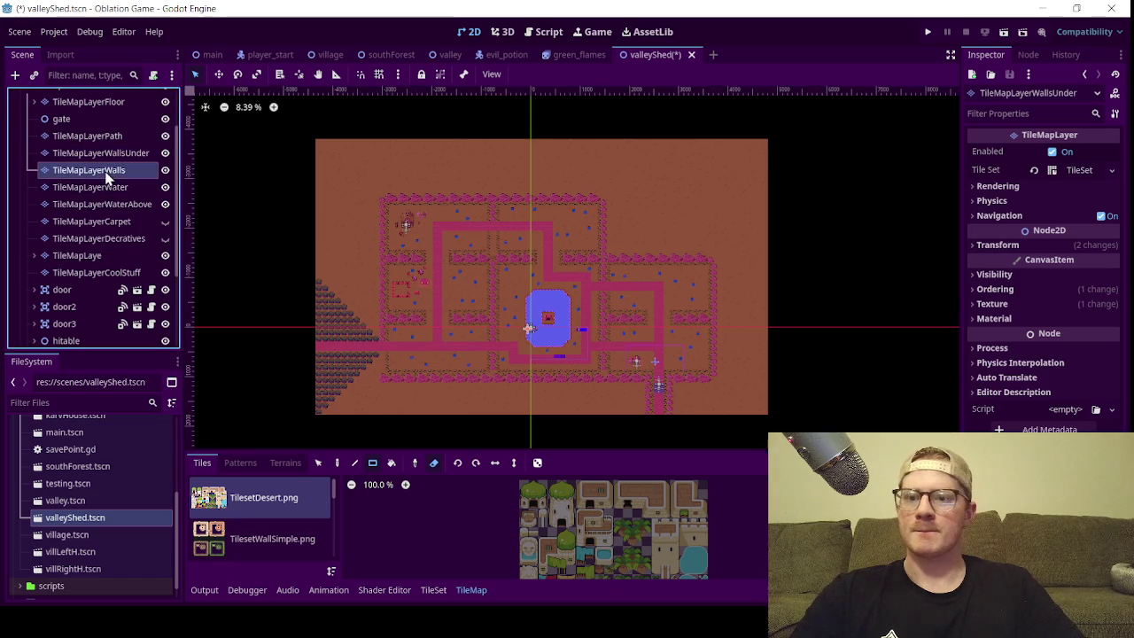
mouse_move(294, 129)
mouse_down()
mouse_move(816, 429)
mouse_move(791, 421)
mouse_up()
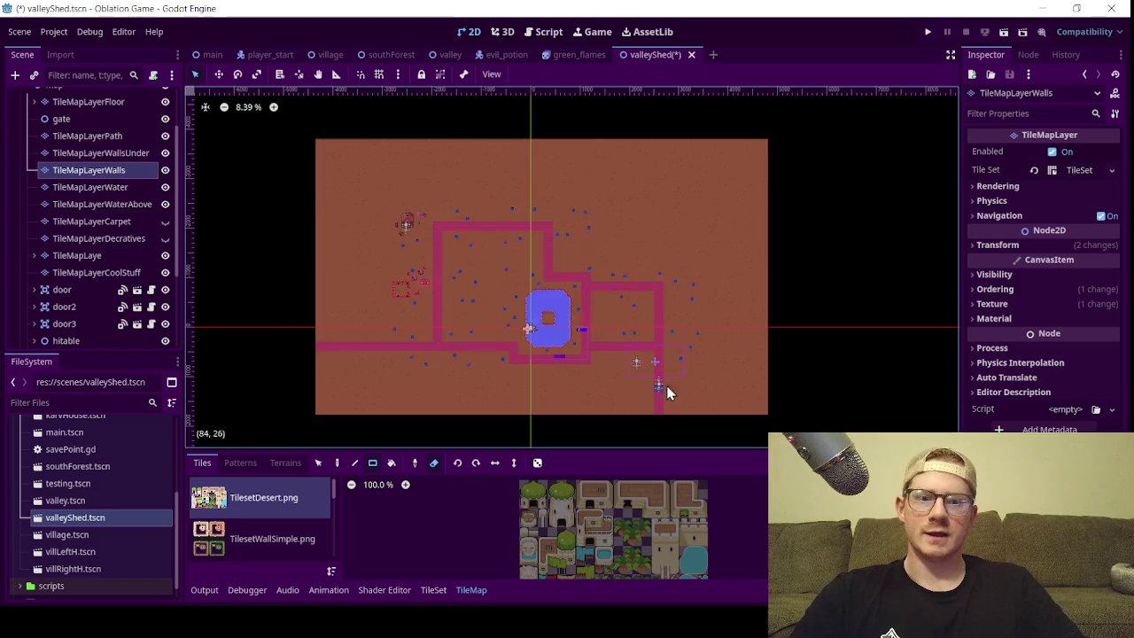
- Rectangle-erase the Water, WaterAbove and TileMapLaye layers across the whole map
click(106, 187)
mouse_move(287, 148)
mouse_down()
mouse_move(434, 239)
mouse_move(838, 432)
mouse_up()
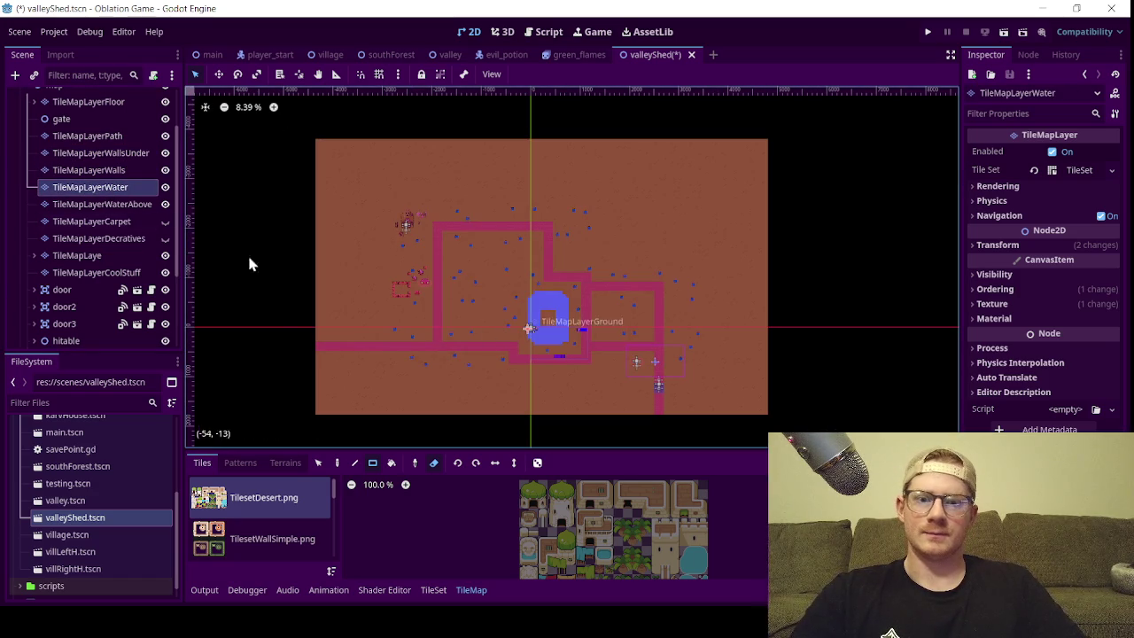
click(103, 205)
mouse_move(289, 135)
mouse_down()
mouse_move(706, 371)
mouse_move(868, 447)
mouse_up()
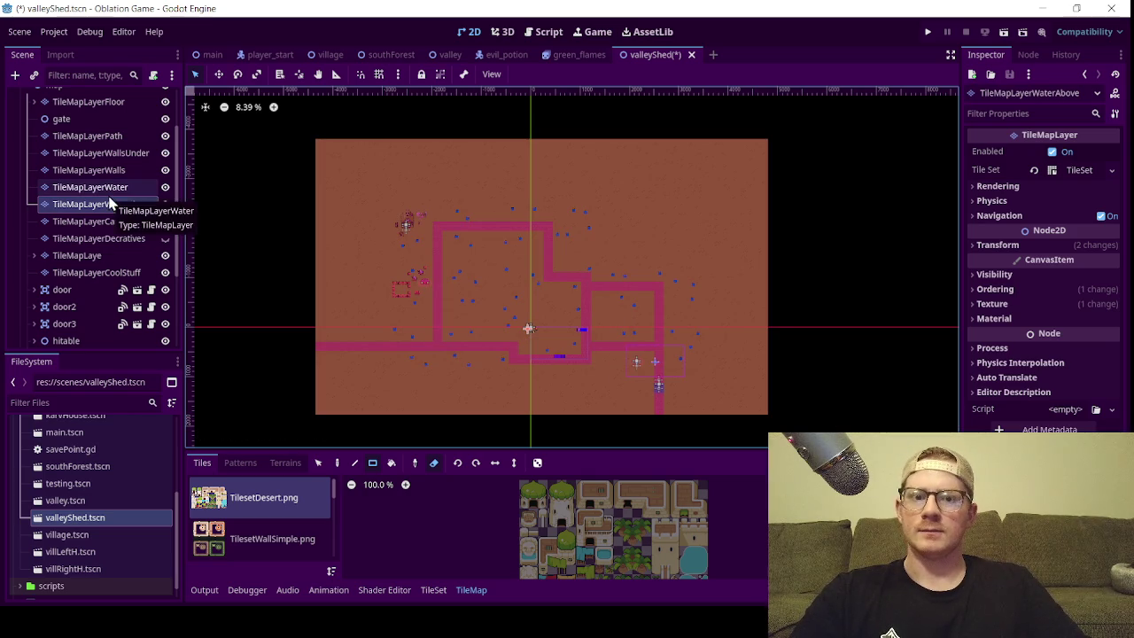
click(102, 255)
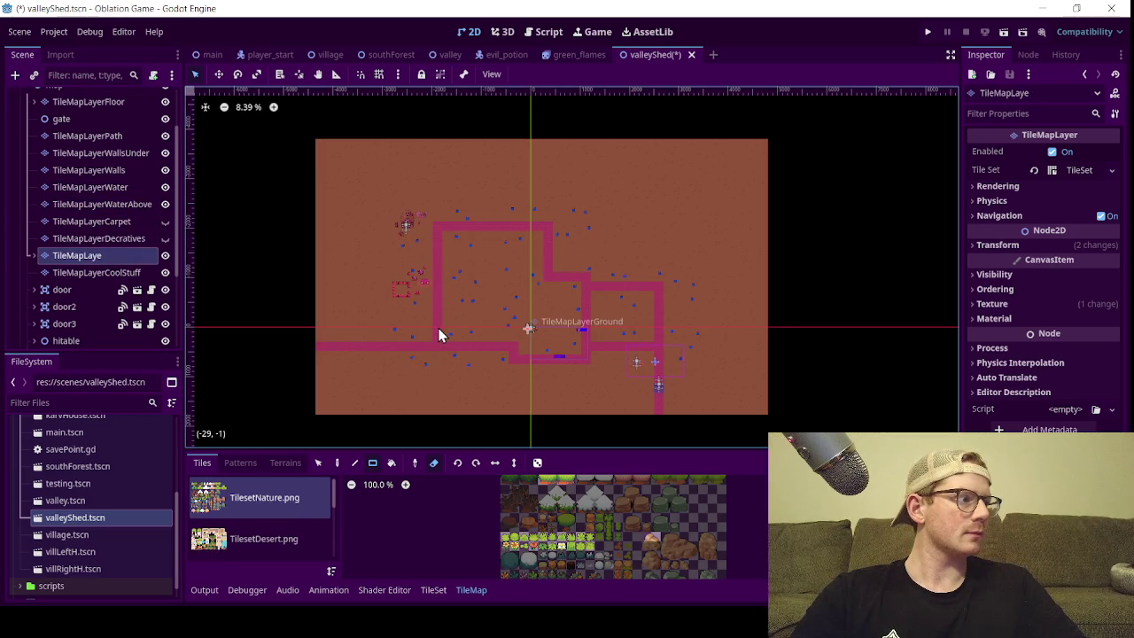
mouse_move(306, 152)
mouse_down()
mouse_move(449, 240)
mouse_move(810, 418)
mouse_up()
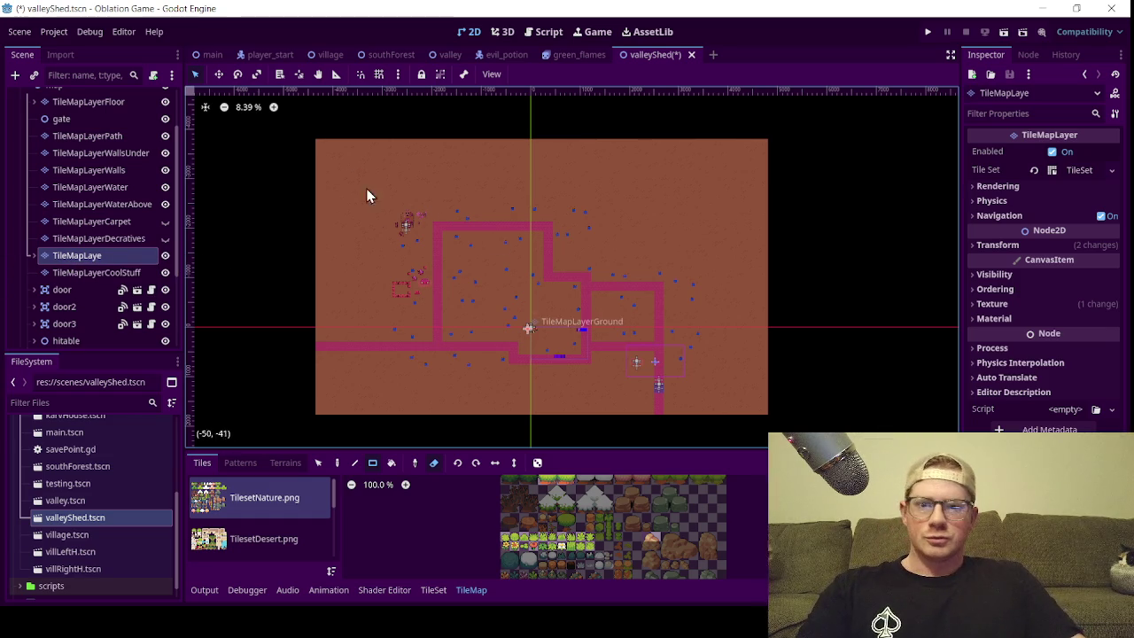
mouse_move(278, 121)
mouse_down()
mouse_move(780, 443)
mouse_move(829, 426)
mouse_up()
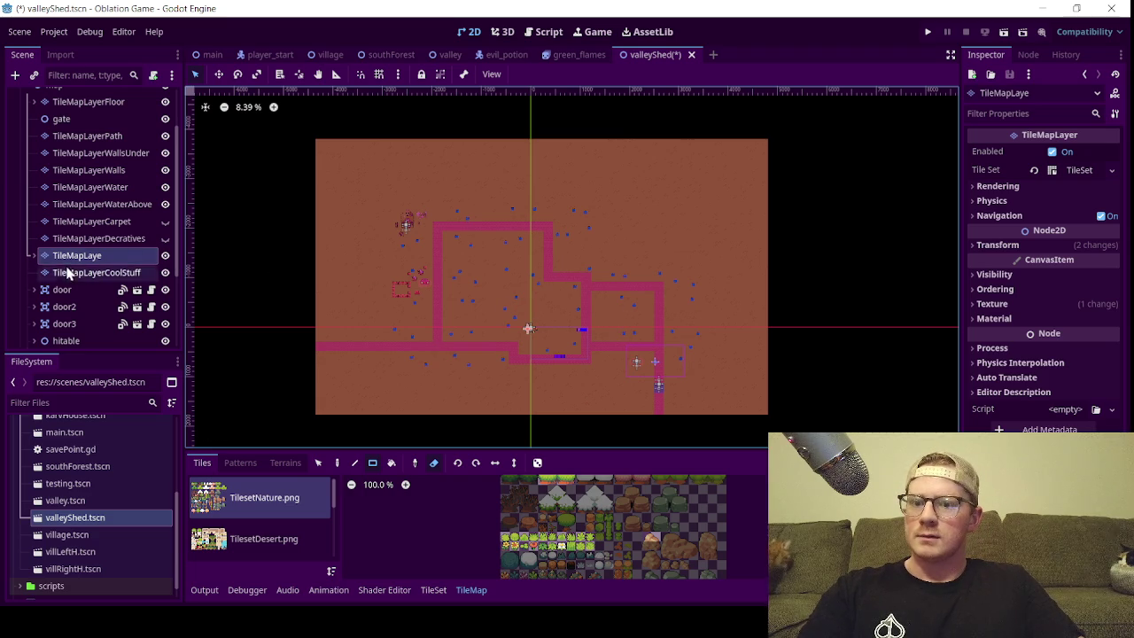
- Select TileMapLayerCoolStuff and erase its red decoration tiles across the whole map
click(33, 257)
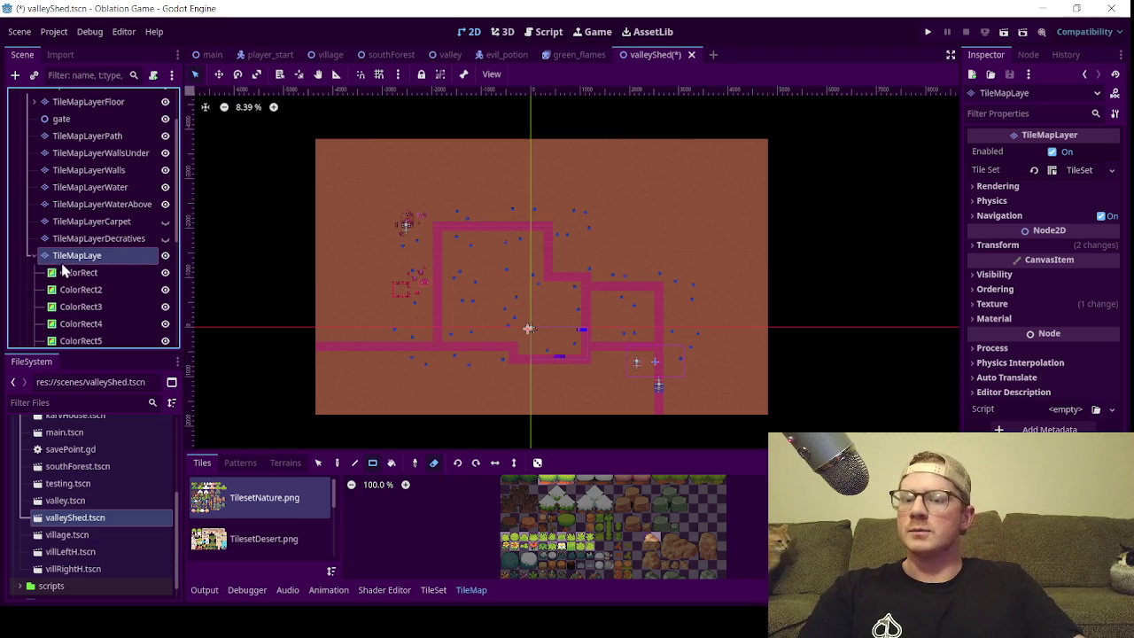
click(35, 258)
click(63, 272)
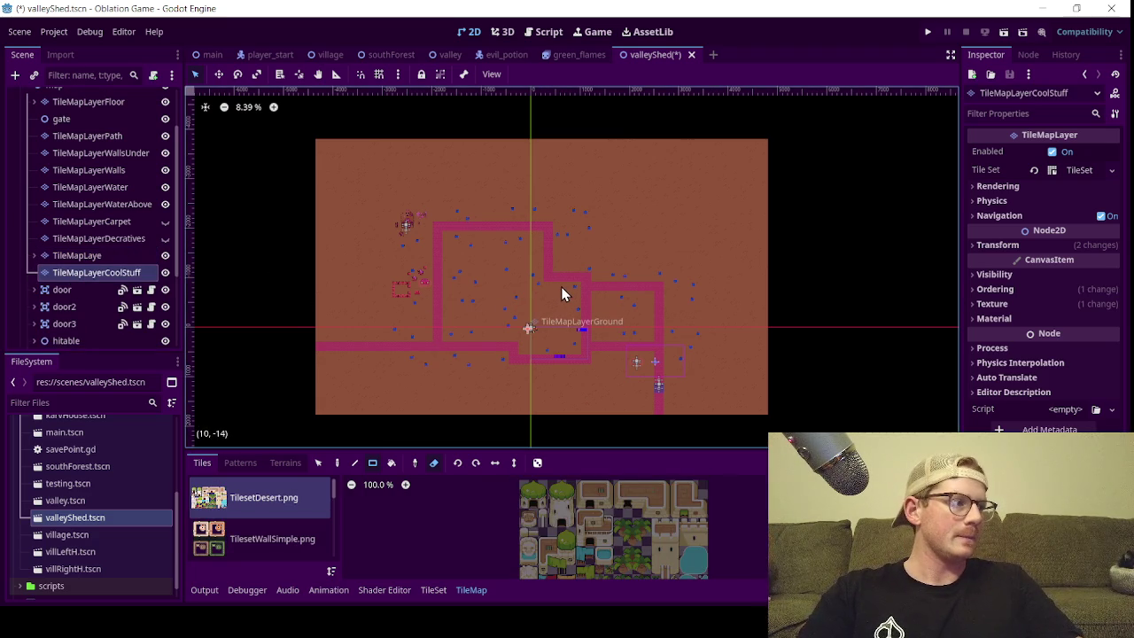
scroll(490, 268, down, 1)
mouse_move(313, 149)
mouse_down()
mouse_move(443, 248)
mouse_move(809, 394)
mouse_up()
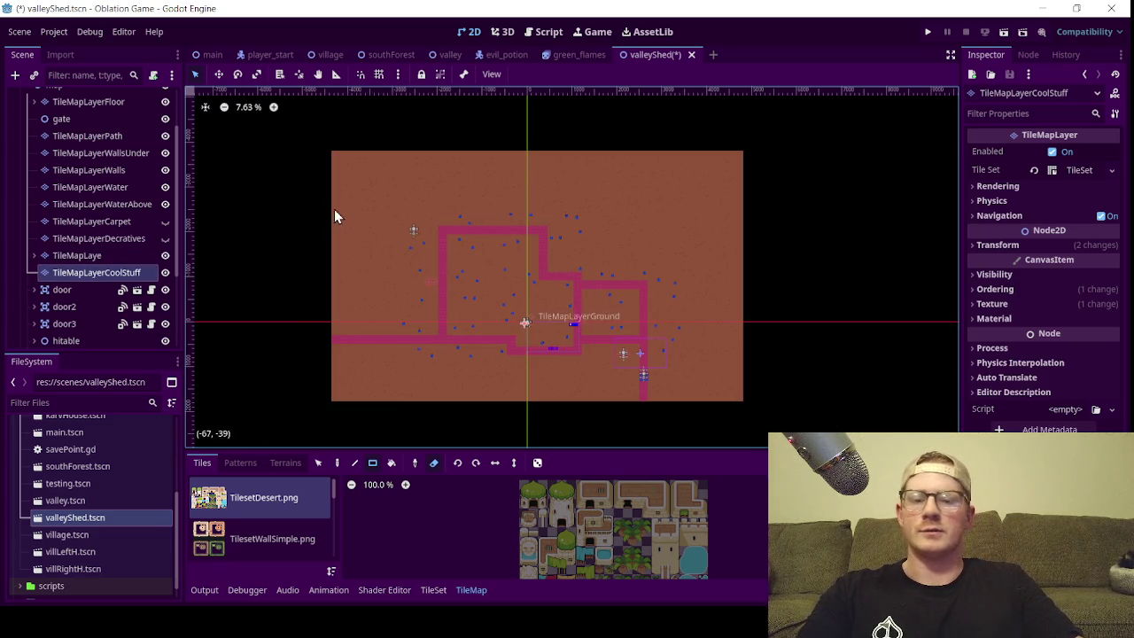
mouse_move(310, 149)
mouse_down()
mouse_move(800, 399)
mouse_move(781, 427)
mouse_up()
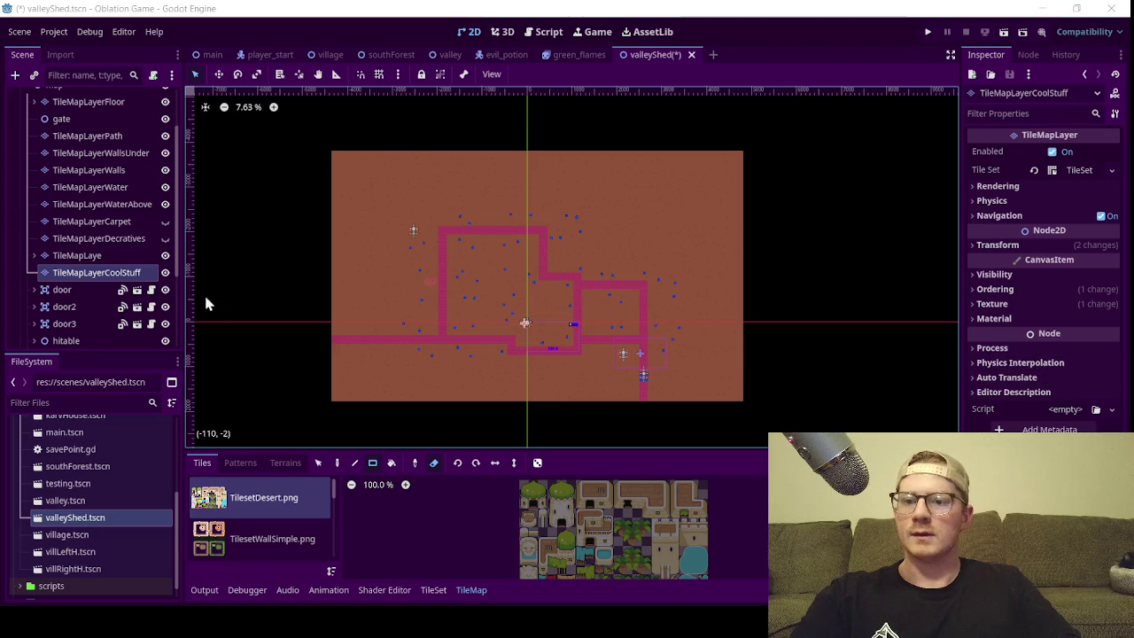
mouse_move(301, 140)
mouse_down()
mouse_move(641, 347)
mouse_move(792, 402)
mouse_move(807, 428)
mouse_up()
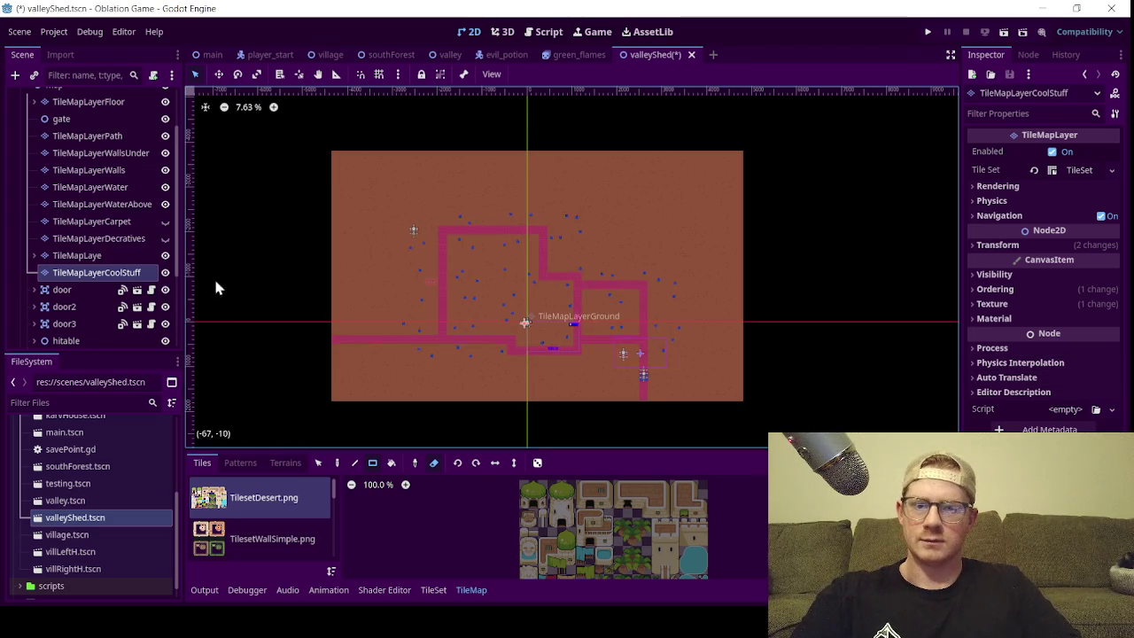
- Erase any leftover tiles on the TileMapLaye layer
click(44, 257)
mouse_move(291, 138)
mouse_down()
mouse_move(791, 388)
mouse_move(815, 420)
mouse_up()
scroll(25, 168, up, 3)
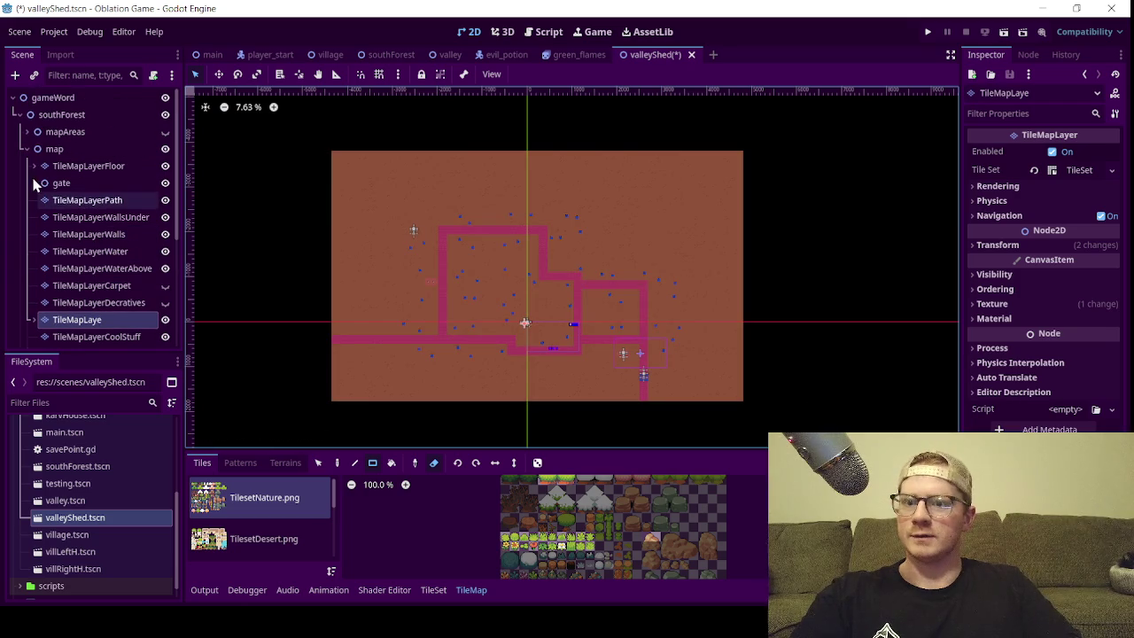
- Select TileMapLayerGround and erase its orange ground tiles across the whole map
click(34, 165)
click(60, 182)
mouse_move(278, 130)
mouse_down()
mouse_move(793, 400)
mouse_move(804, 426)
mouse_up()
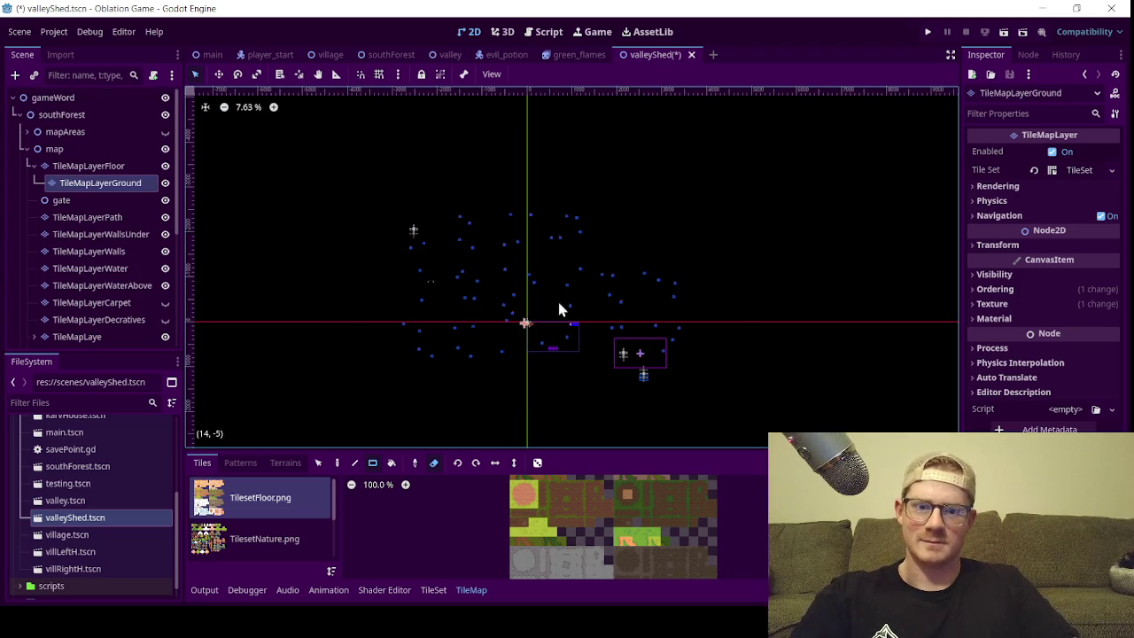
scroll(538, 326, up, 8)
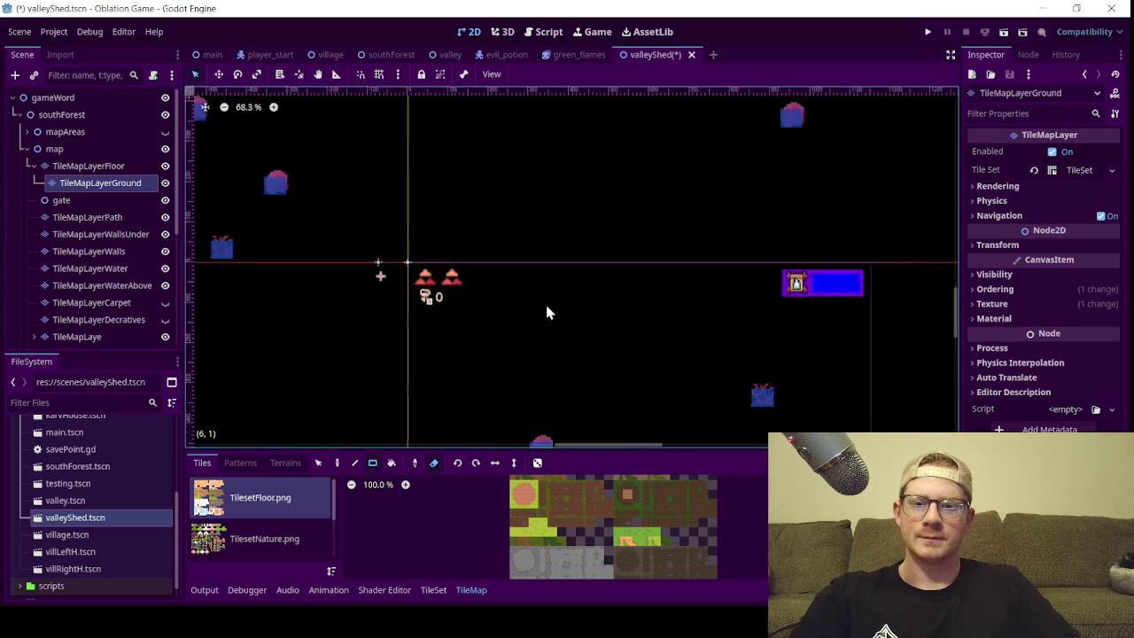
scroll(540, 203, up, 3)
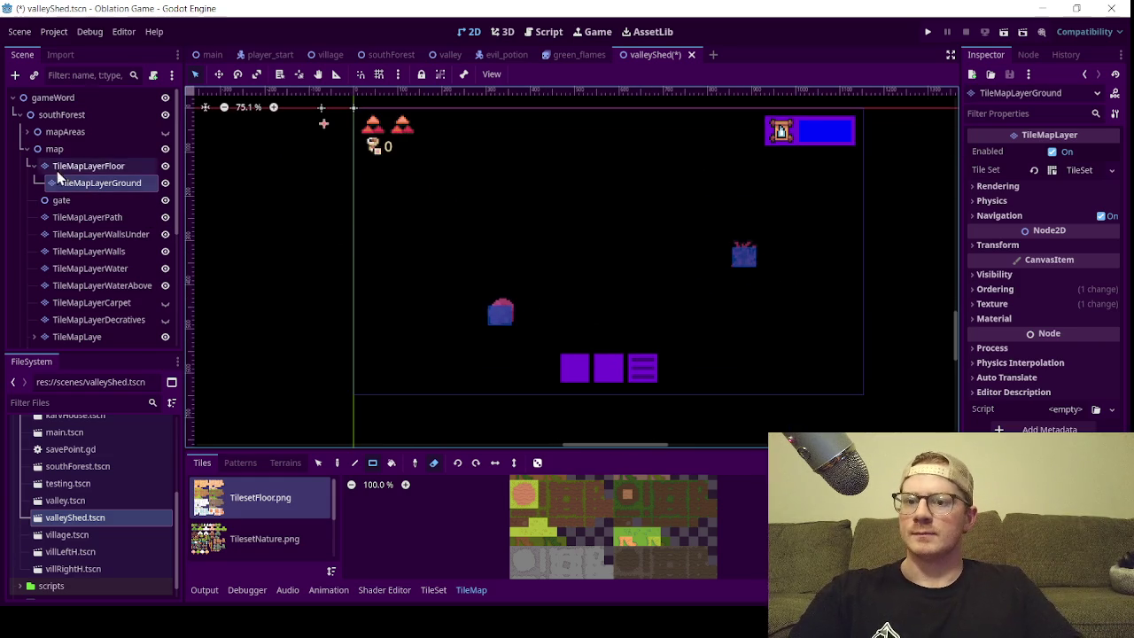
- Nest TileMapLayerGround under TileMapLayerFloor, then reselect TileMapLayerFloor for painting
drag(29, 176, 35, 168)
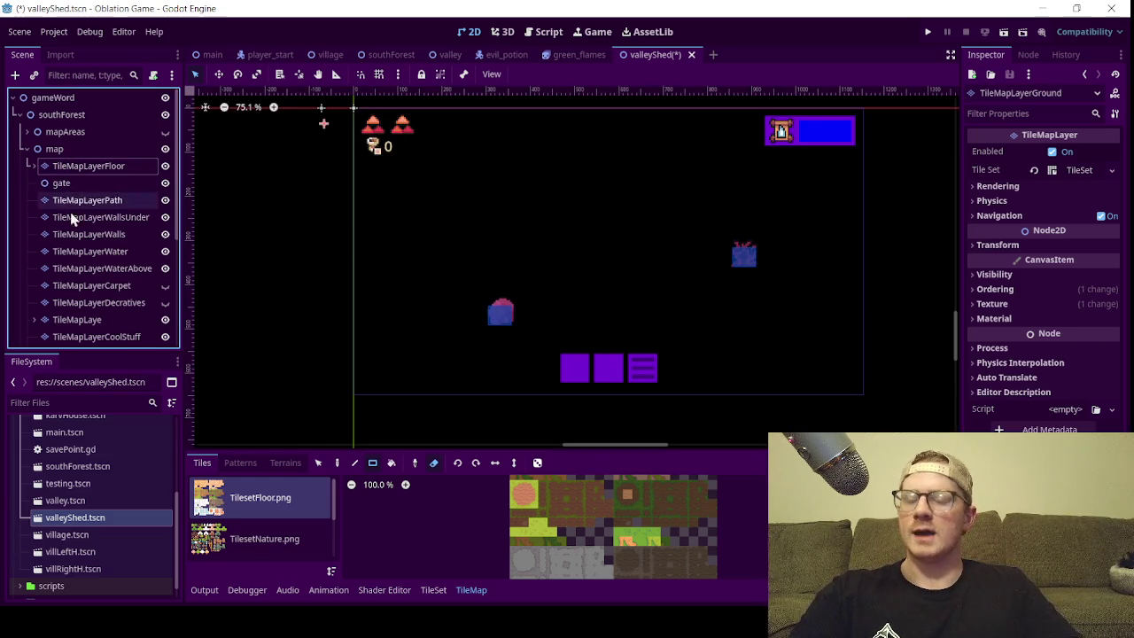
scroll(83, 254, down, 1)
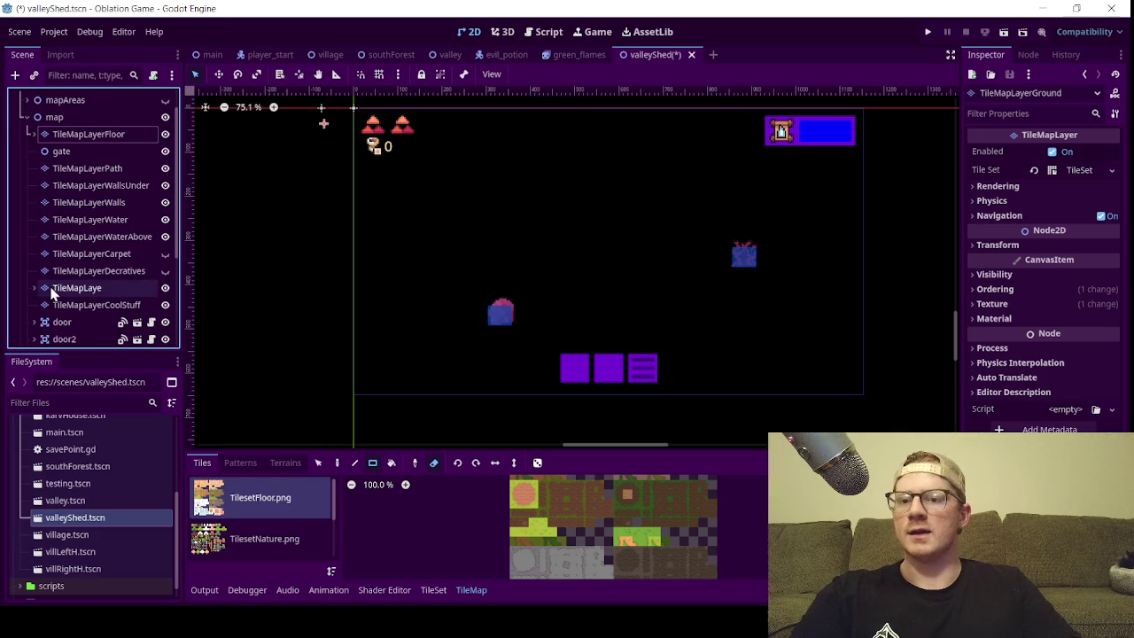
scroll(50, 286, up, 1)
scroll(599, 225, down, 1)
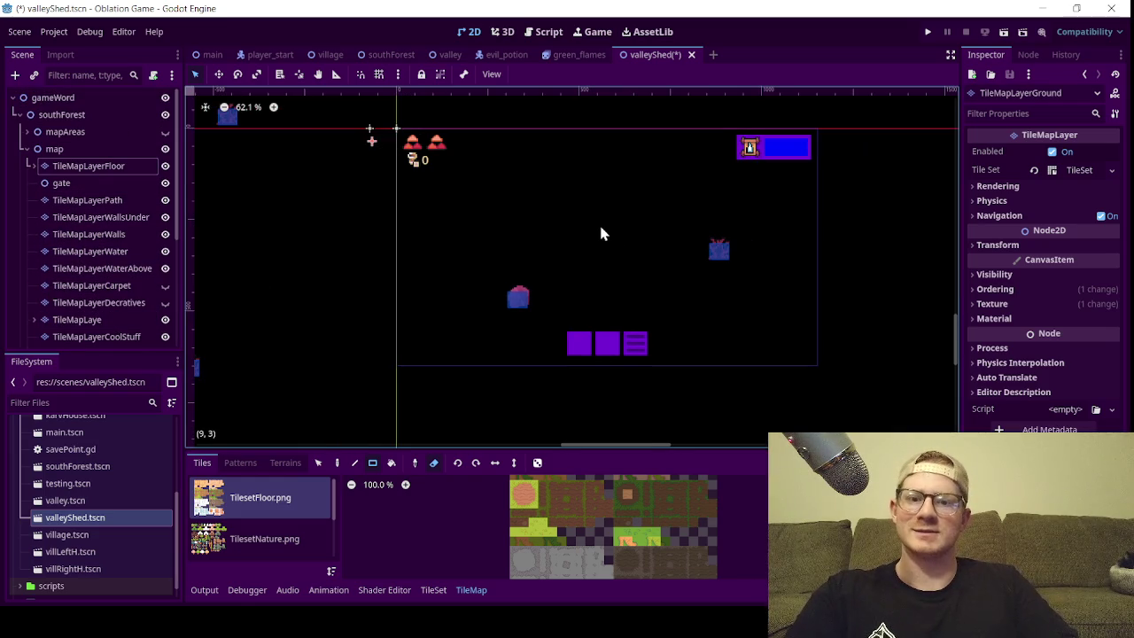
click(33, 166)
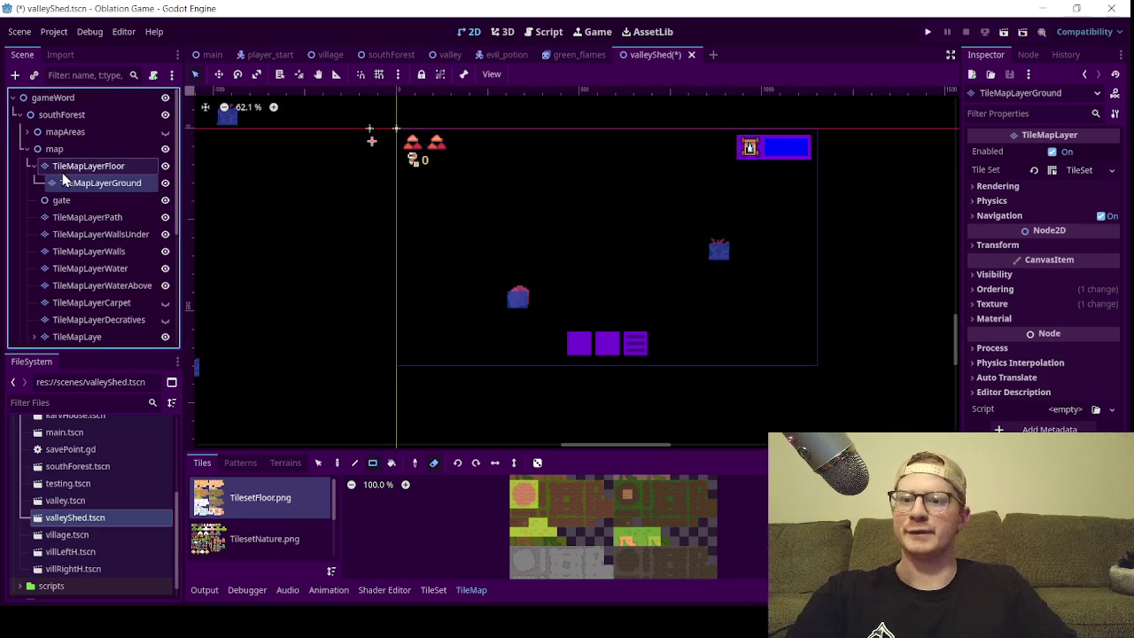
click(87, 202)
click(89, 166)
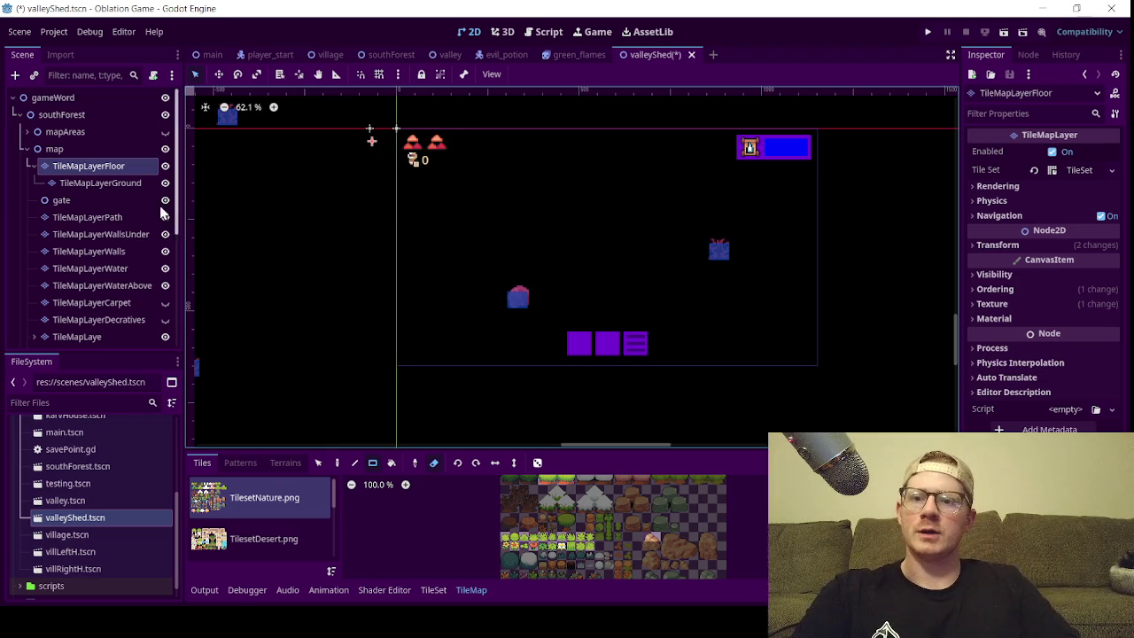
scroll(411, 222, up, 1)
scroll(491, 230, down, 1)
drag(491, 230, 477, 266)
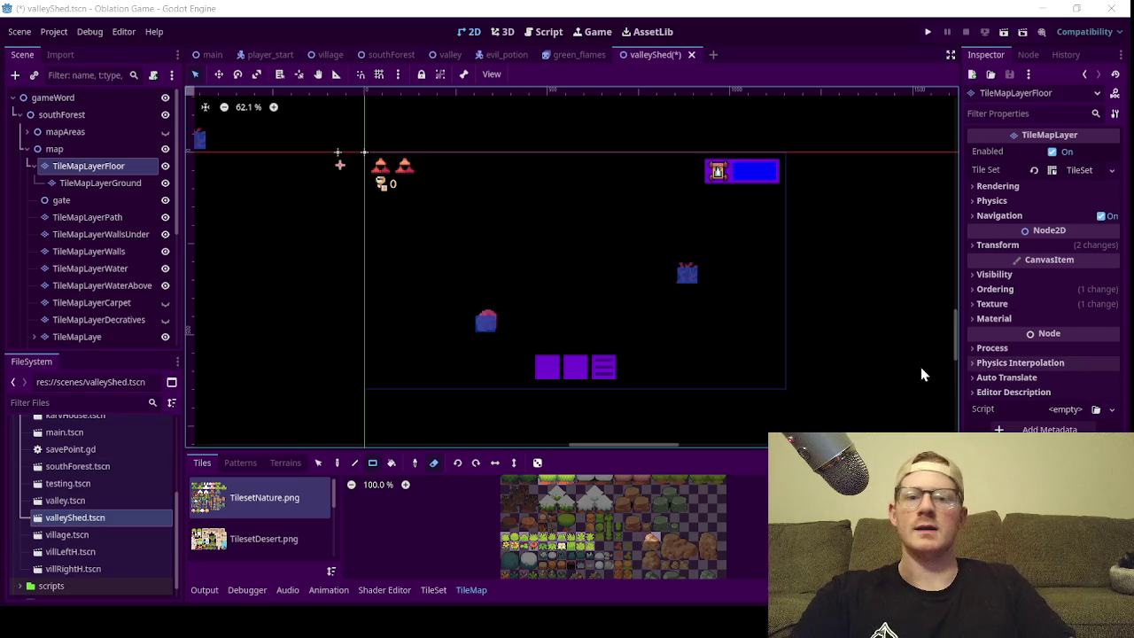
scroll(483, 208, up, 1)
scroll(523, 257, down, 1)
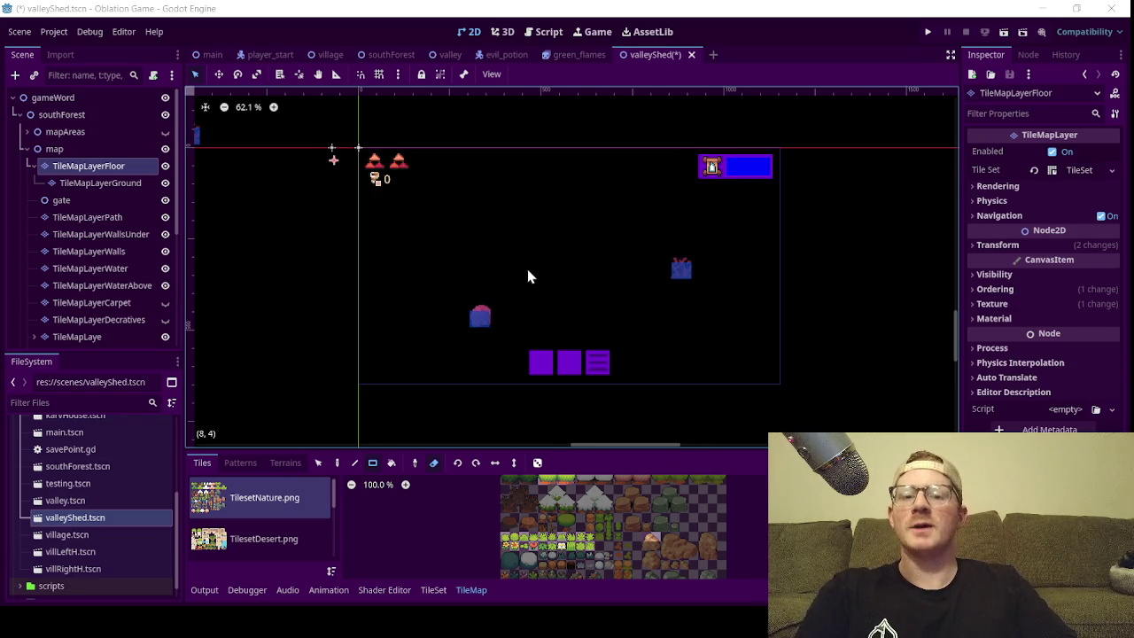
scroll(527, 270, up, 1)
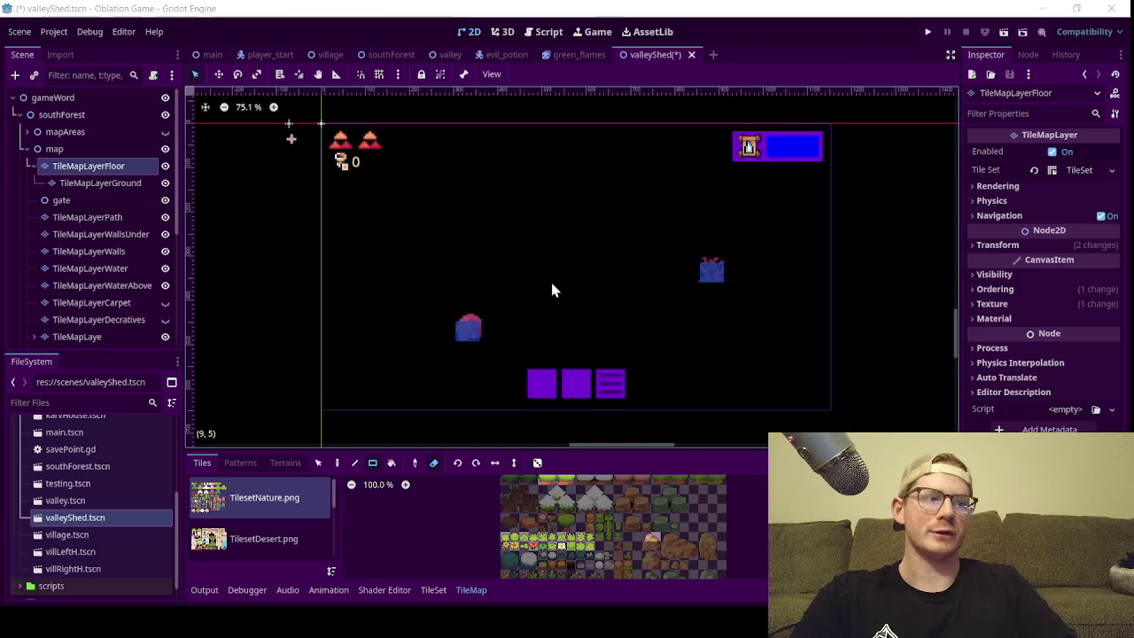
scroll(551, 285, down, 1)
scroll(542, 290, up, 1)
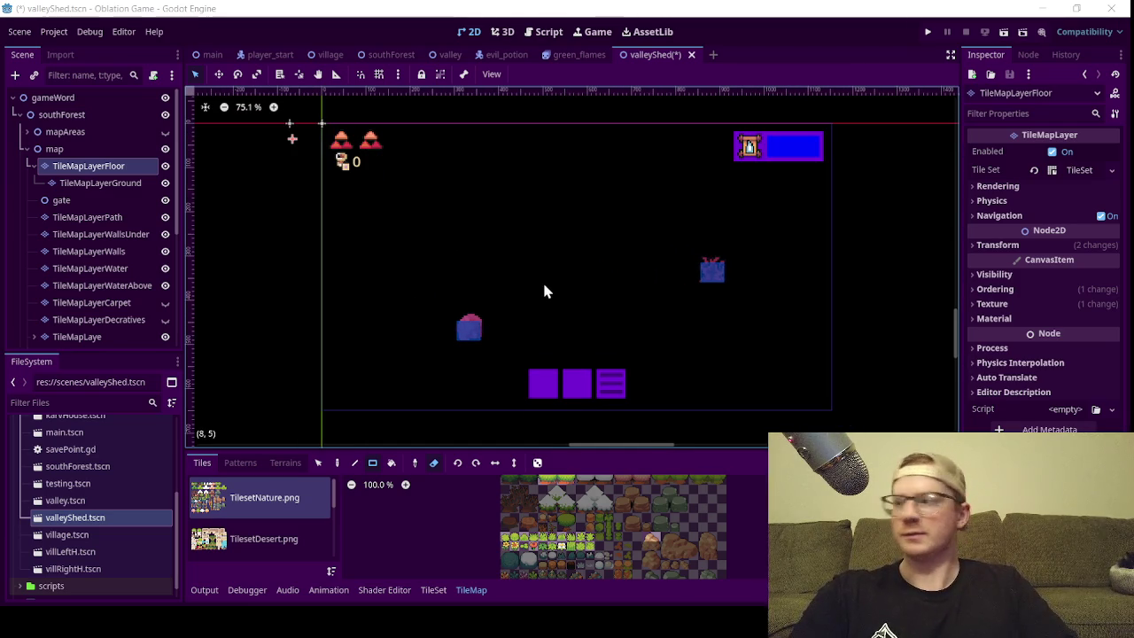
scroll(615, 260, up, 1)
scroll(611, 260, down, 1)
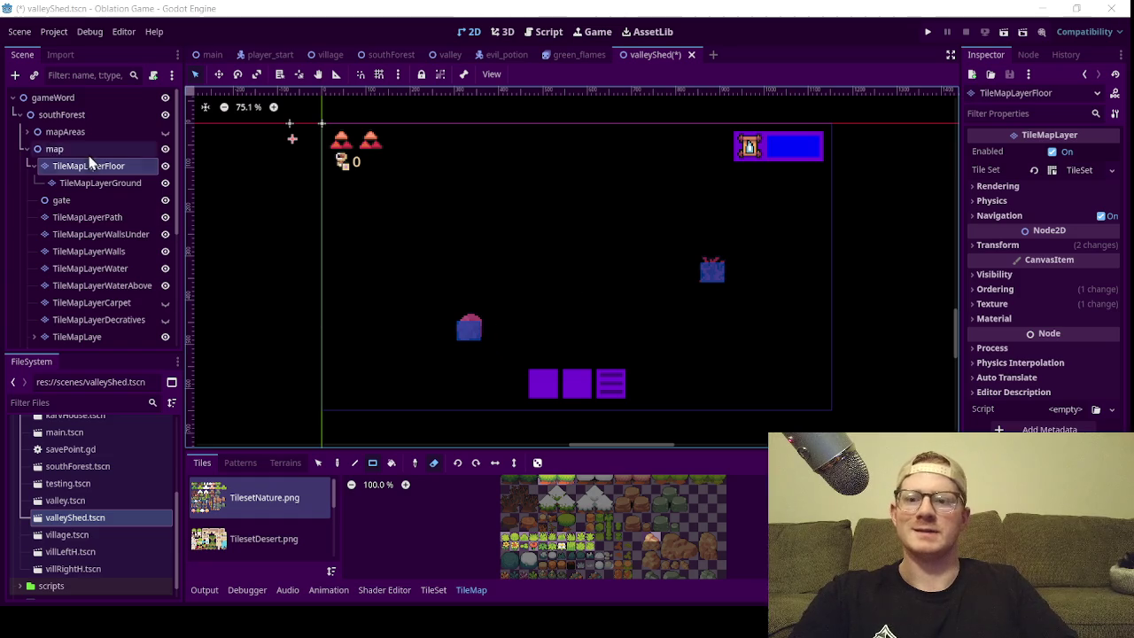
click(32, 167)
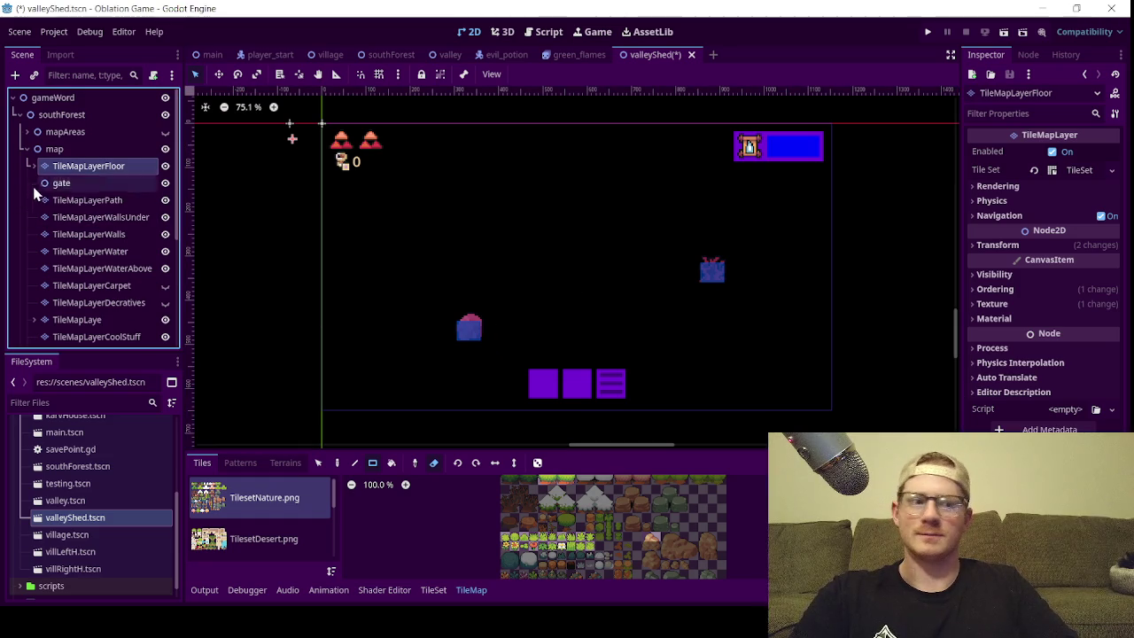
scroll(496, 312, down, 1)
scroll(446, 299, up, 1)
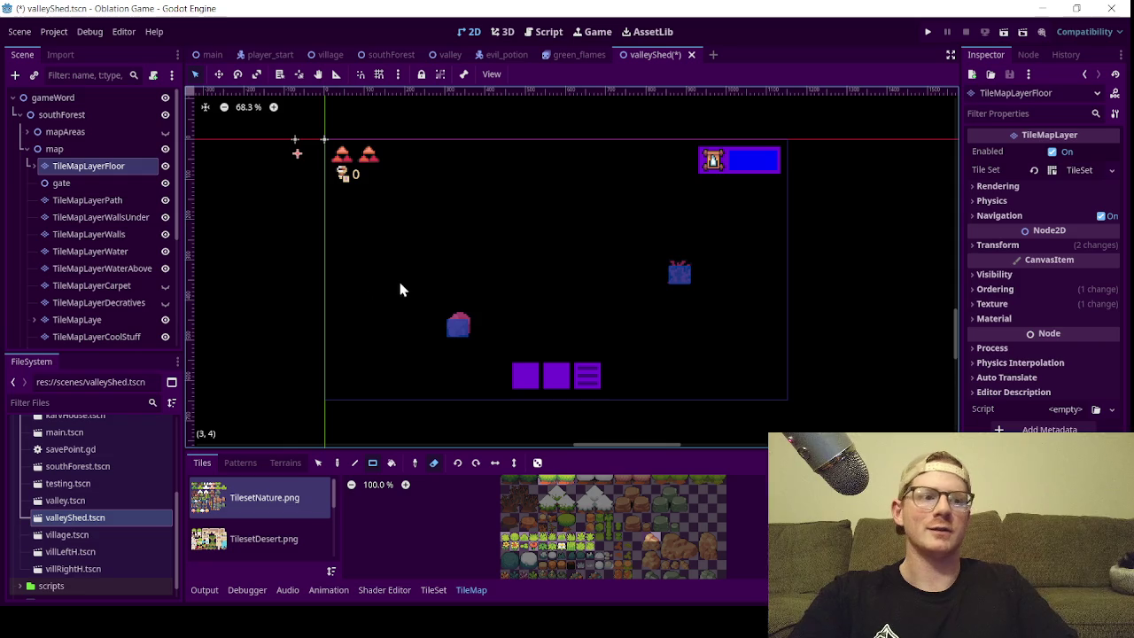
scroll(465, 272, down, 1)
scroll(45, 212, down, 5)
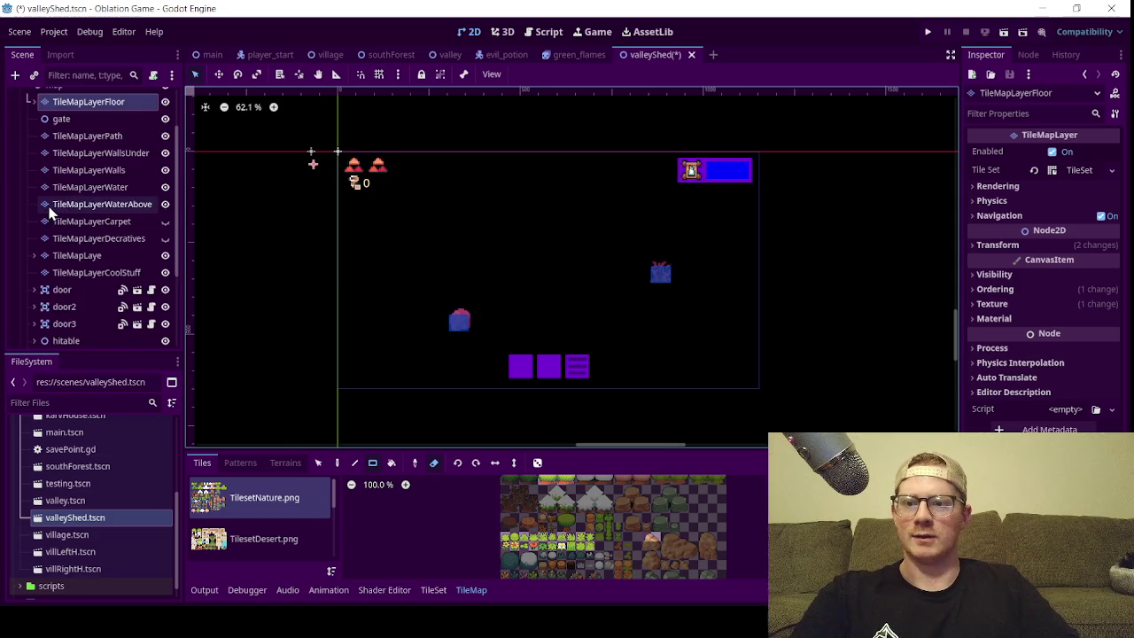
scroll(46, 226, up, 3)
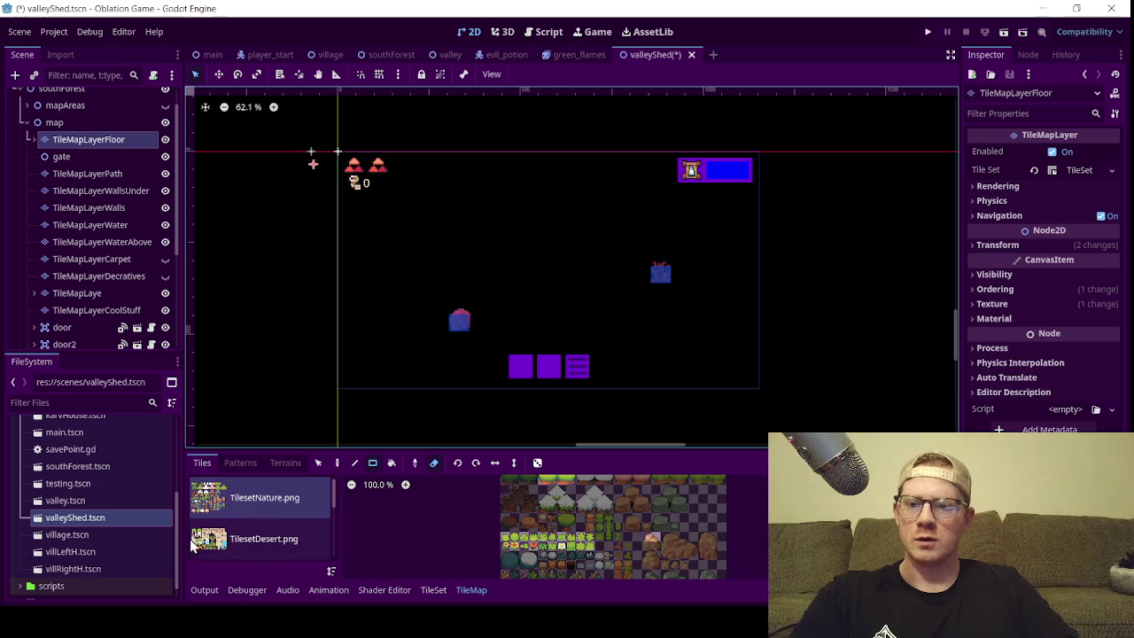
- Switch the palette to TilesetInteriorFloor.png, bring up the stone-brick tile, and turn erasing off
scroll(223, 532, down, 5)
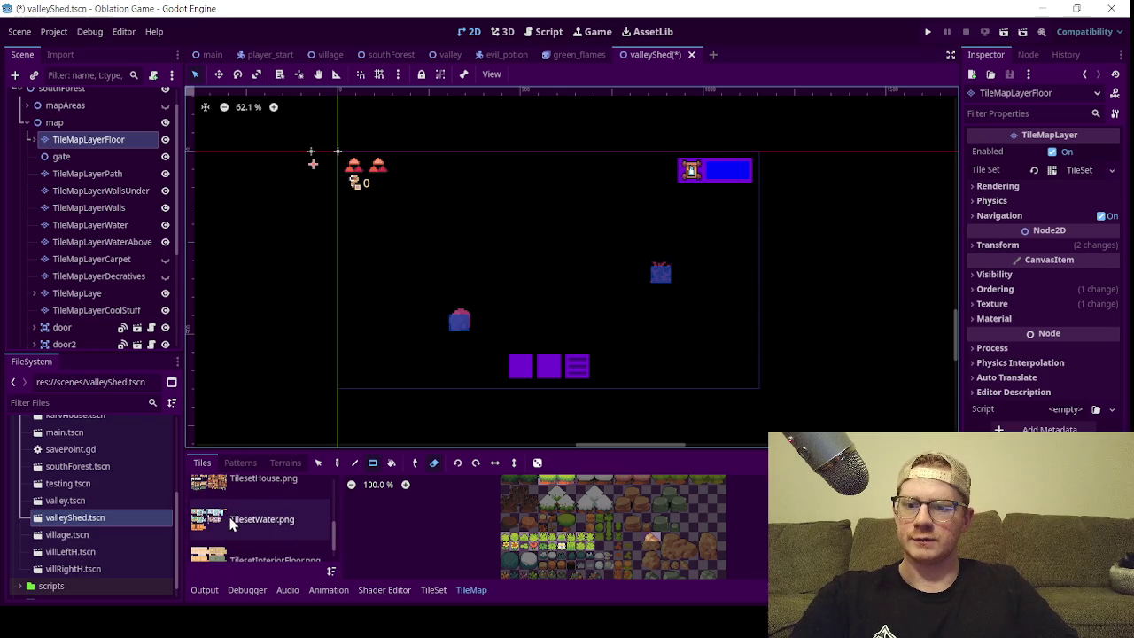
scroll(231, 532, down, 2)
click(246, 530)
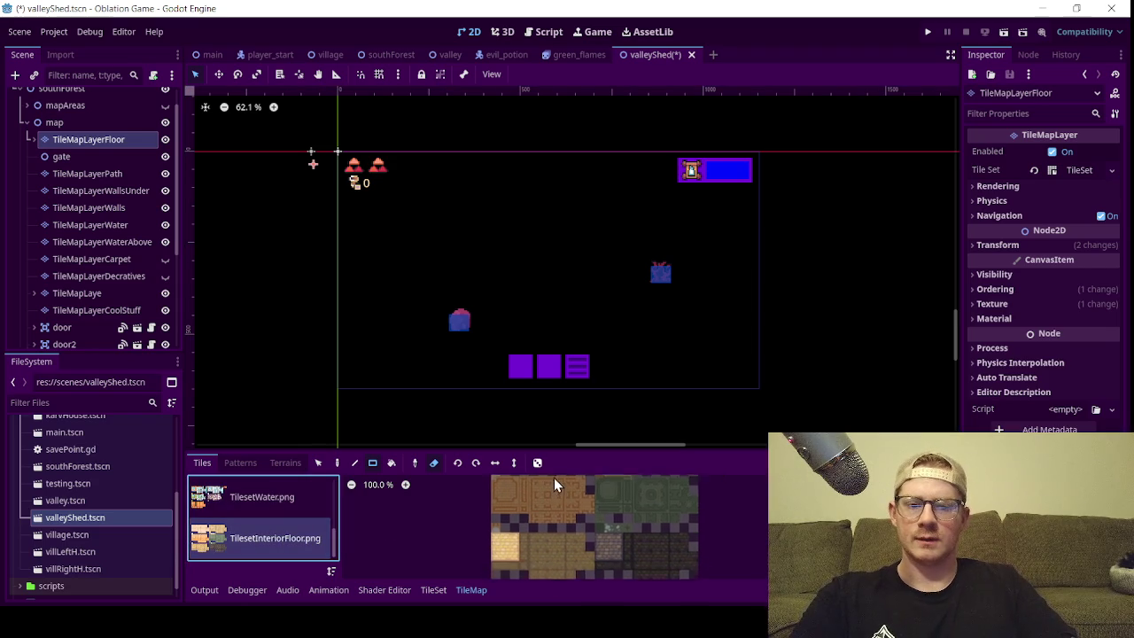
scroll(598, 517, up, 4)
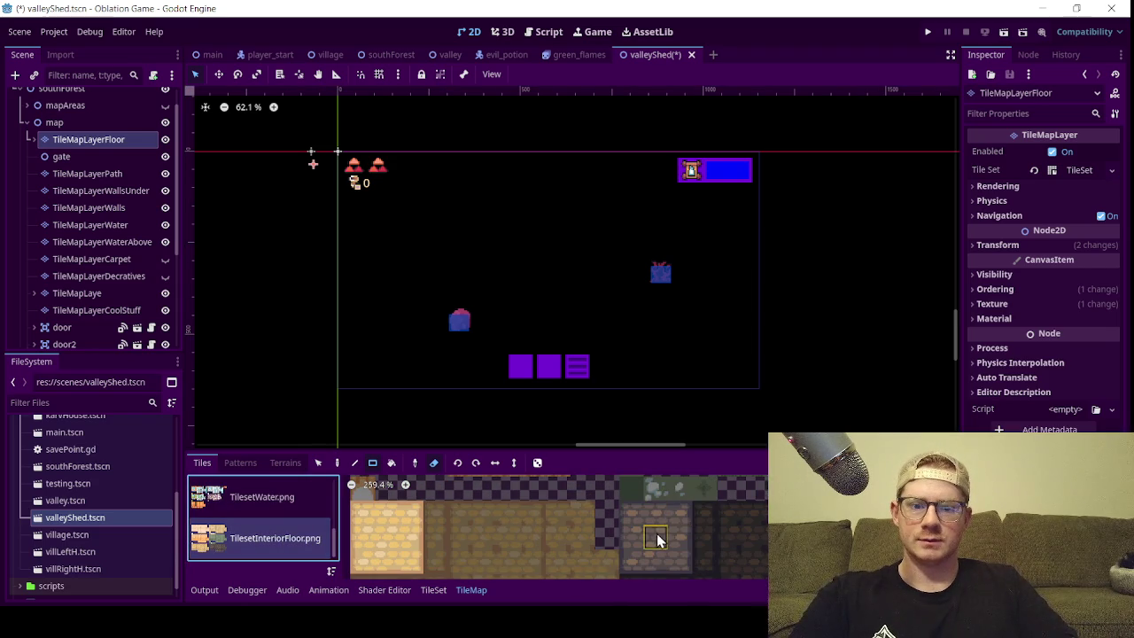
scroll(574, 513, up, 3)
scroll(547, 548, up, 1)
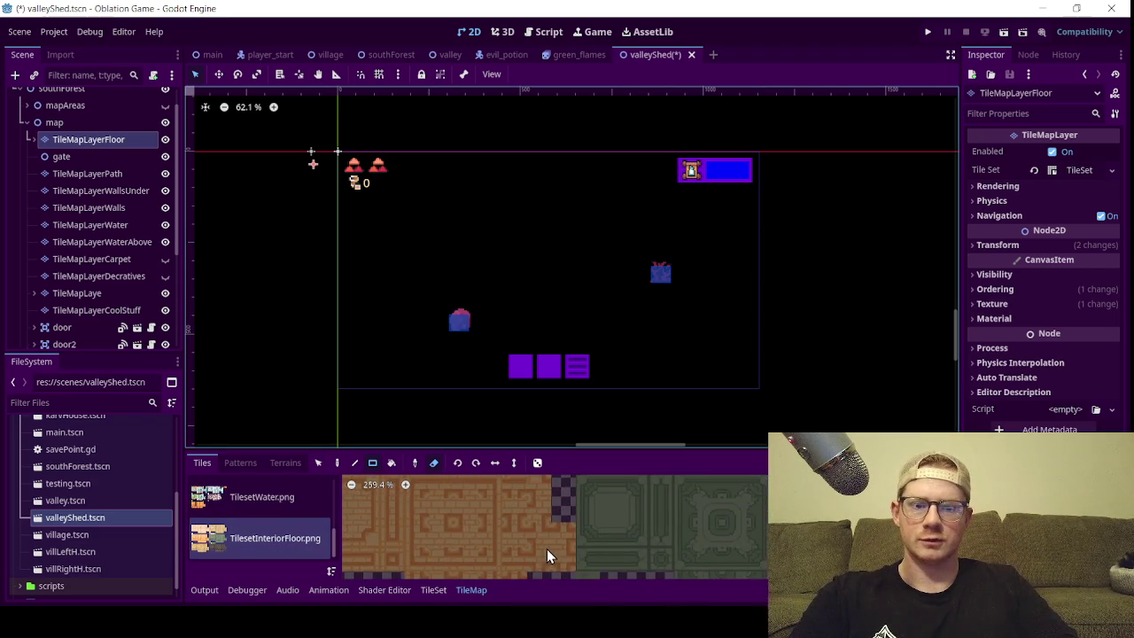
mouse_move(542, 564)
mouse_down()
mouse_move(620, 493)
mouse_move(632, 536)
mouse_move(700, 514)
mouse_move(648, 559)
mouse_move(652, 570)
mouse_up()
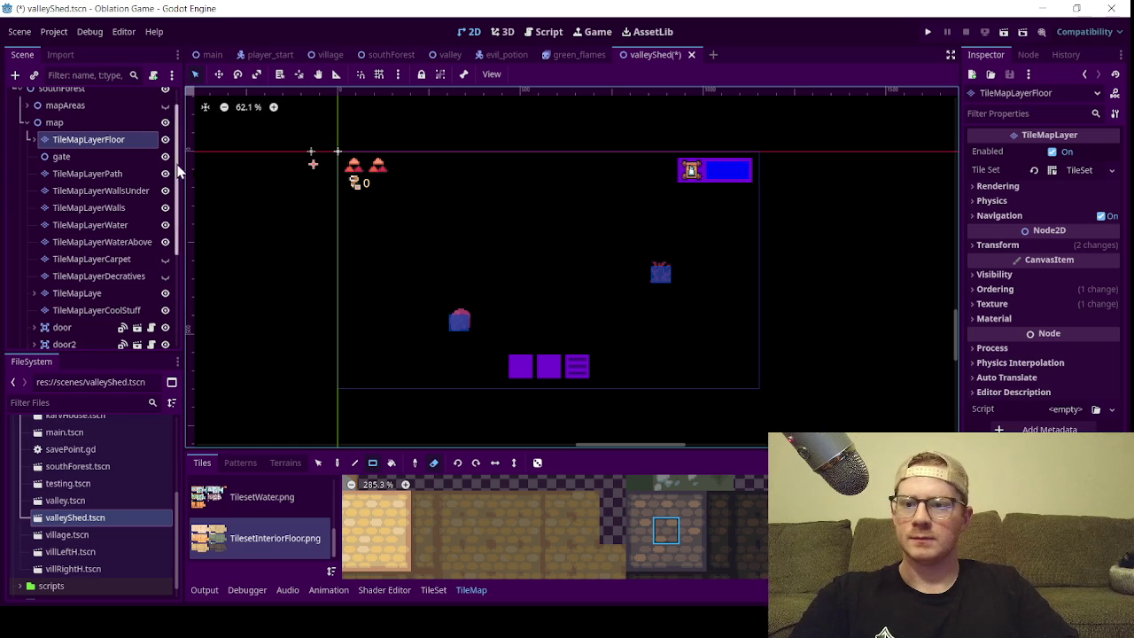
click(433, 463)
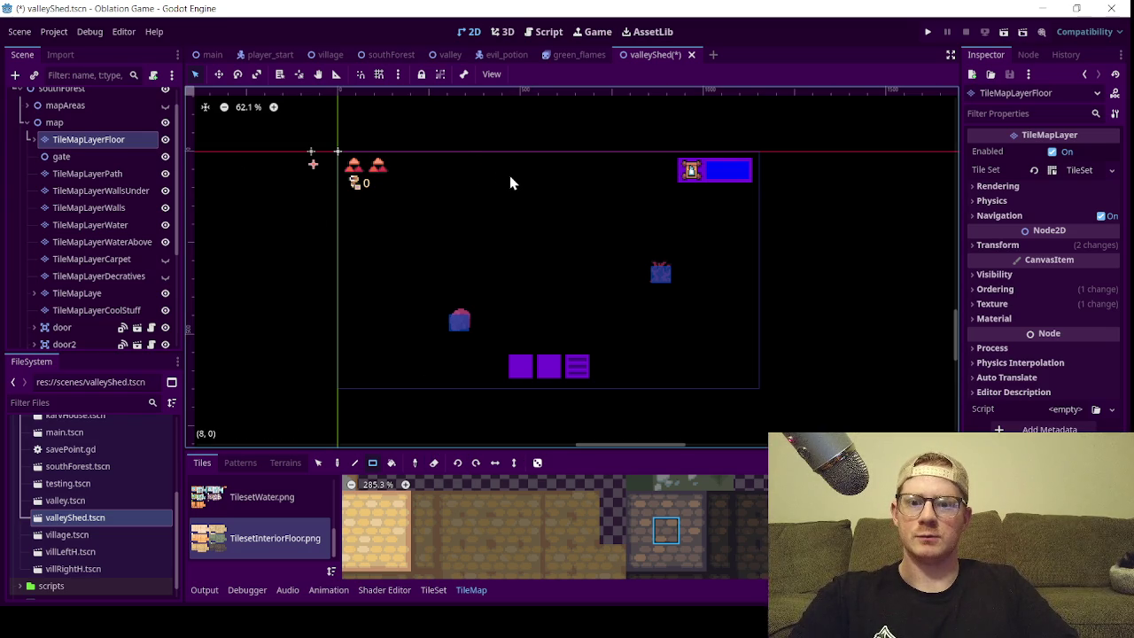
- Paint stone-brick floor rectangles over the interior, undoing the last oversized 8x10 attempt
scroll(512, 174, up, 2)
drag(501, 172, 608, 343)
scroll(473, 230, down, 2)
drag(452, 144, 578, 335)
scroll(529, 273, down, 1)
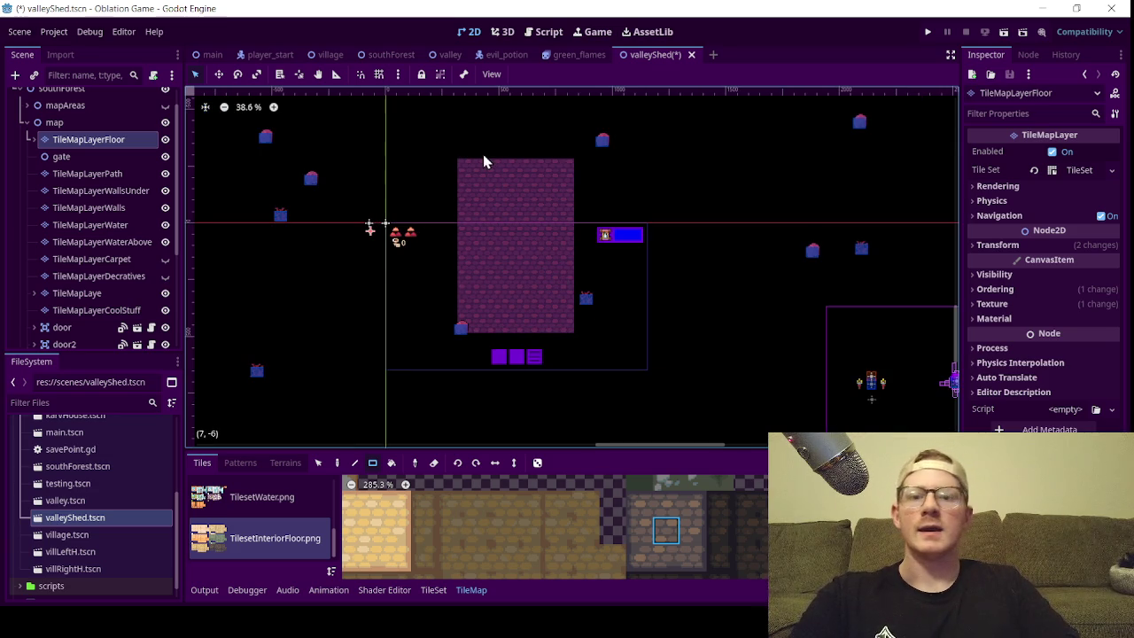
mouse_move(456, 144)
mouse_down()
mouse_move(519, 213)
mouse_move(587, 336)
mouse_up()
scroll(550, 281, up, 1)
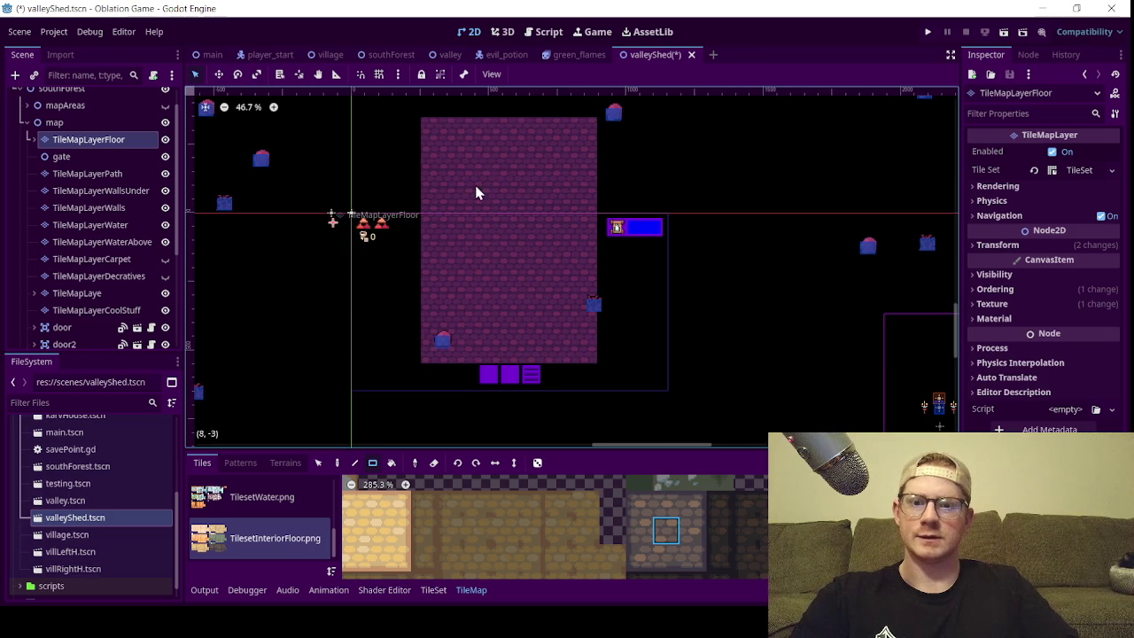
key(ctrl+z)
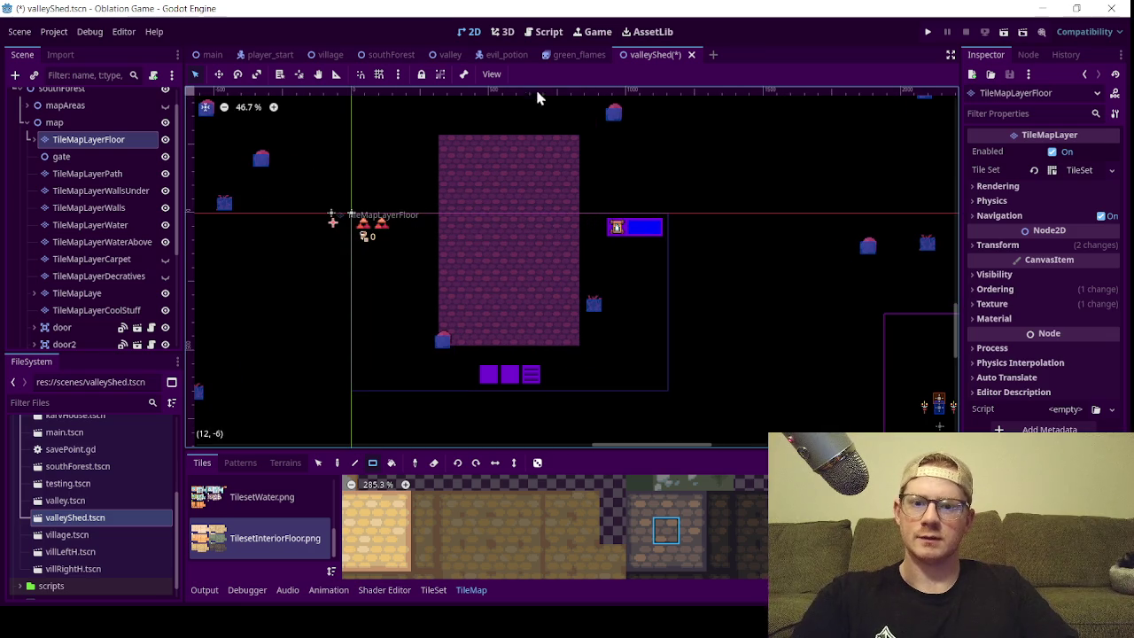
scroll(512, 240, up, 2)
scroll(508, 261, down, 3)
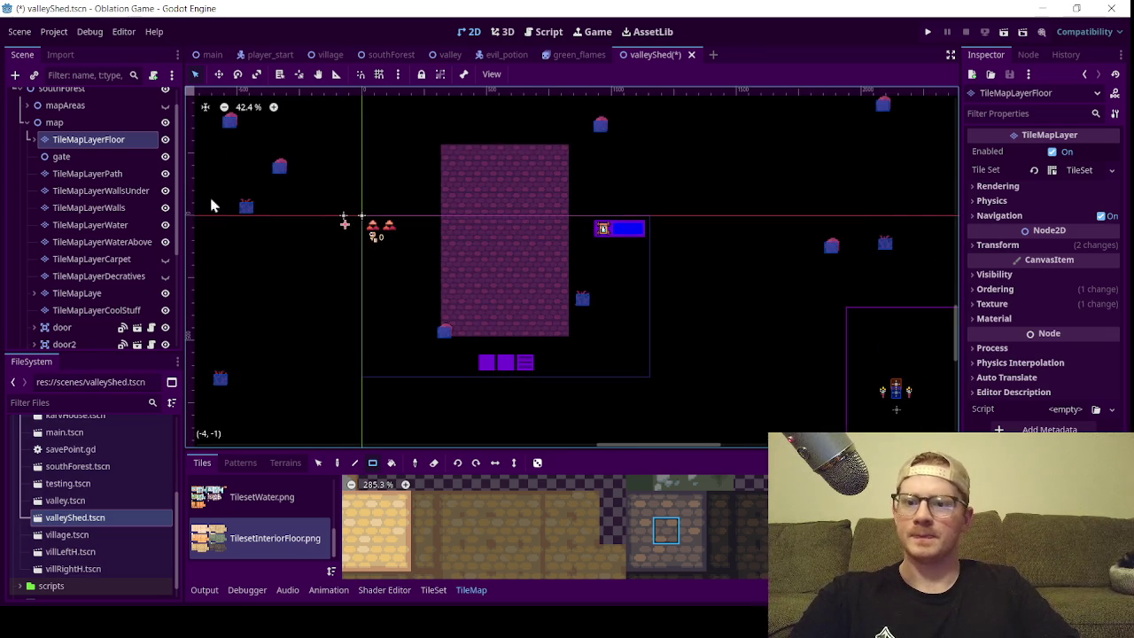
- Move playerStart onto the new stone floor and nudge it slightly downward
click(25, 123)
click(89, 167)
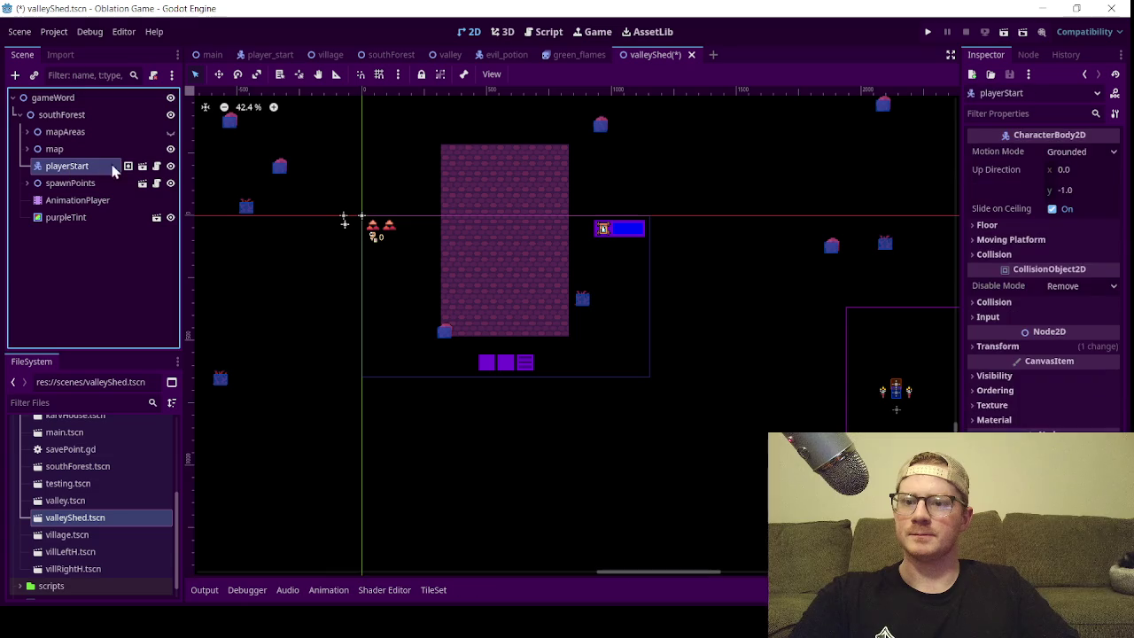
click(219, 75)
scroll(514, 312, down, 3)
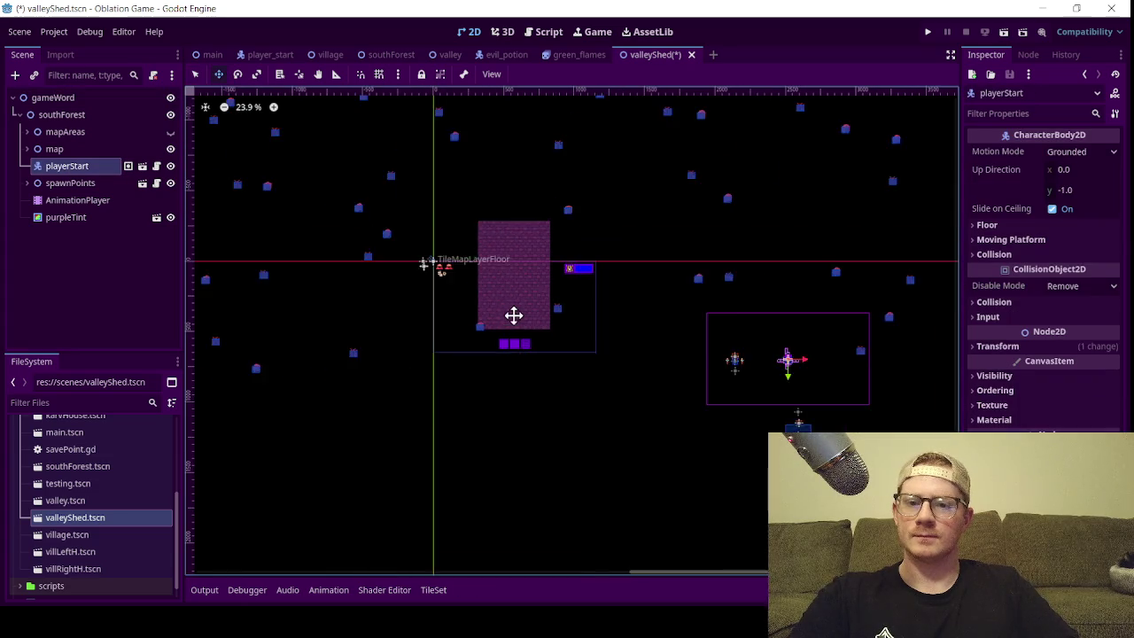
drag(512, 312, 417, 293)
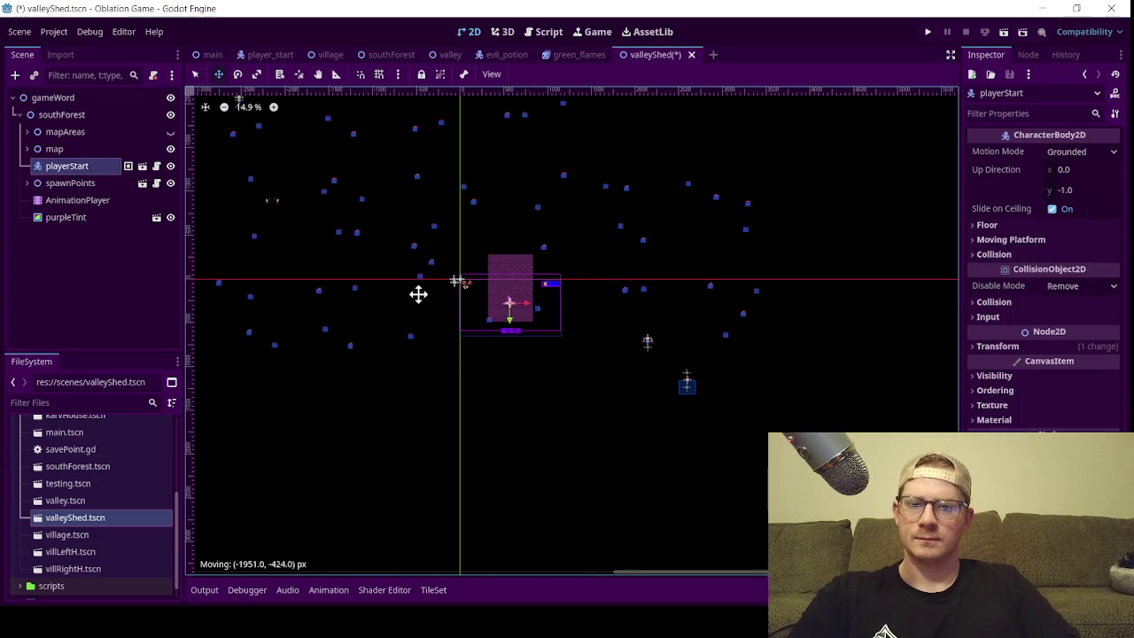
scroll(417, 293, up, 2)
scroll(594, 296, up, 4)
mouse_move(622, 346)
mouse_down()
mouse_move(627, 407)
mouse_move(597, 220)
mouse_move(620, 399)
mouse_up()
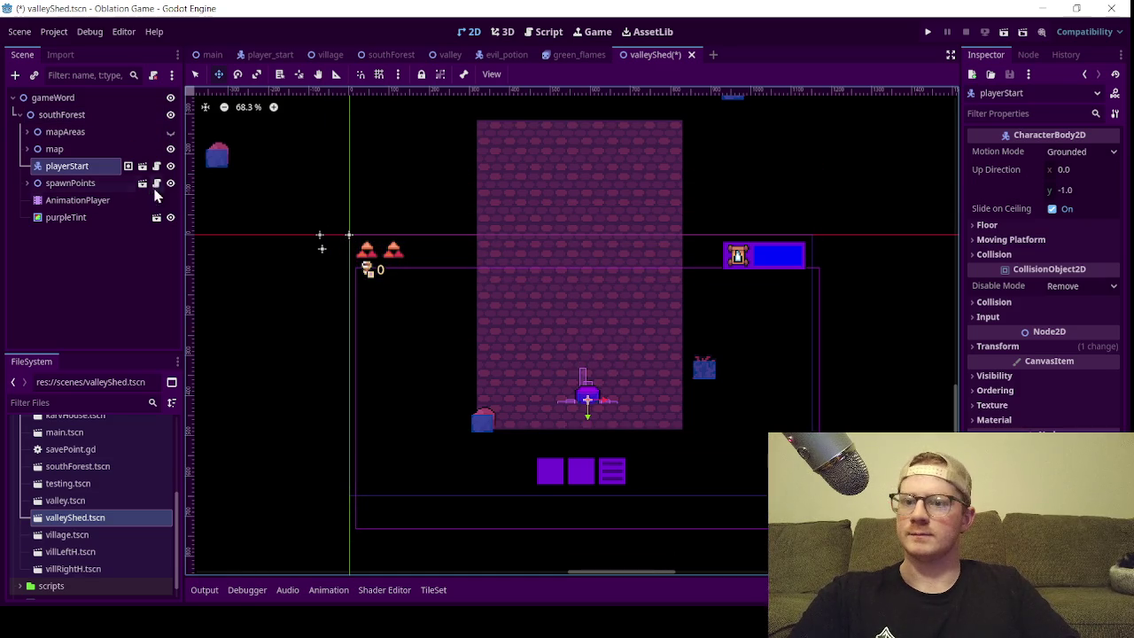
- Expand the map node to list its layers and select TileMapLayerFloor
click(26, 131)
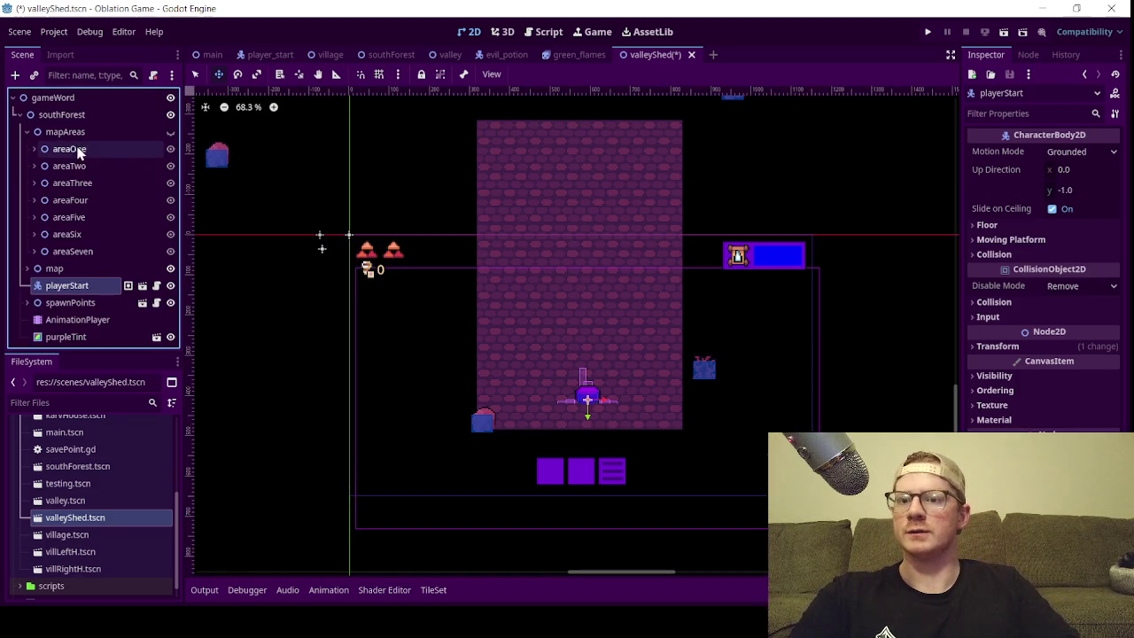
click(26, 131)
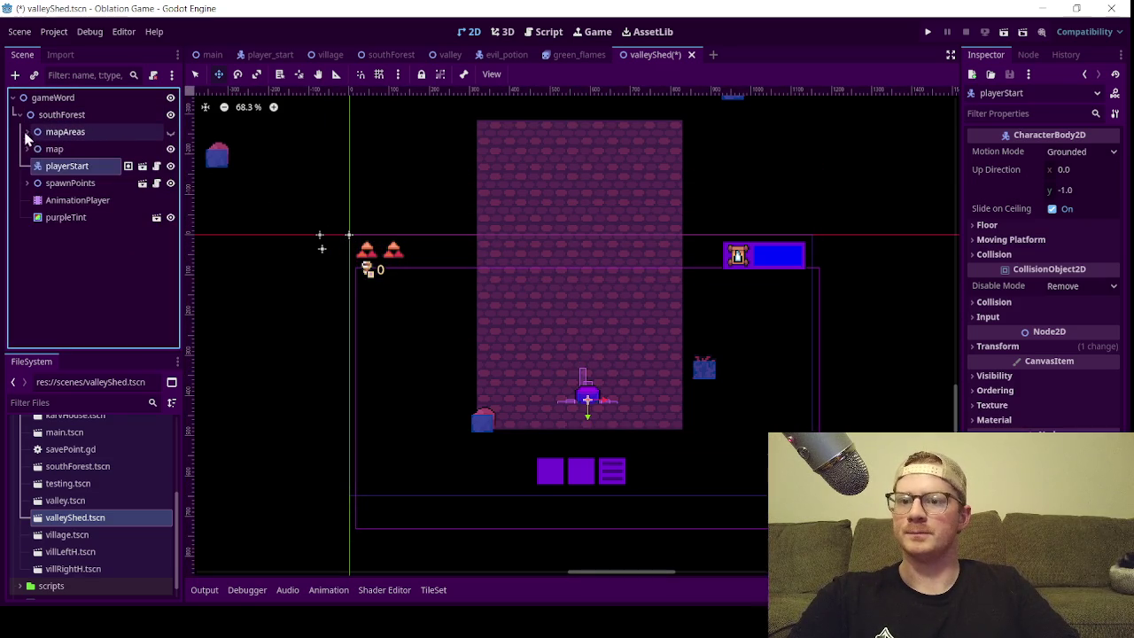
click(26, 148)
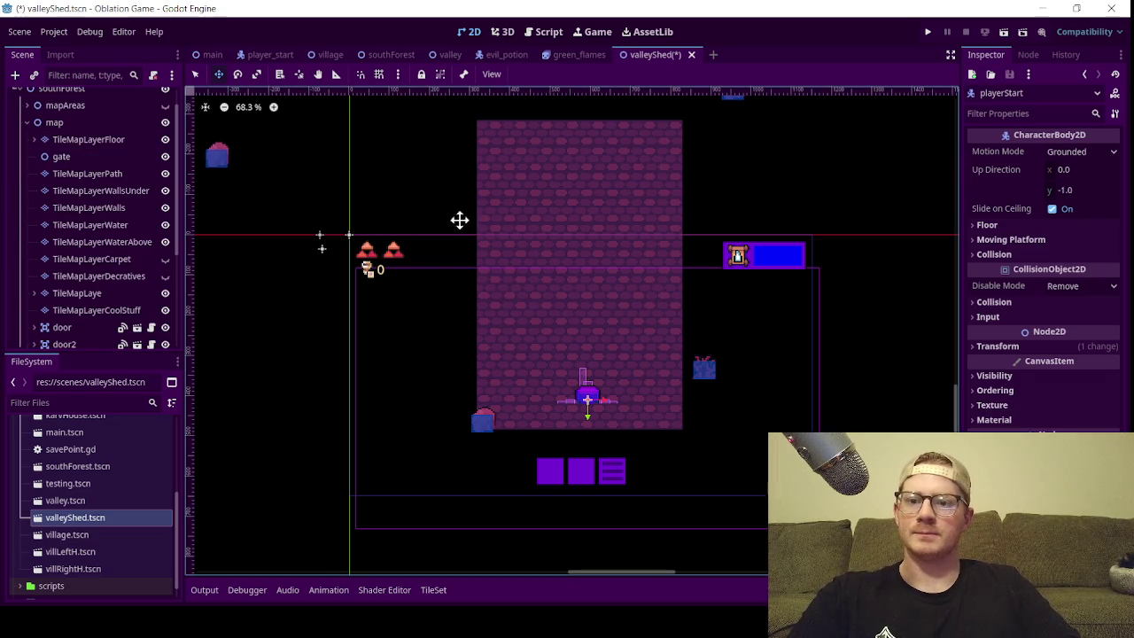
click(71, 142)
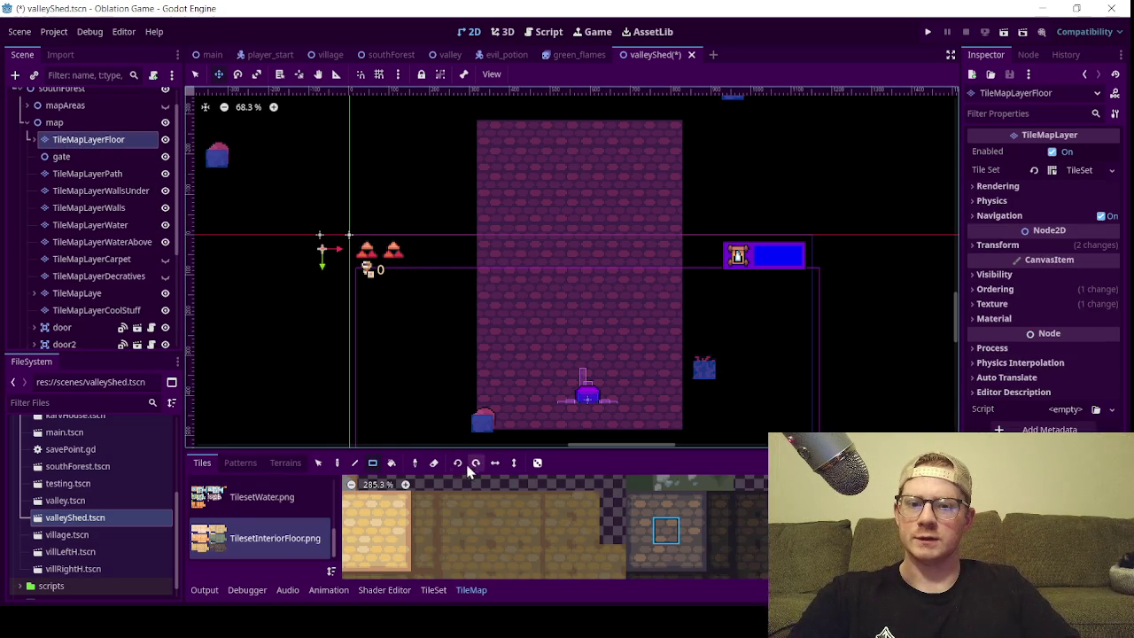
- On TileMapLayerGround, paint a 6x9 tile rectangle over the room floor
click(434, 465)
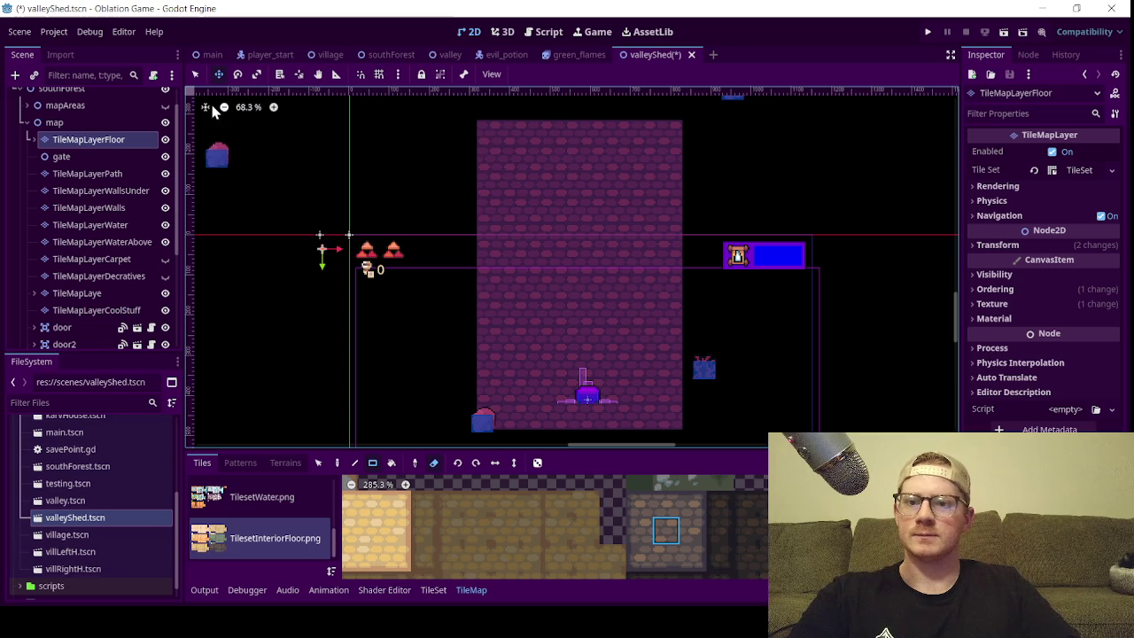
click(32, 139)
click(100, 156)
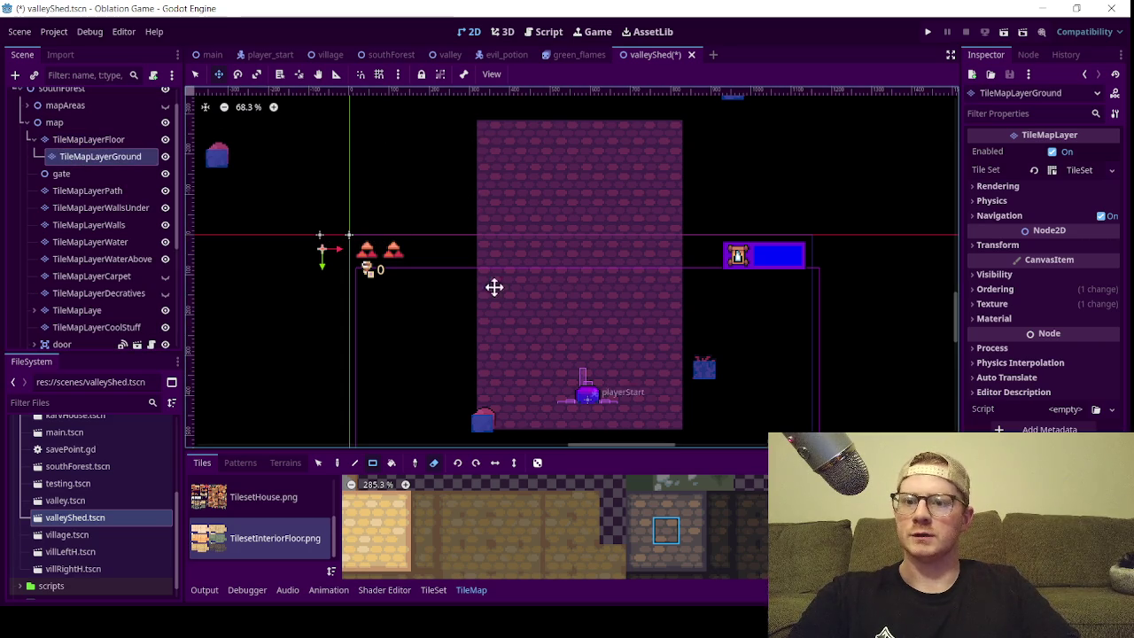
click(433, 463)
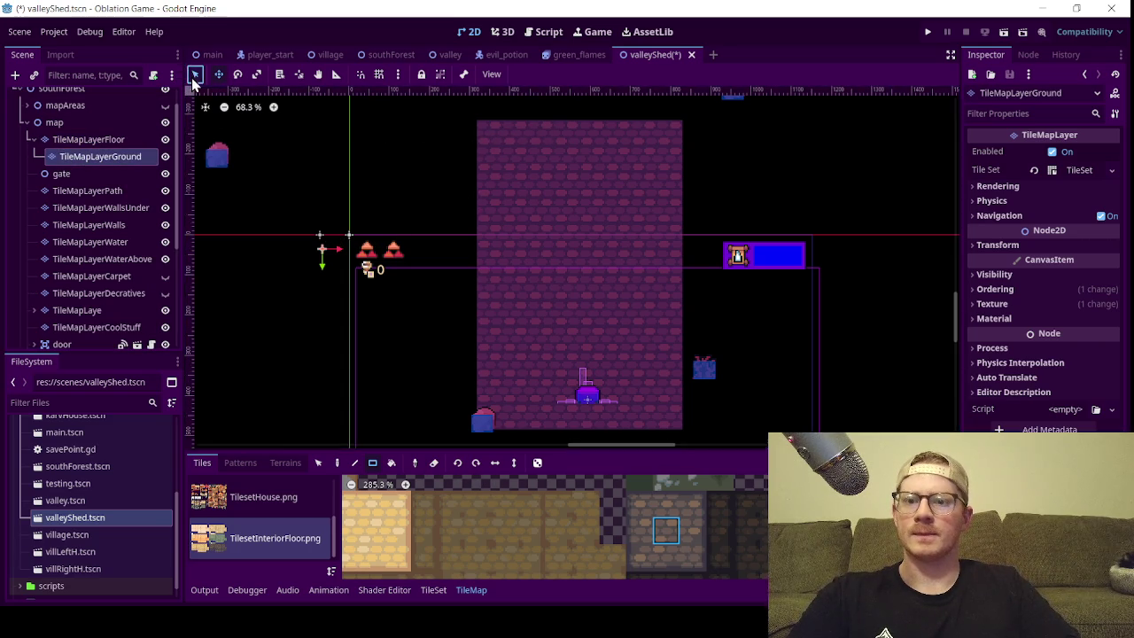
mouse_move(495, 138)
mouse_down()
mouse_move(635, 338)
mouse_move(679, 422)
mouse_up()
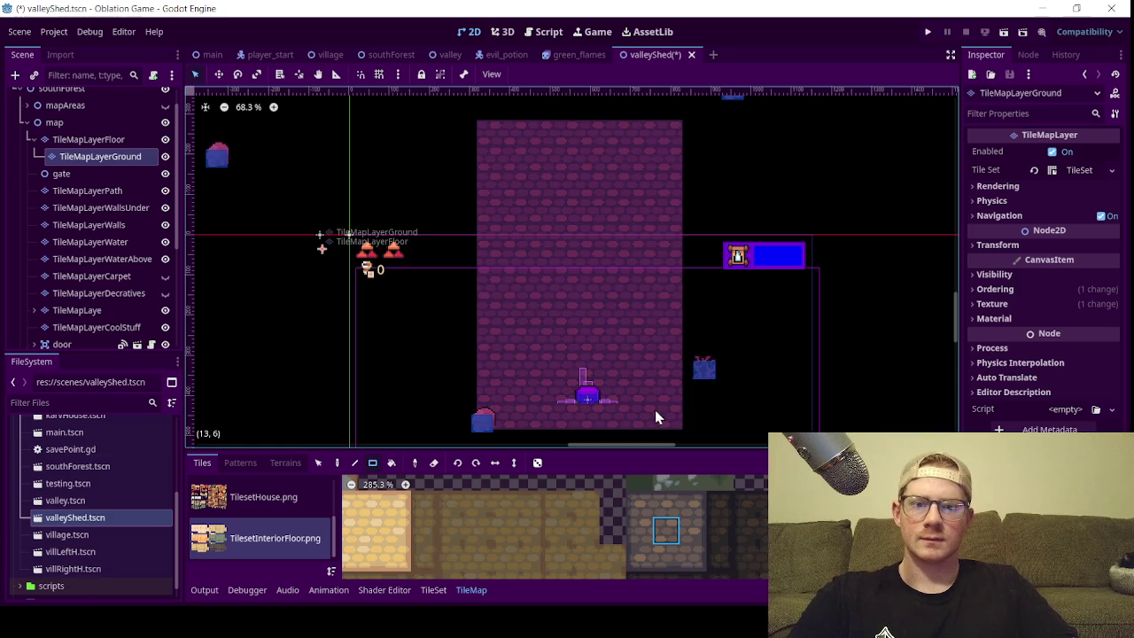
- Back on TileMapLayerFloor, erase a 1x2 strip at the room's top-left
click(116, 139)
click(434, 462)
mouse_move(507, 137)
mouse_down()
mouse_move(512, 173)
mouse_move(669, 413)
mouse_up()
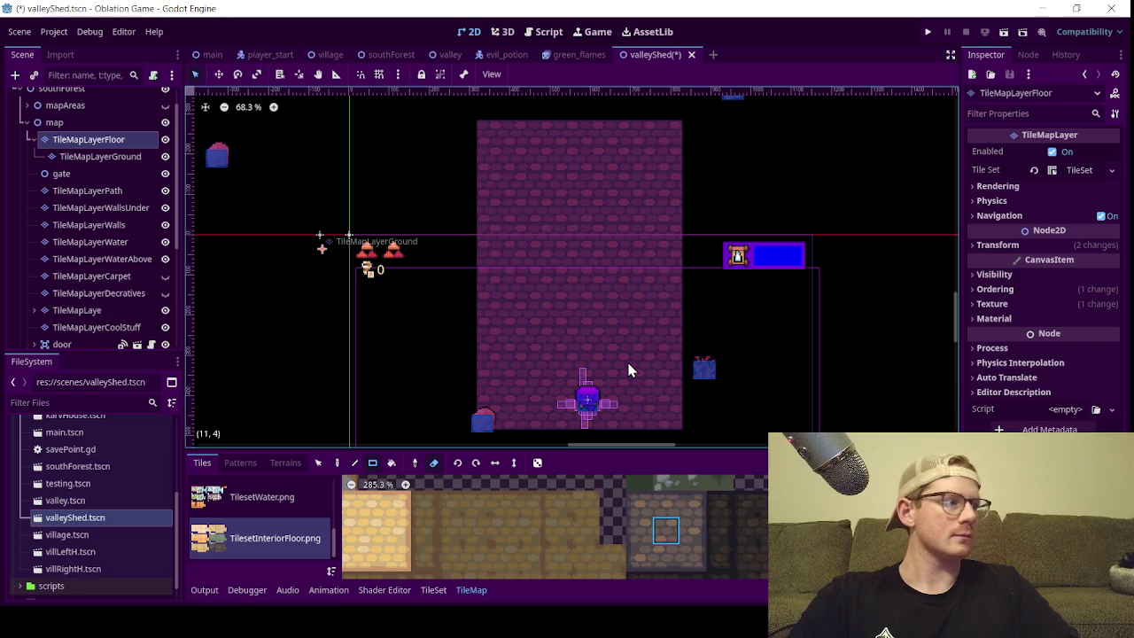
- Zoom in and out to inspect the tidied stone-brick floor
scroll(608, 322, down, 3)
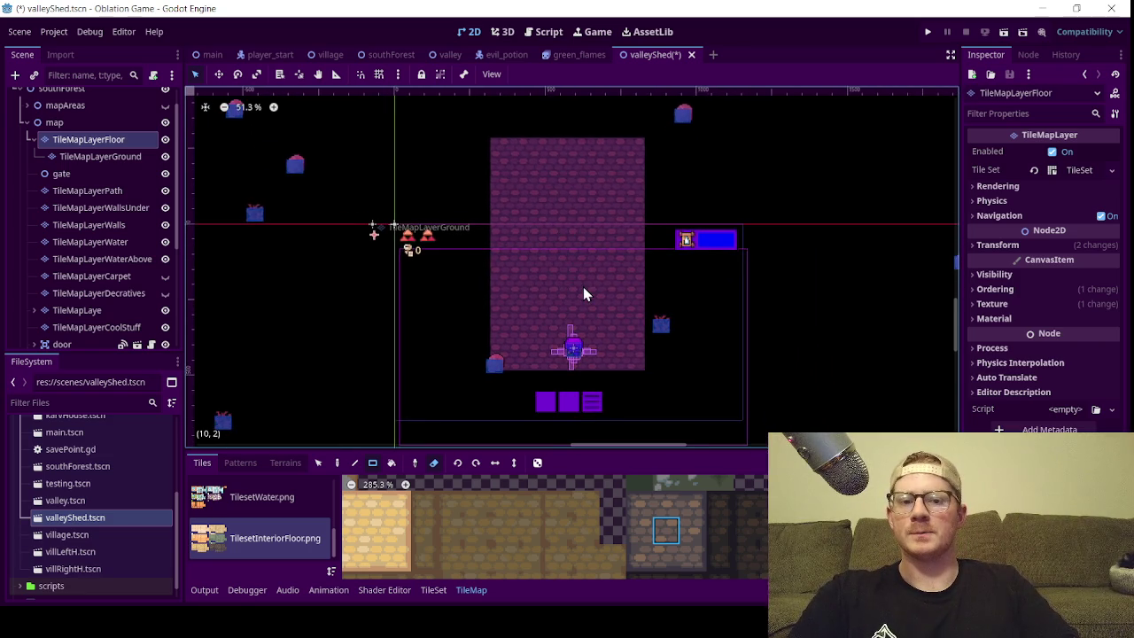
scroll(585, 296, up, 1)
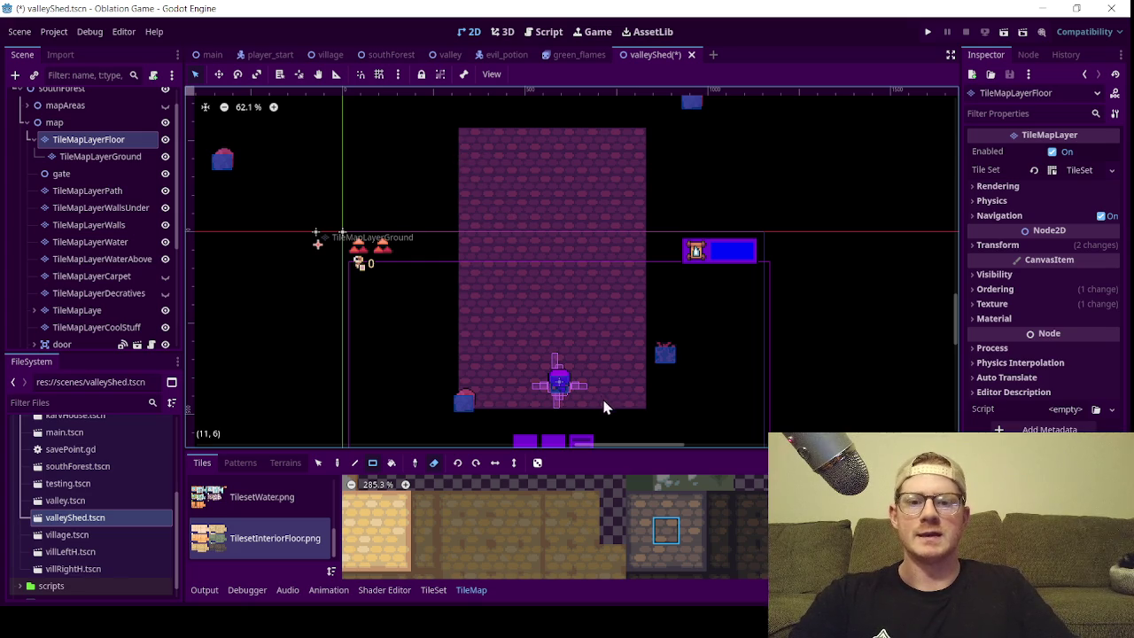
scroll(598, 397, up, 4)
scroll(560, 347, up, 1)
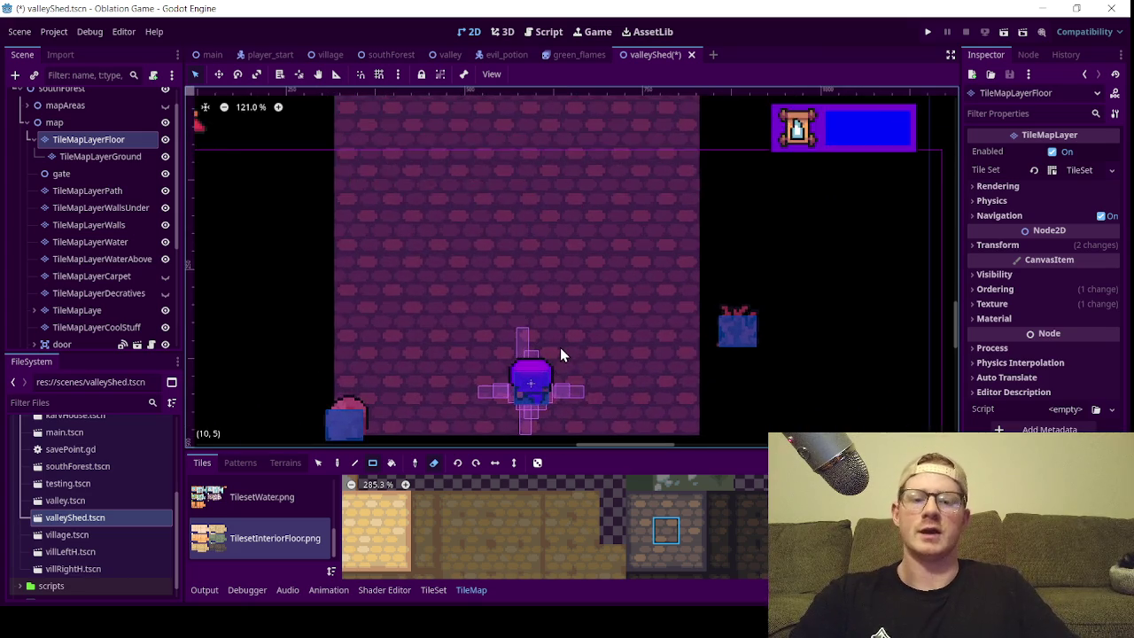
scroll(560, 344, down, 3)
scroll(589, 336, up, 2)
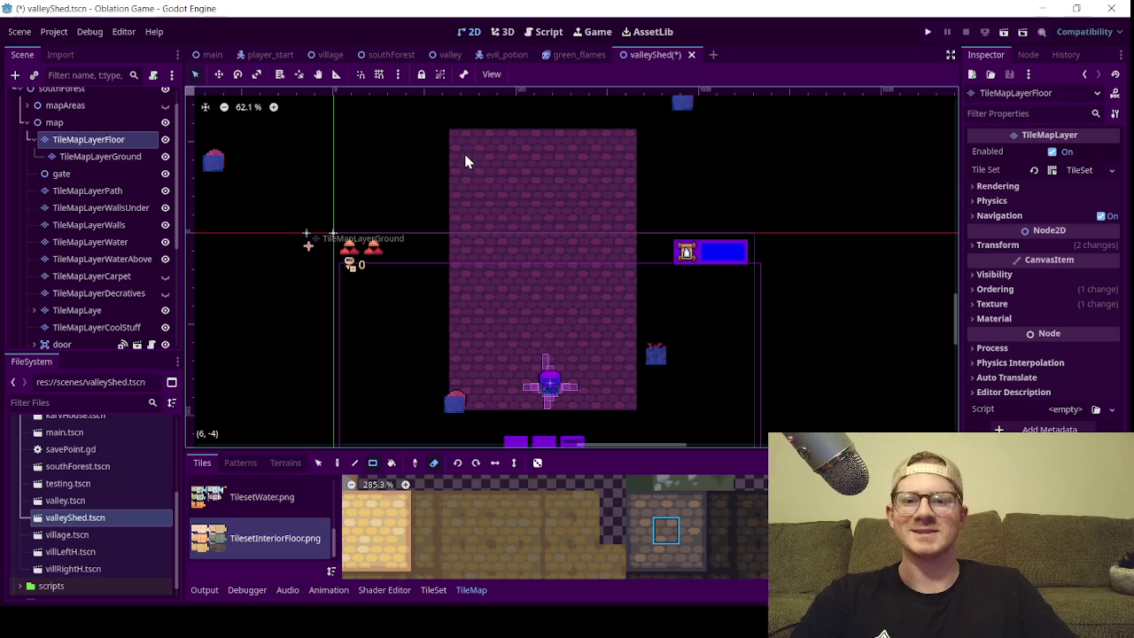
scroll(532, 265, down, 2)
scroll(536, 266, up, 3)
scroll(538, 271, down, 2)
scroll(524, 248, up, 2)
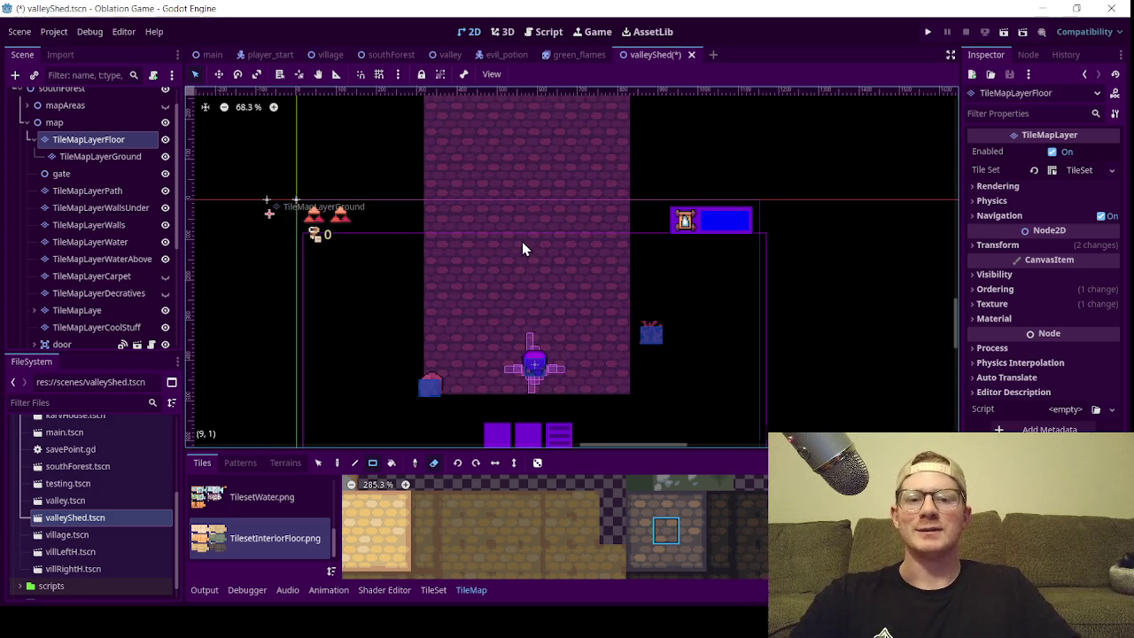
scroll(533, 291, down, 2)
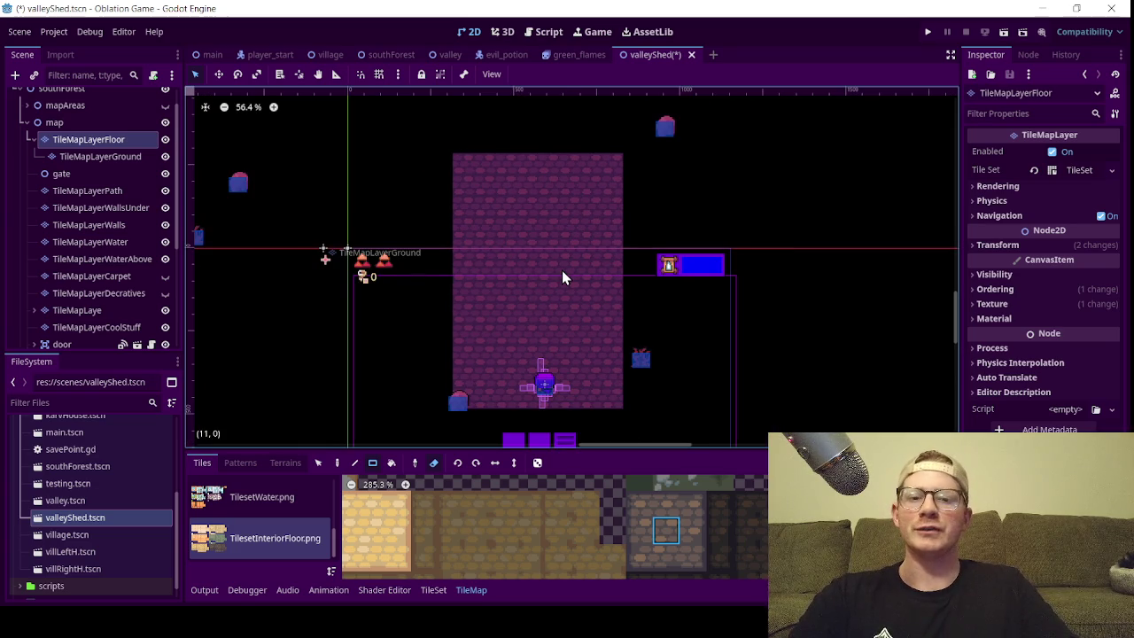
scroll(562, 270, up, 1)
- Recentre the room in the view and save the valleyShed scene
mouse_move(519, 242)
mouse_down()
mouse_move(517, 230)
mouse_move(537, 246)
mouse_up()
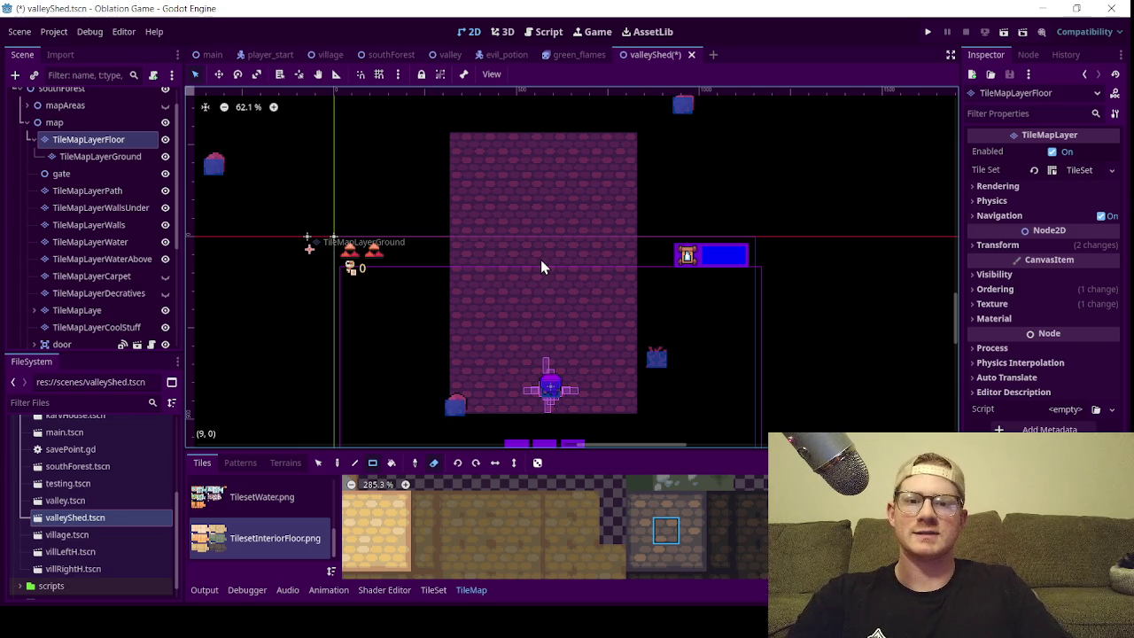
scroll(542, 265, up, 1)
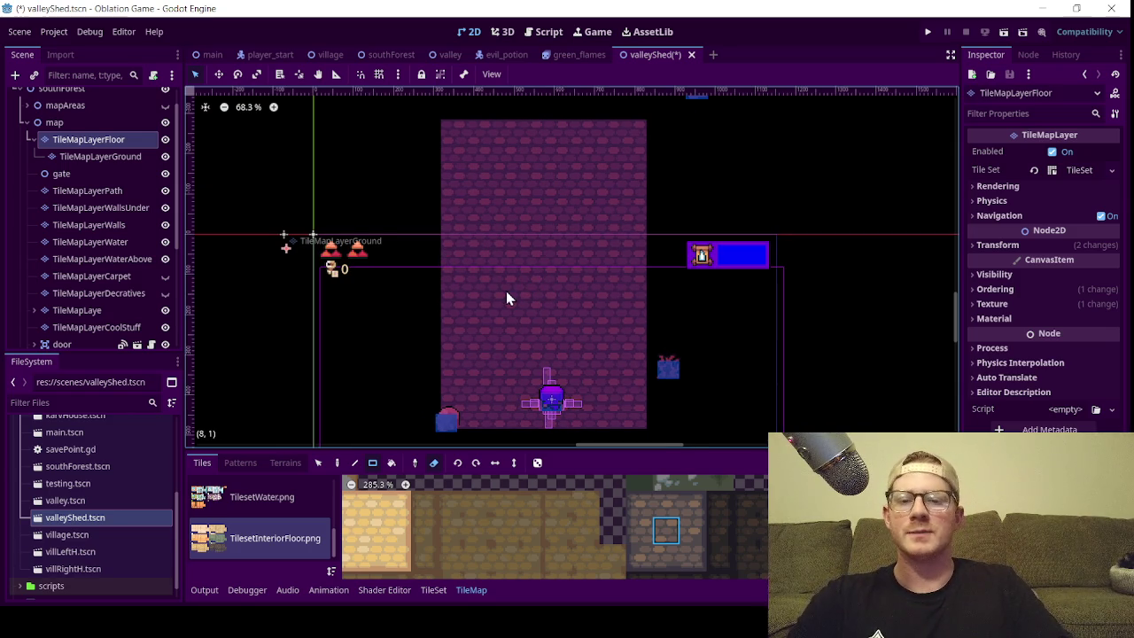
key(ctrl+s)
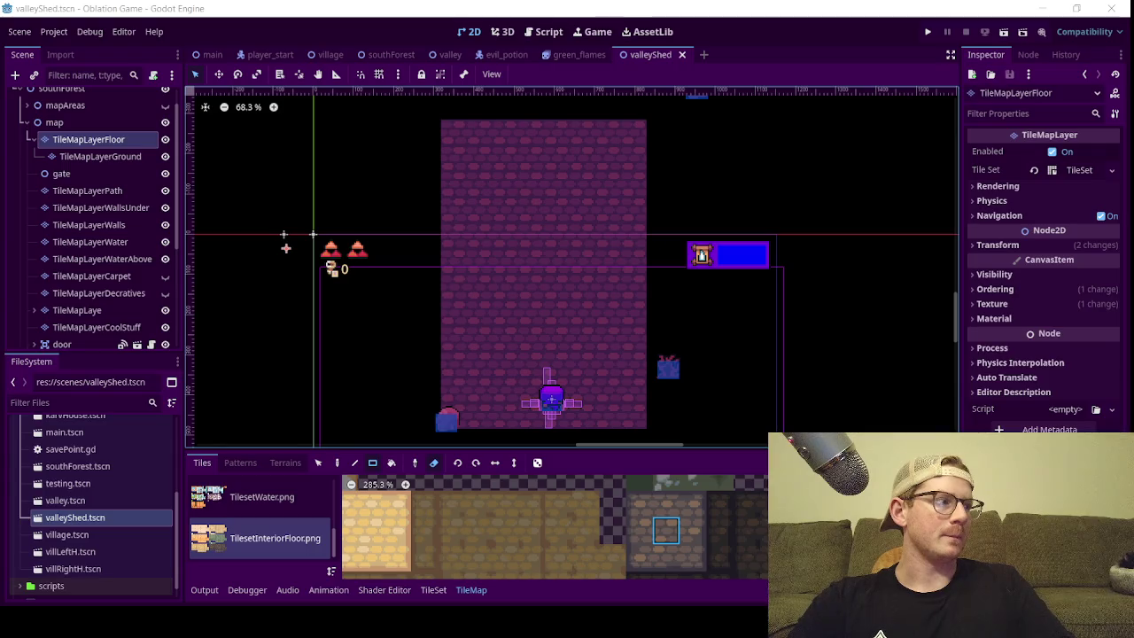
scroll(494, 246, down, 1)
scroll(493, 245, up, 1)
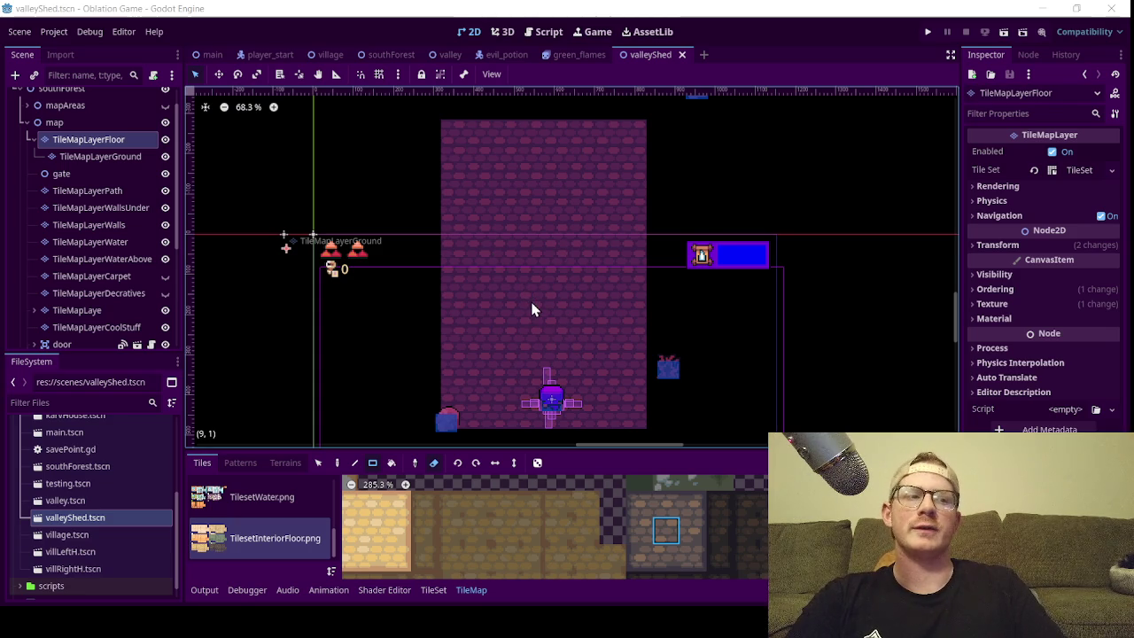
scroll(532, 306, down, 1)
scroll(512, 319, up, 1)
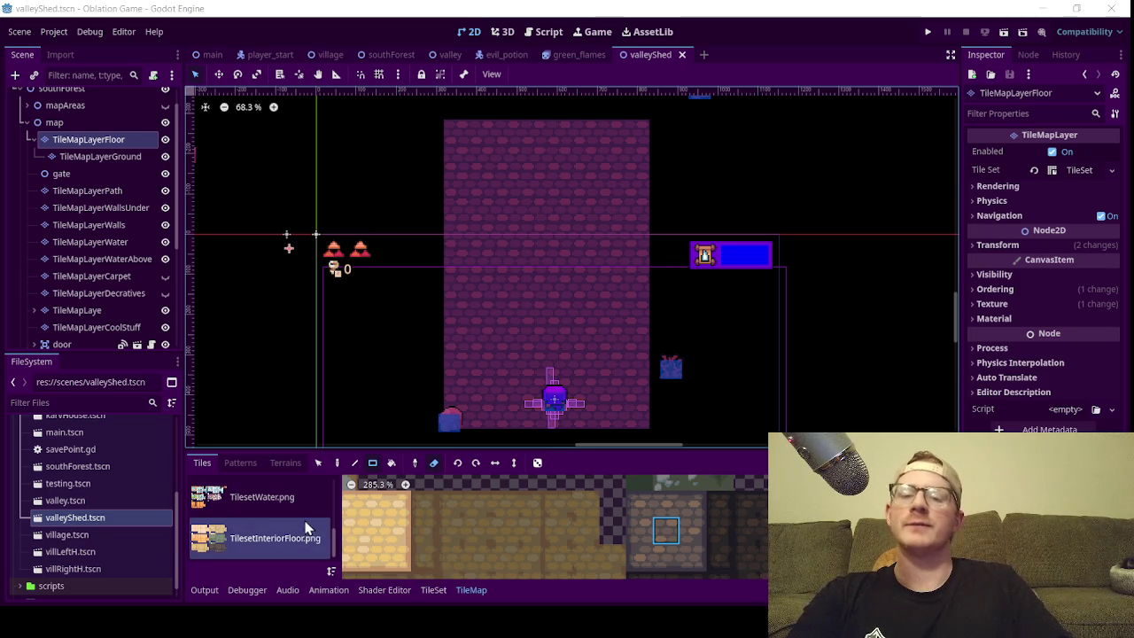
scroll(278, 509, up, 2)
scroll(285, 523, down, 2)
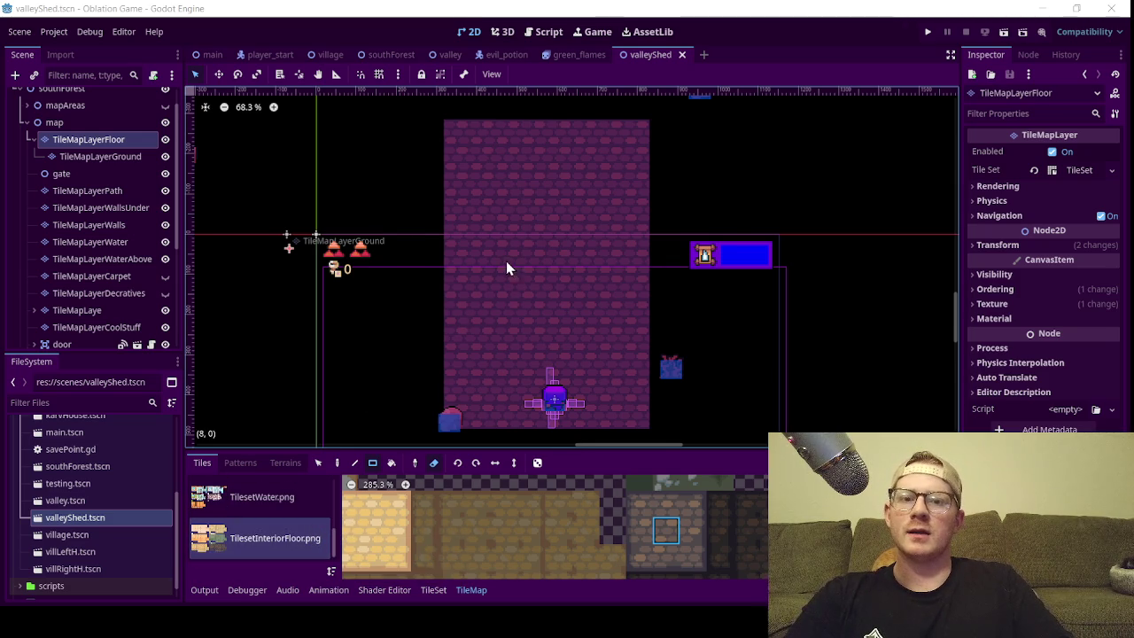
scroll(506, 261, down, 1)
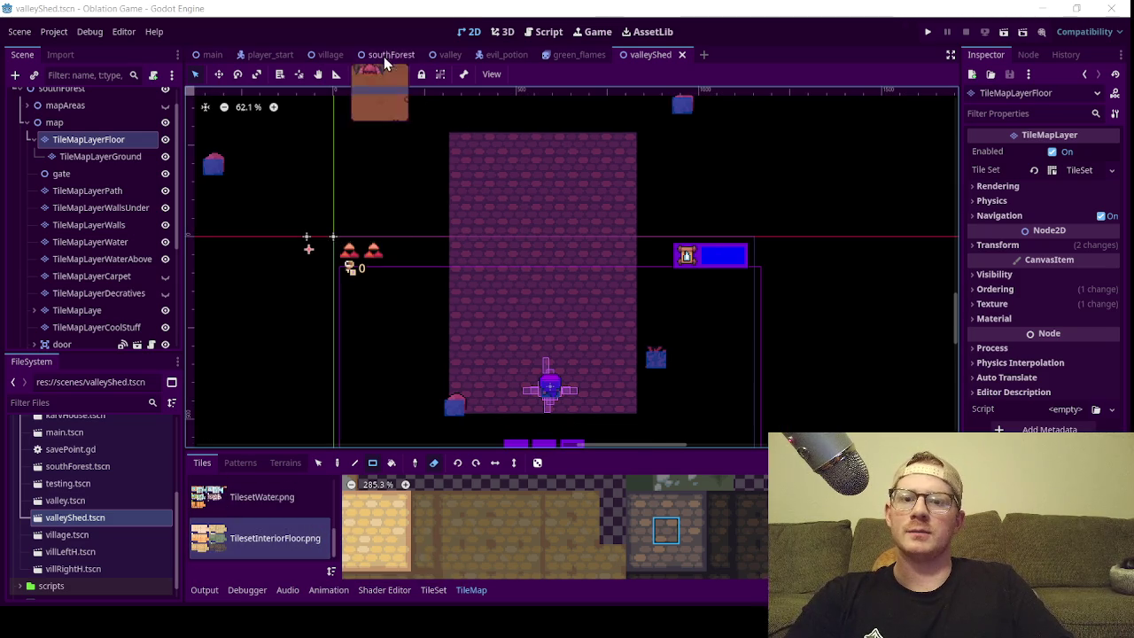
- Look over the village and southForest scenes, then return to valleyShed
click(327, 55)
scroll(559, 289, down, 3)
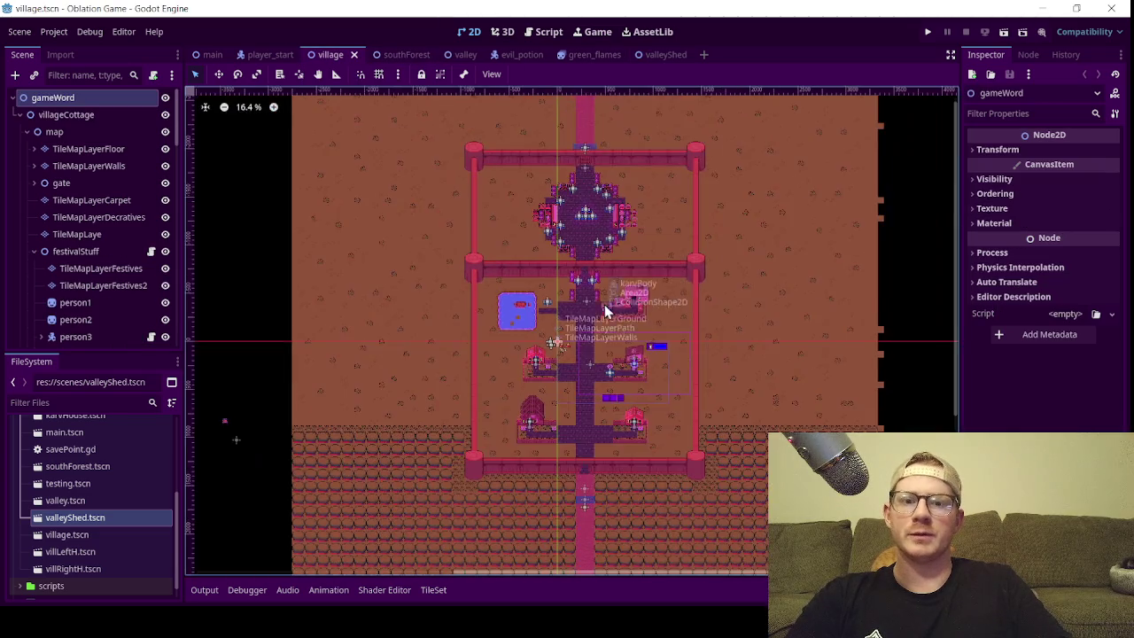
scroll(567, 425, up, 2)
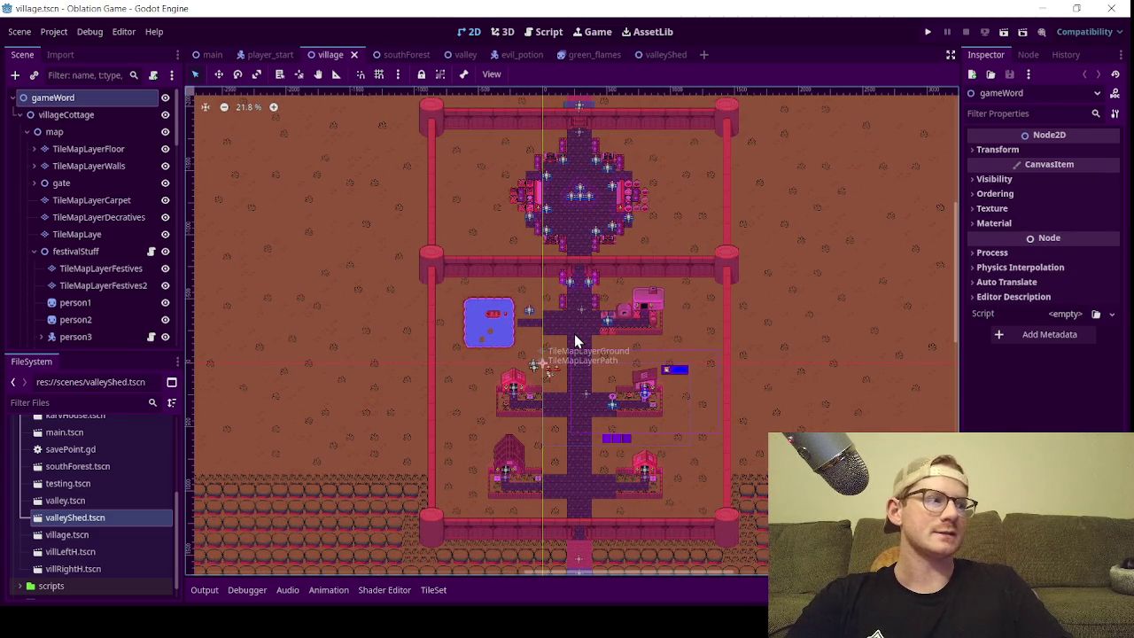
click(390, 57)
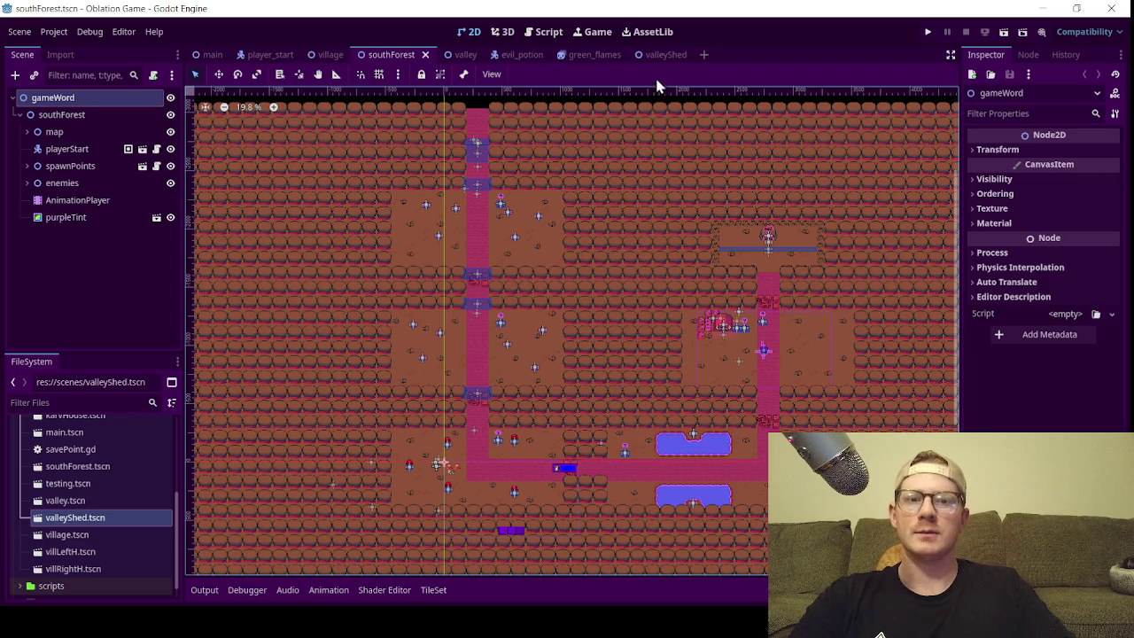
click(660, 55)
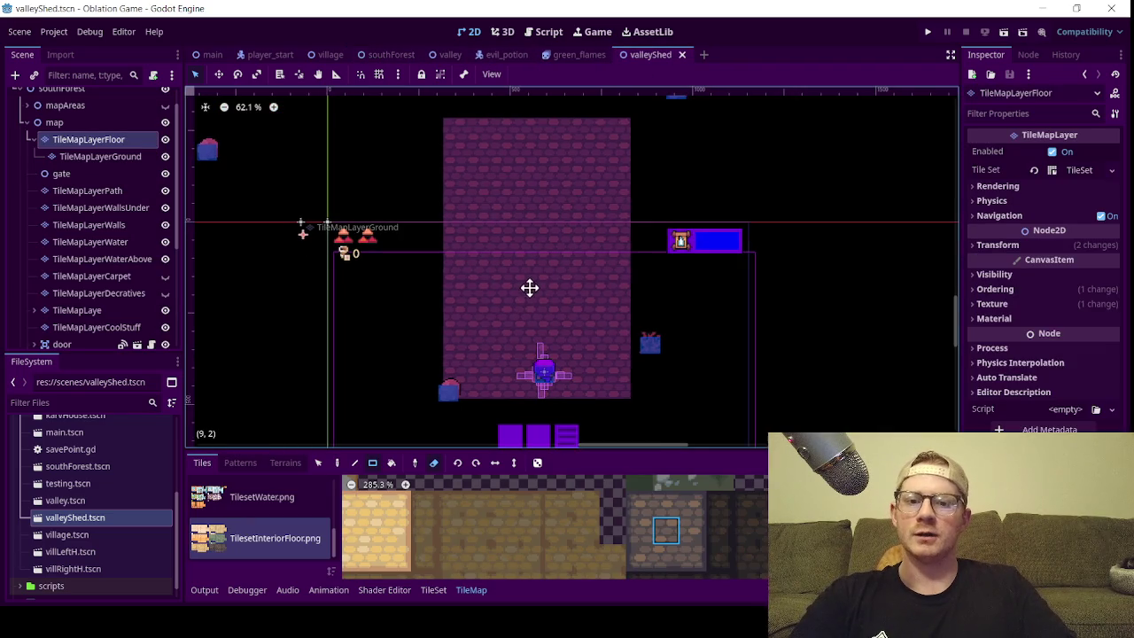
- Browse the TilesetHouse, TilesetElement and desert palettes, ending on TilesetNature.png
scroll(540, 290, up, 1)
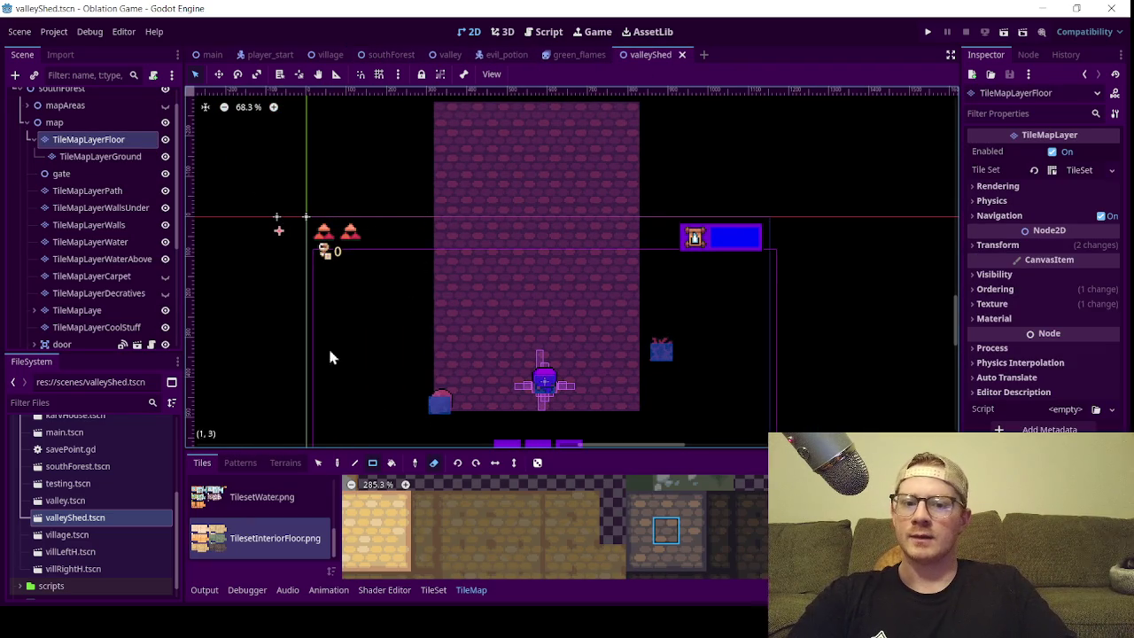
scroll(502, 543, down, 4)
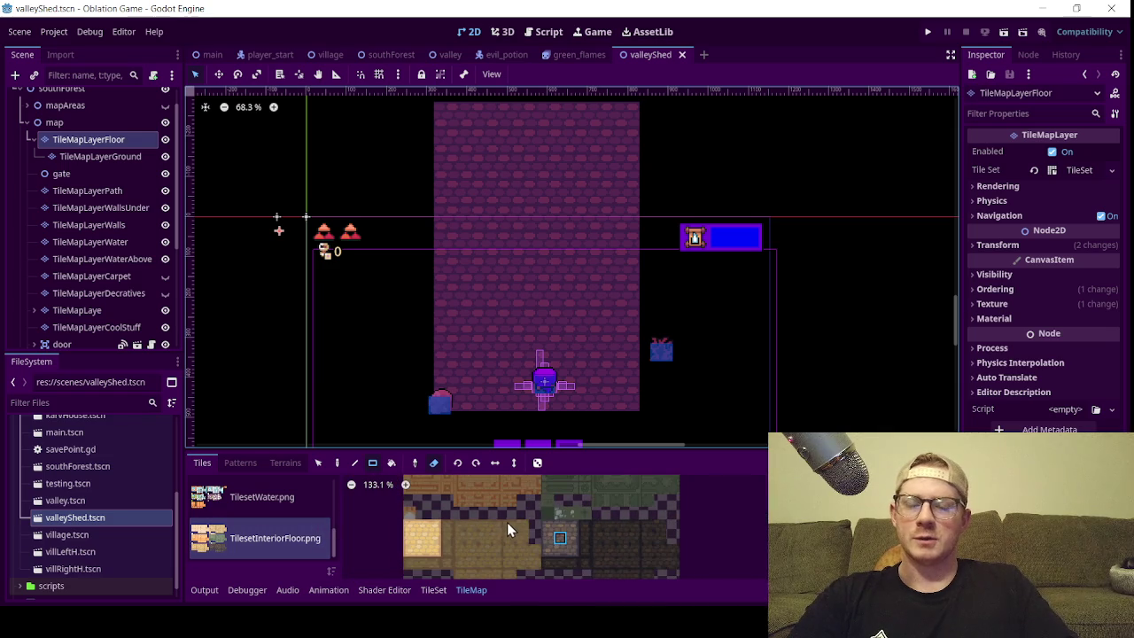
click(285, 498)
scroll(257, 518, up, 2)
click(248, 502)
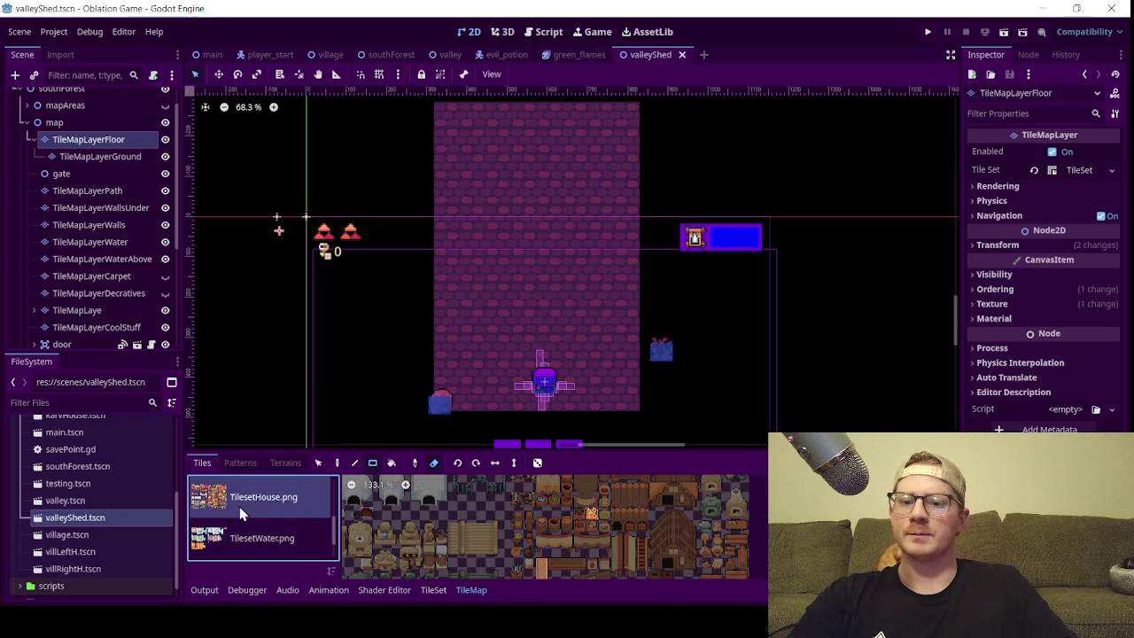
scroll(408, 530, up, 2)
scroll(235, 514, up, 1)
click(244, 487)
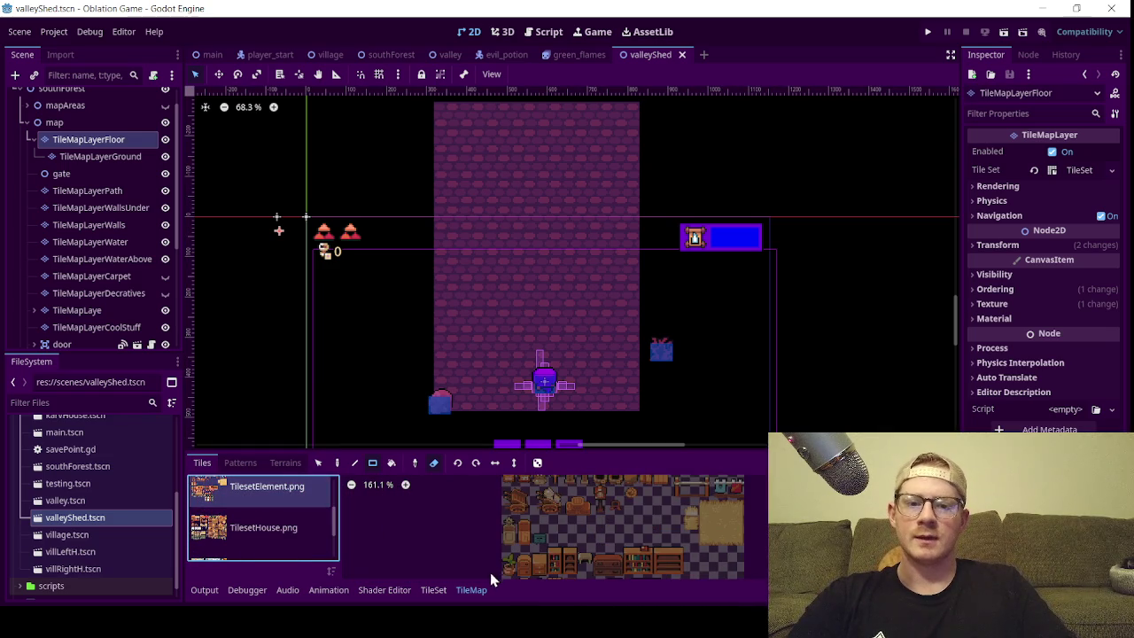
scroll(285, 538, up, 1)
click(321, 531)
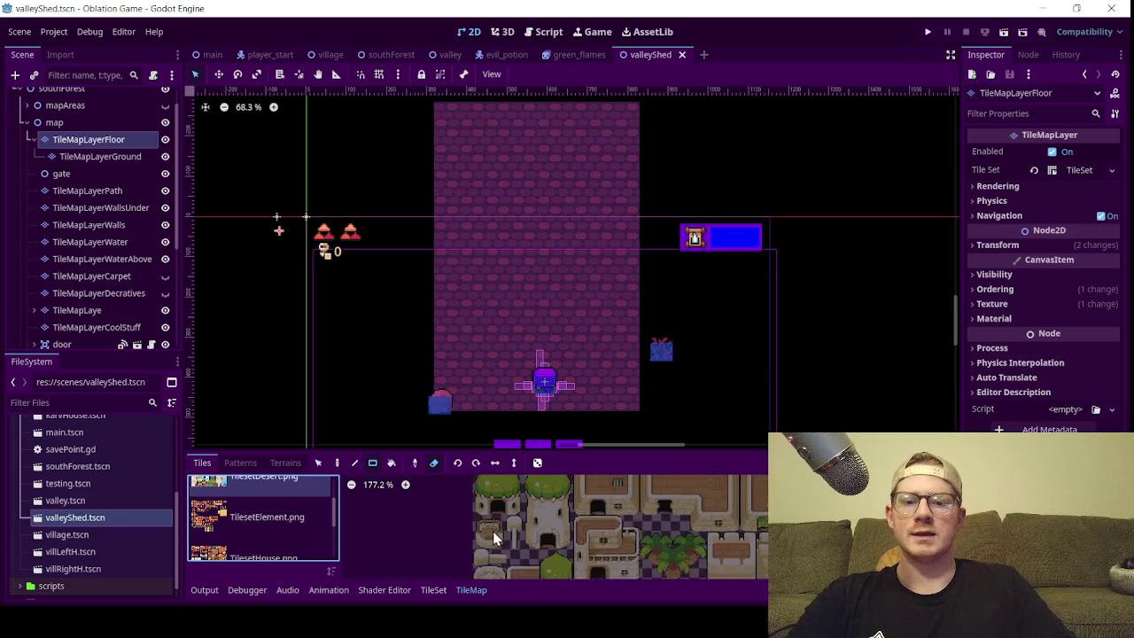
scroll(232, 516, up, 2)
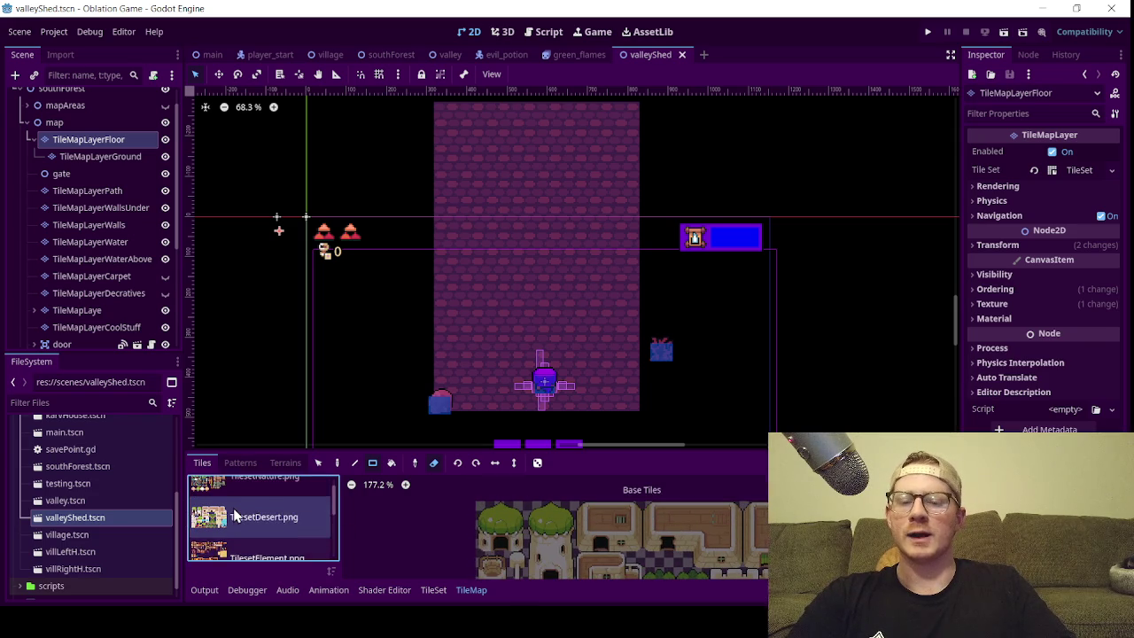
click(234, 506)
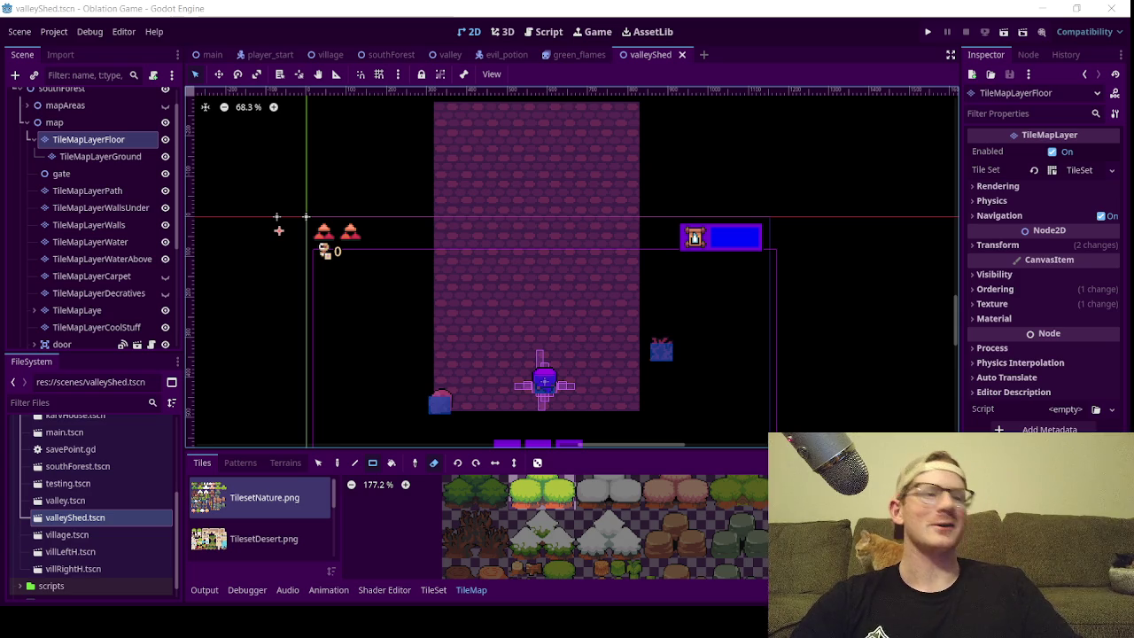
- Zoom out to about 42% to survey the whole shed and its stray rocks
scroll(587, 201, down, 2)
scroll(585, 200, up, 1)
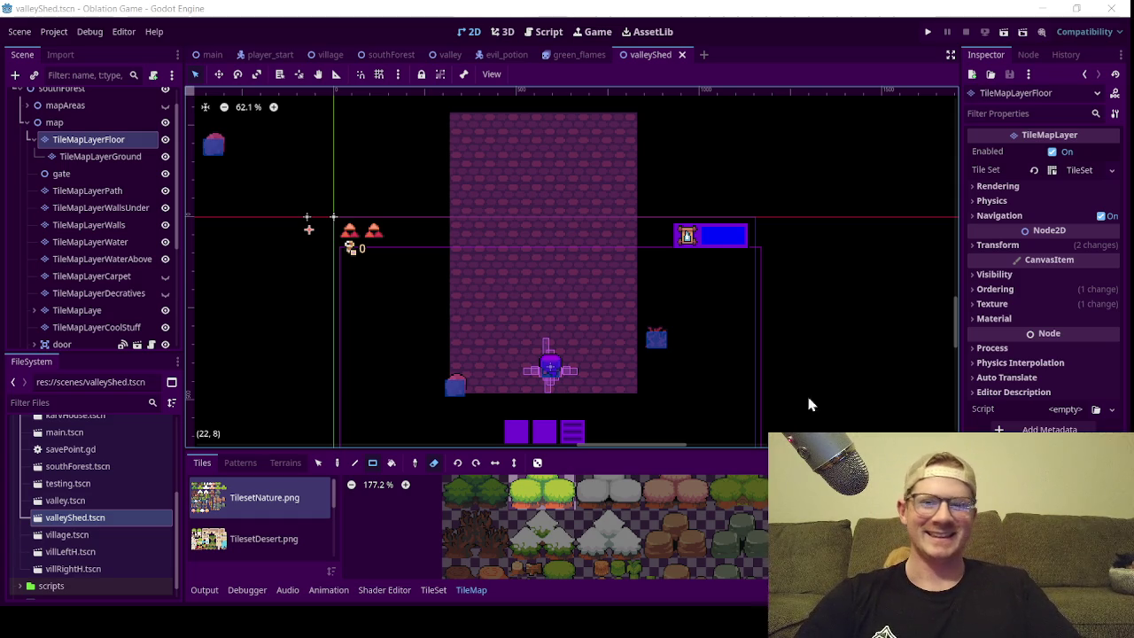
scroll(353, 224, down, 2)
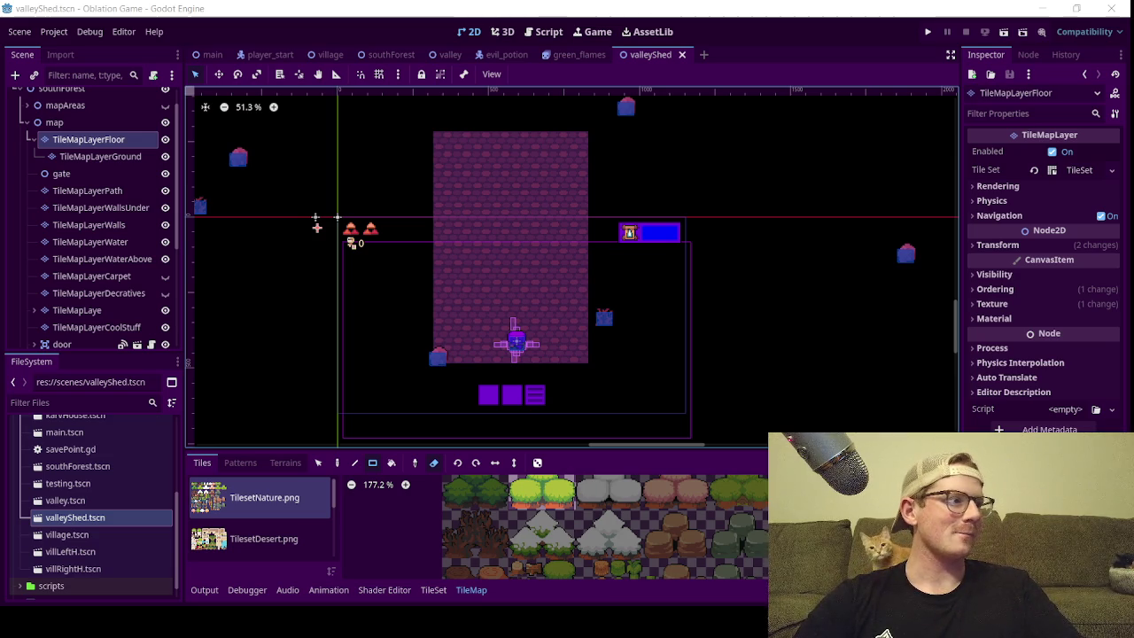
scroll(743, 368, down, 2)
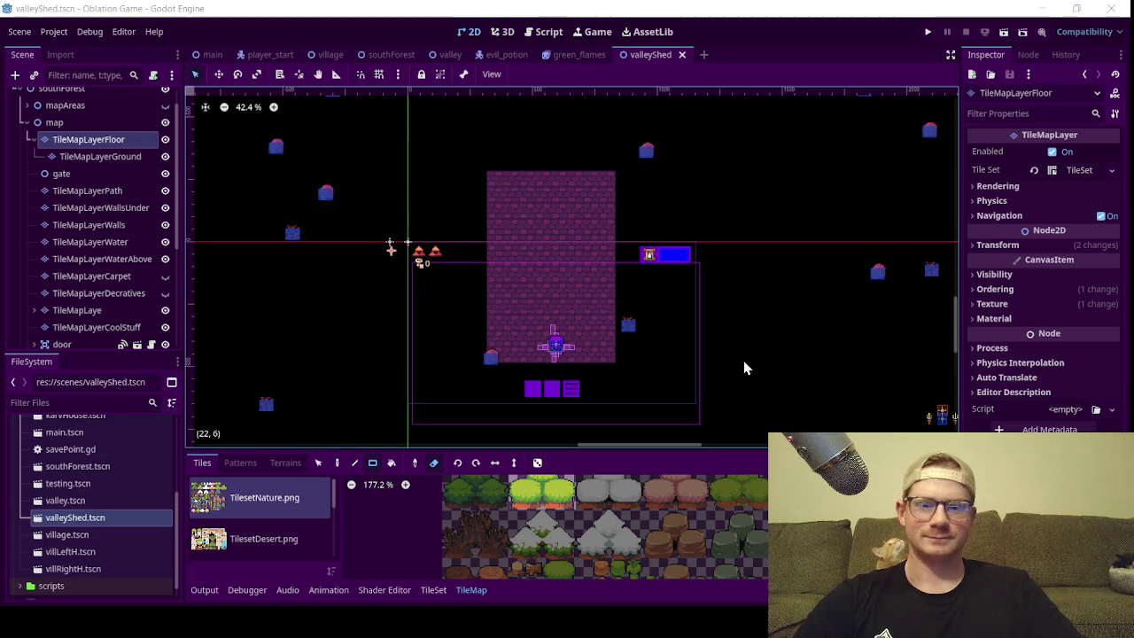
scroll(584, 336, up, 6)
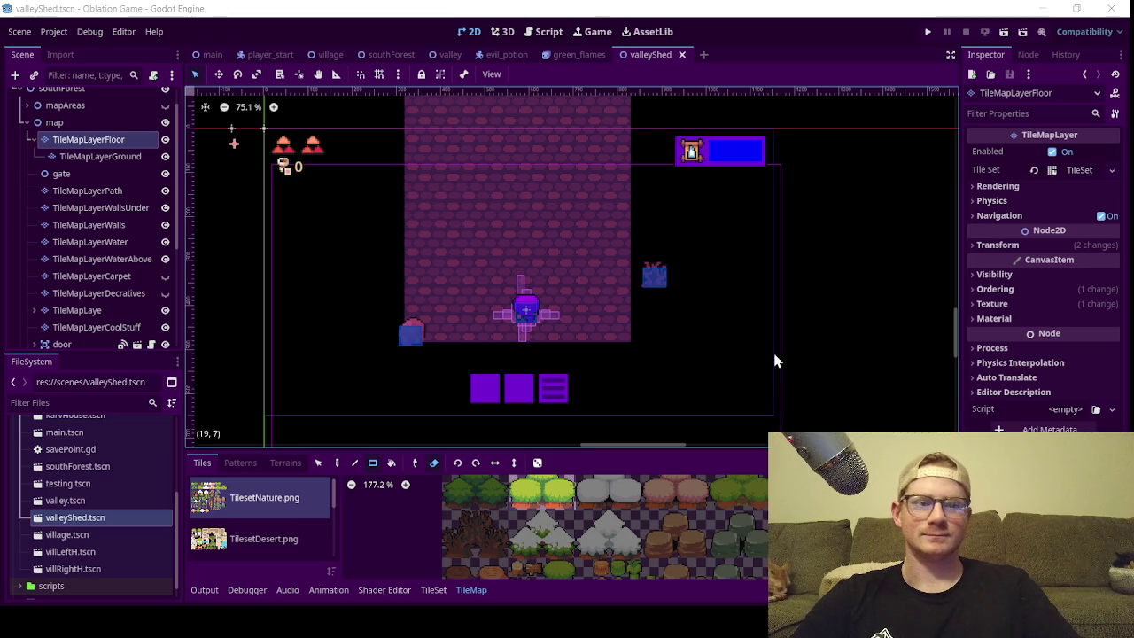
- Zoom back in to about 75% on the brick-floored room
scroll(608, 317, down, 2)
- Browse past TilesetDesert.png to show the TilesetInteriorFloor.png tiles
scroll(600, 317, up, 1)
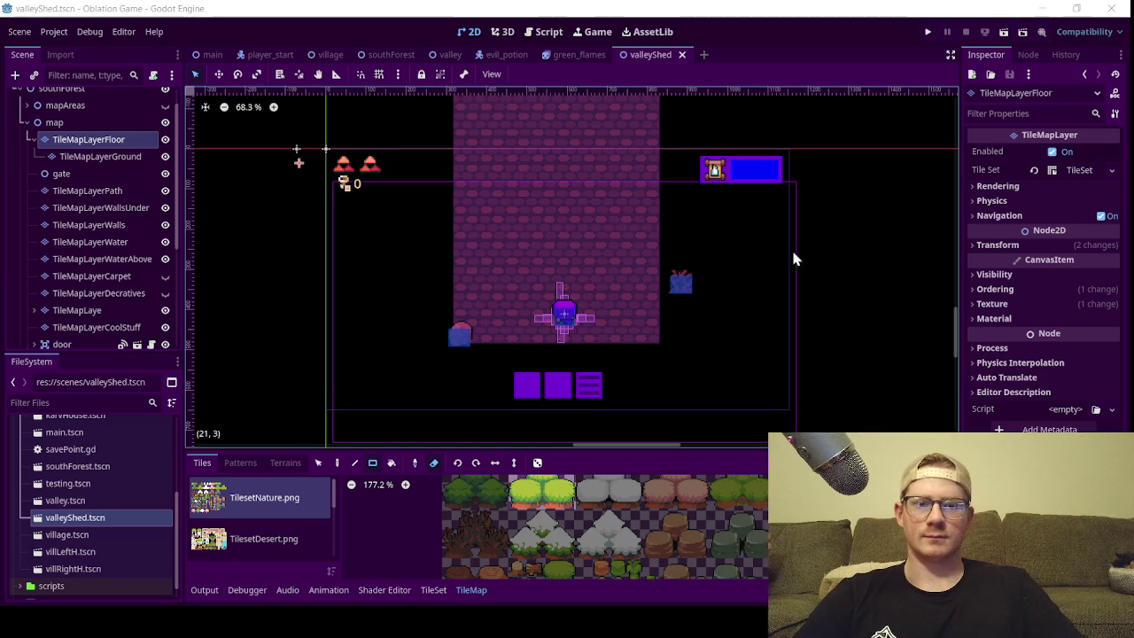
scroll(511, 336, down, 1)
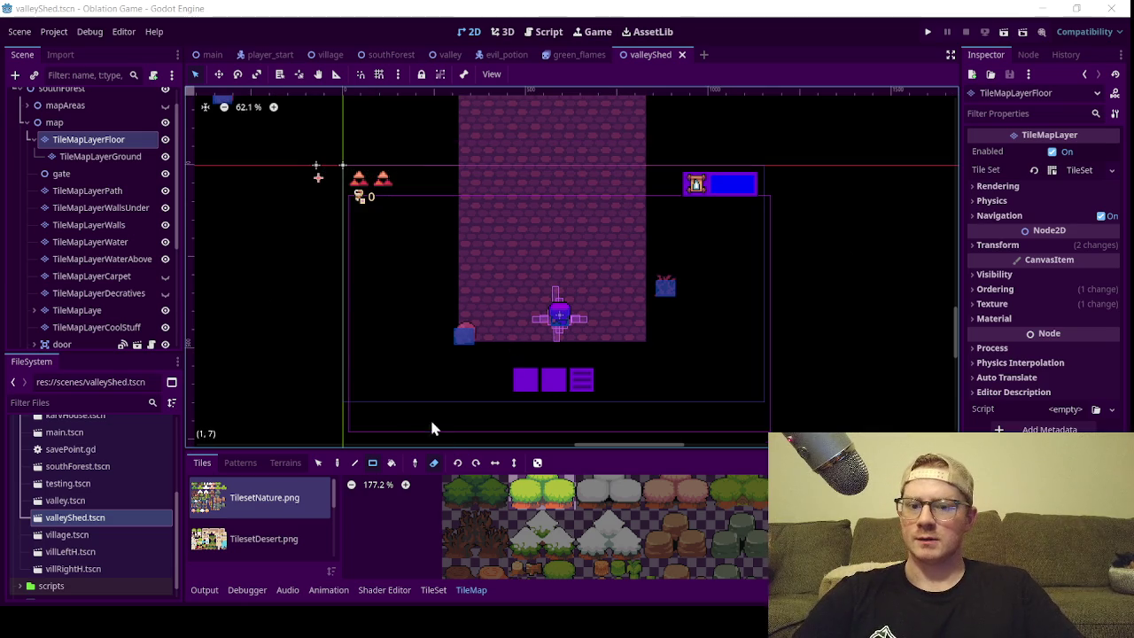
click(234, 550)
scroll(236, 531, down, 2)
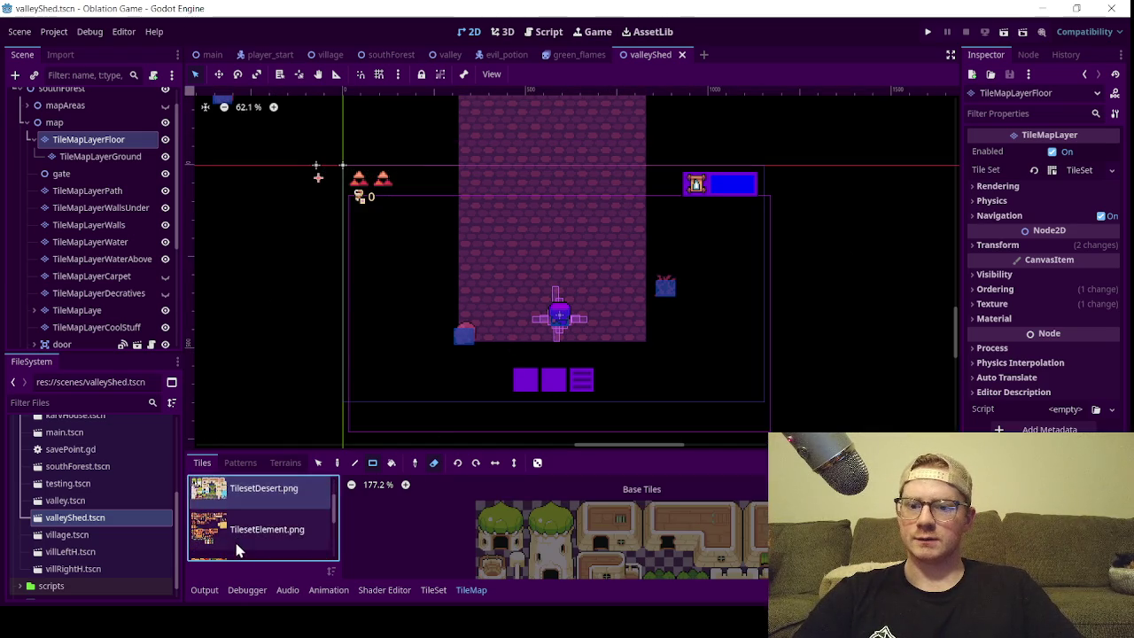
scroll(237, 526, down, 1)
click(253, 536)
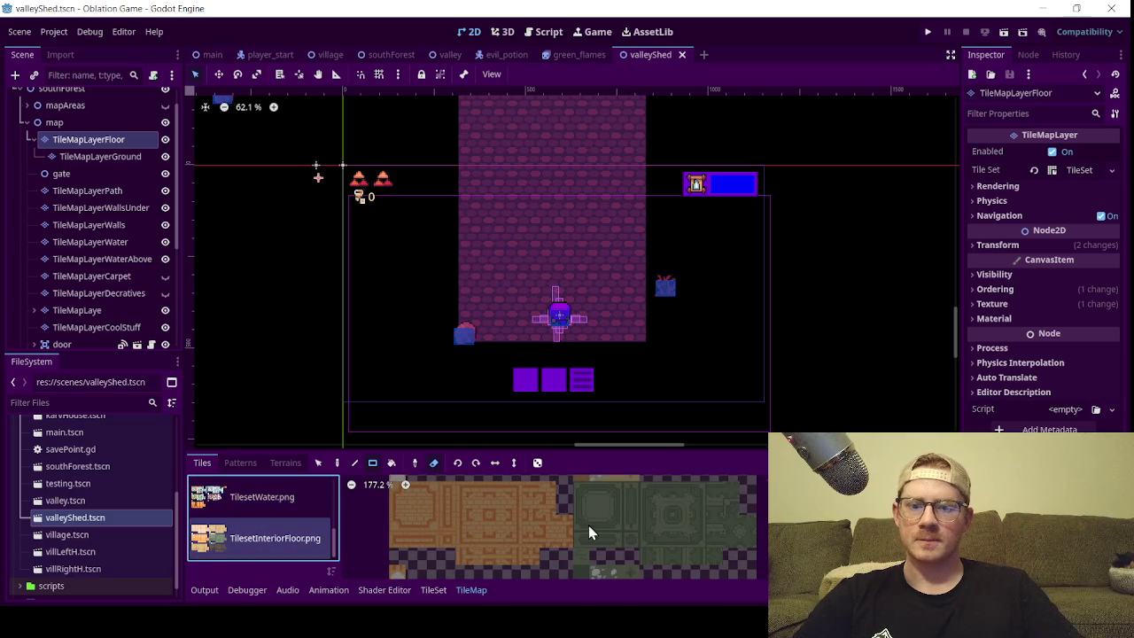
- Zoom and pan the interior floor atlas, then drag the divider up to enlarge the palette
scroll(590, 523, up, 2)
scroll(600, 522, down, 3)
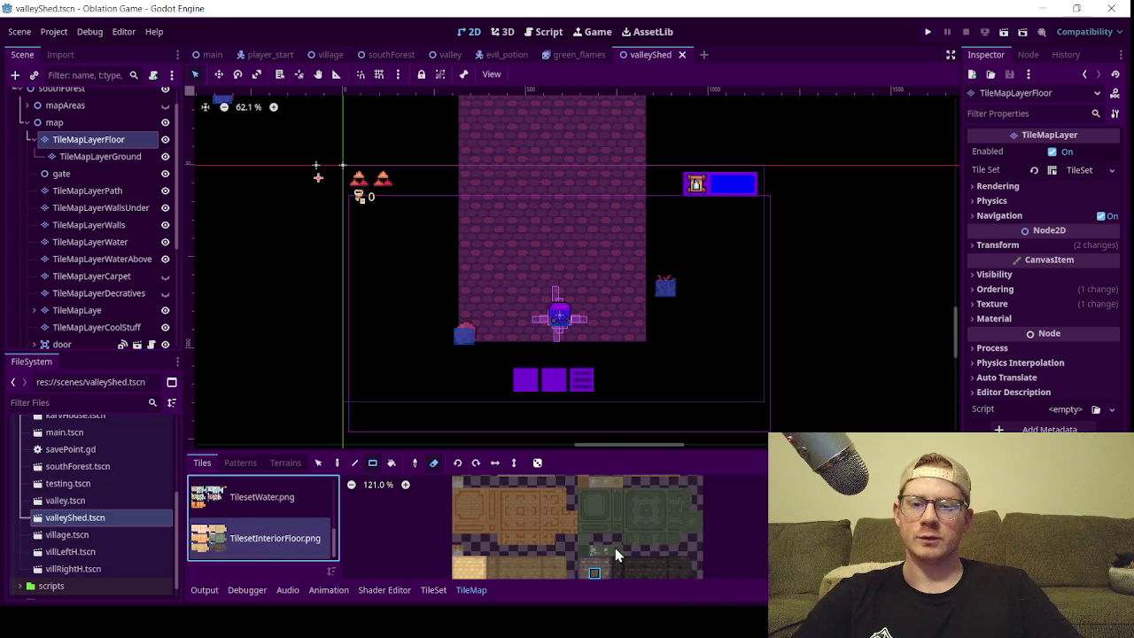
scroll(535, 489, up, 6)
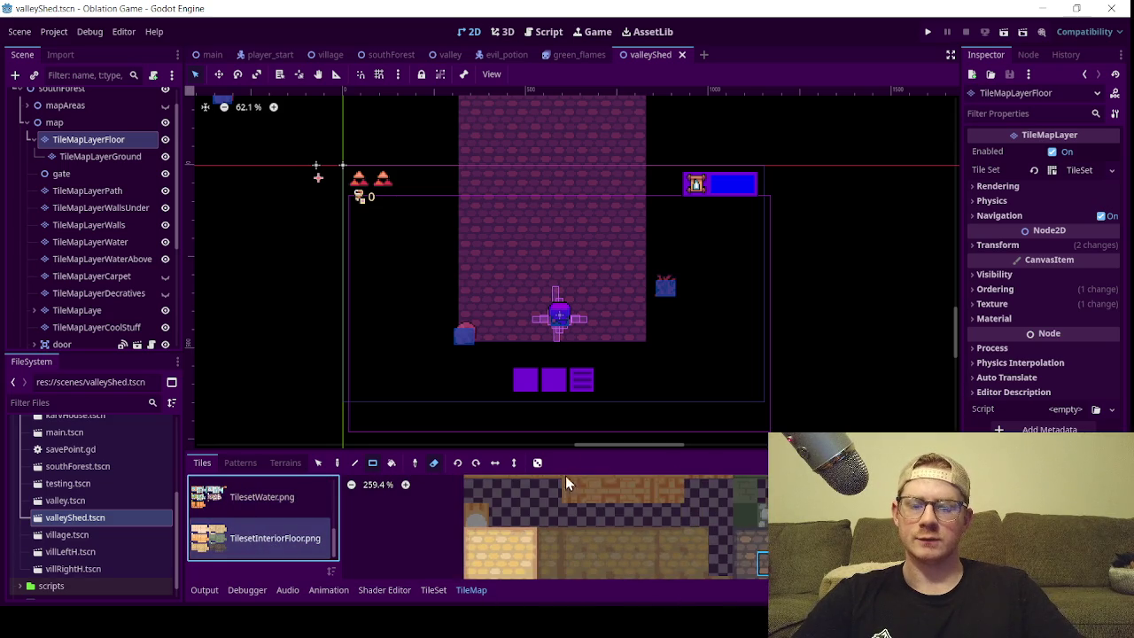
scroll(618, 528, right, 5)
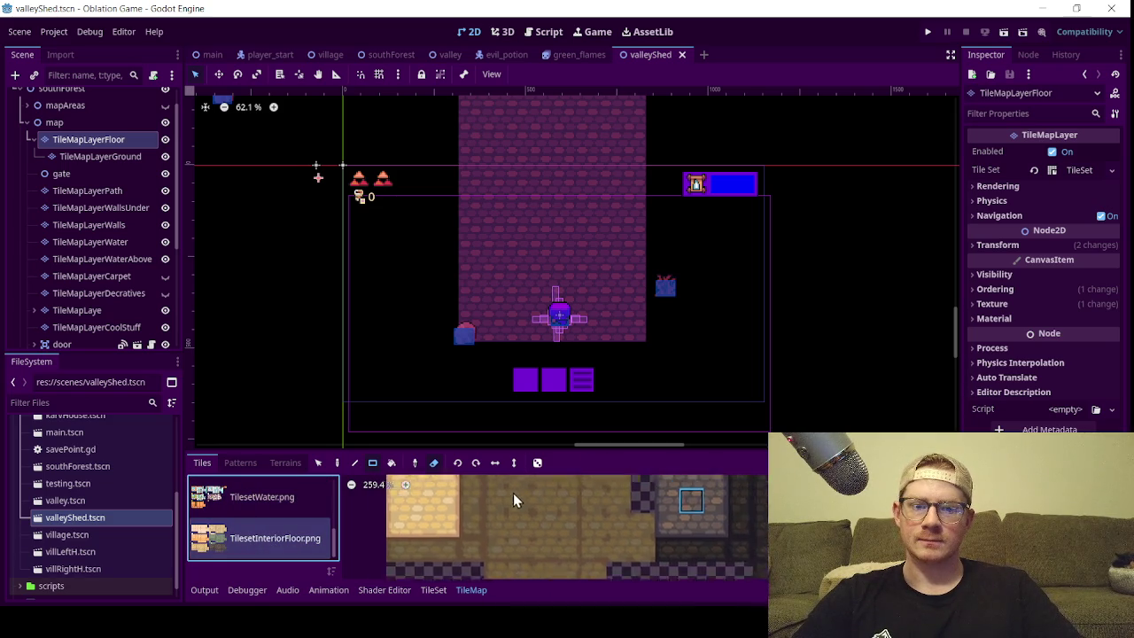
scroll(725, 531, up, 2)
scroll(674, 532, right, 4)
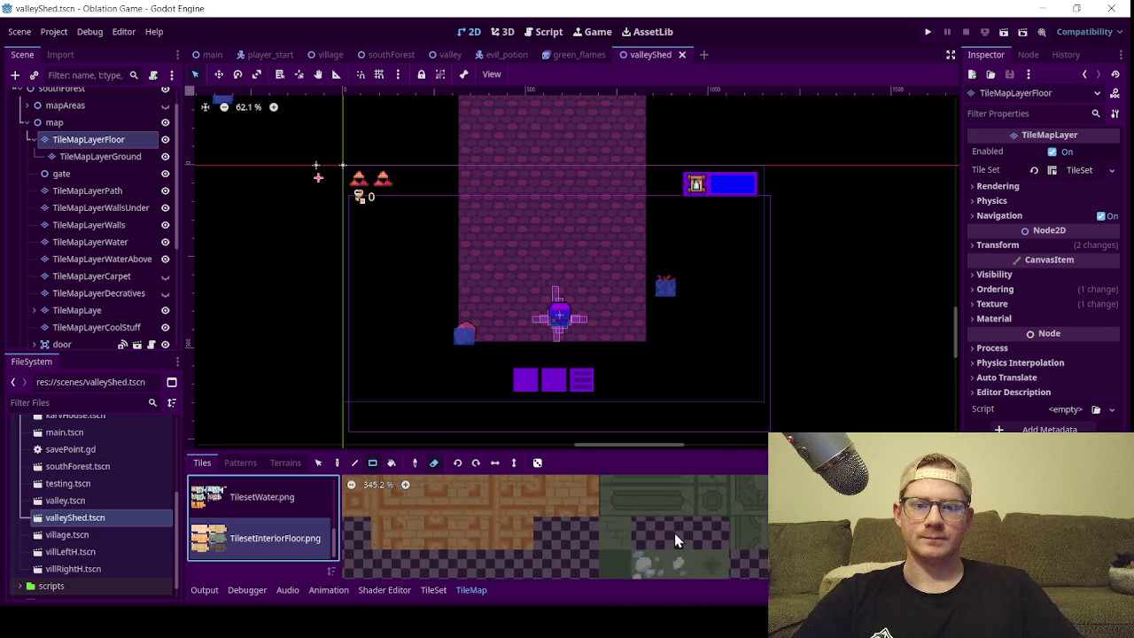
scroll(544, 497, down, 3)
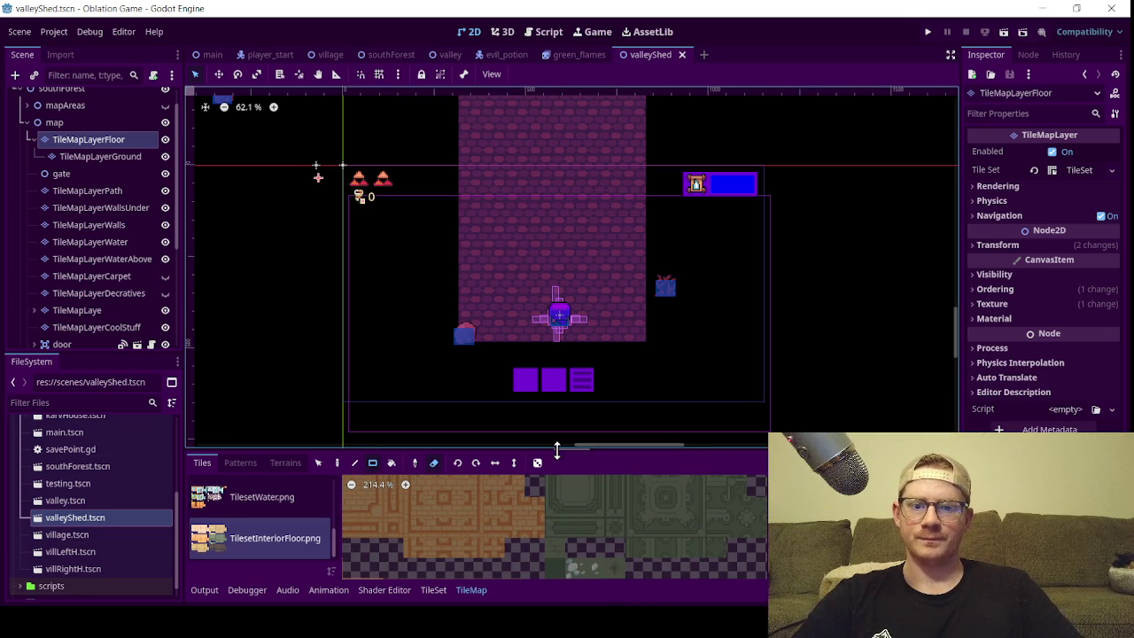
drag(557, 453, 556, 354)
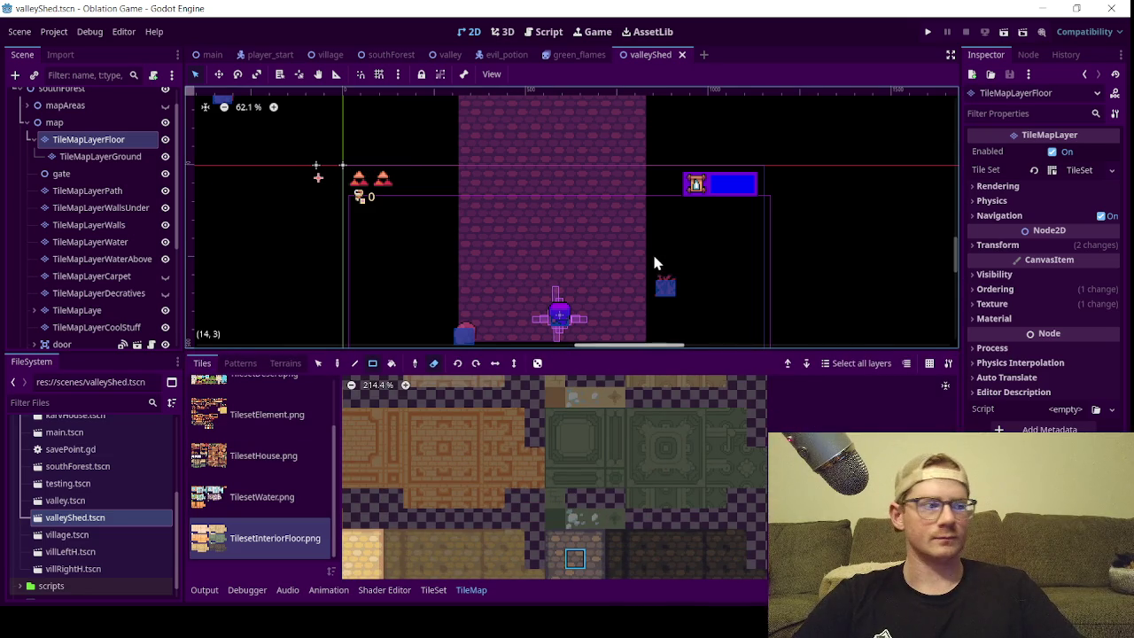
- Scan the interior floor atlas for a floor pattern, then switch to the TilesetWater.png tiles
scroll(655, 257, down, 3)
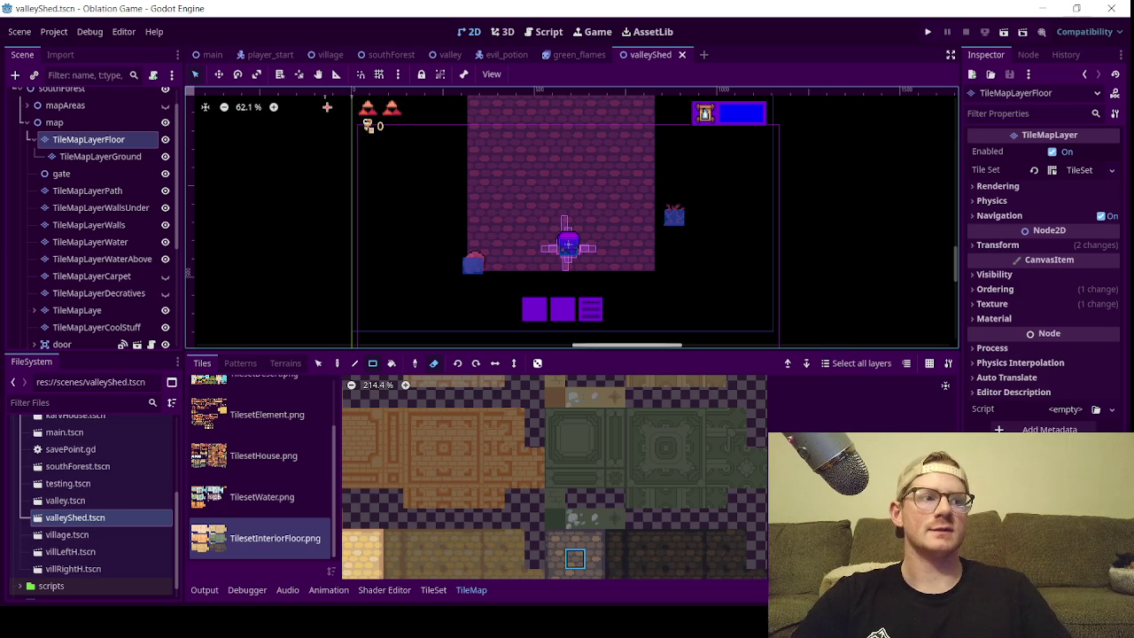
scroll(594, 476, up, 5)
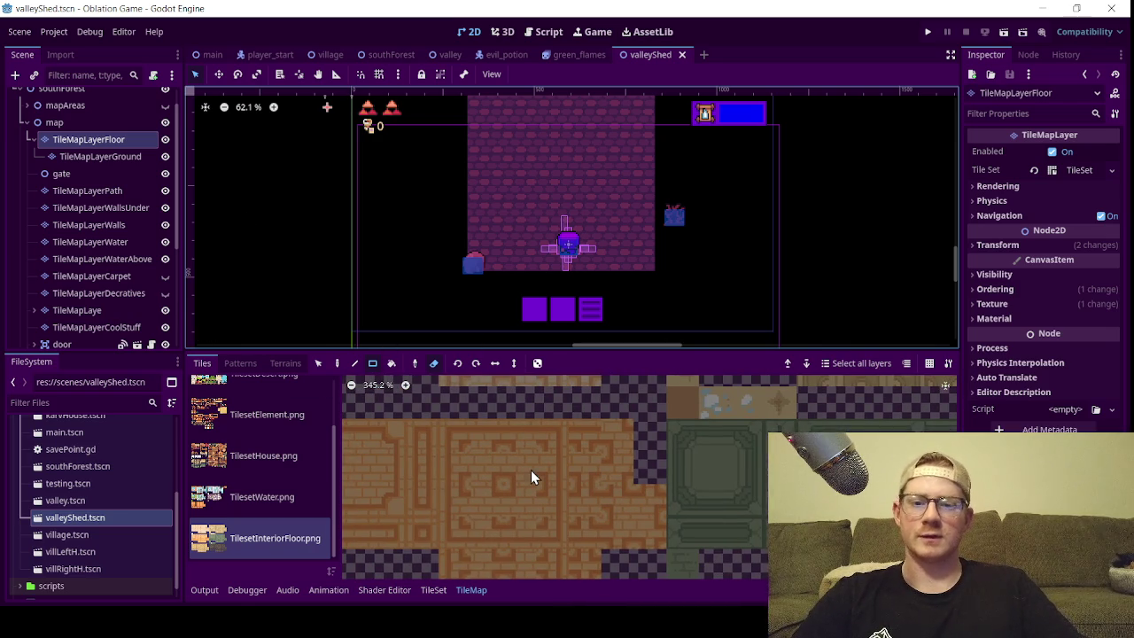
scroll(597, 475, left, 3)
scroll(599, 467, left, 2)
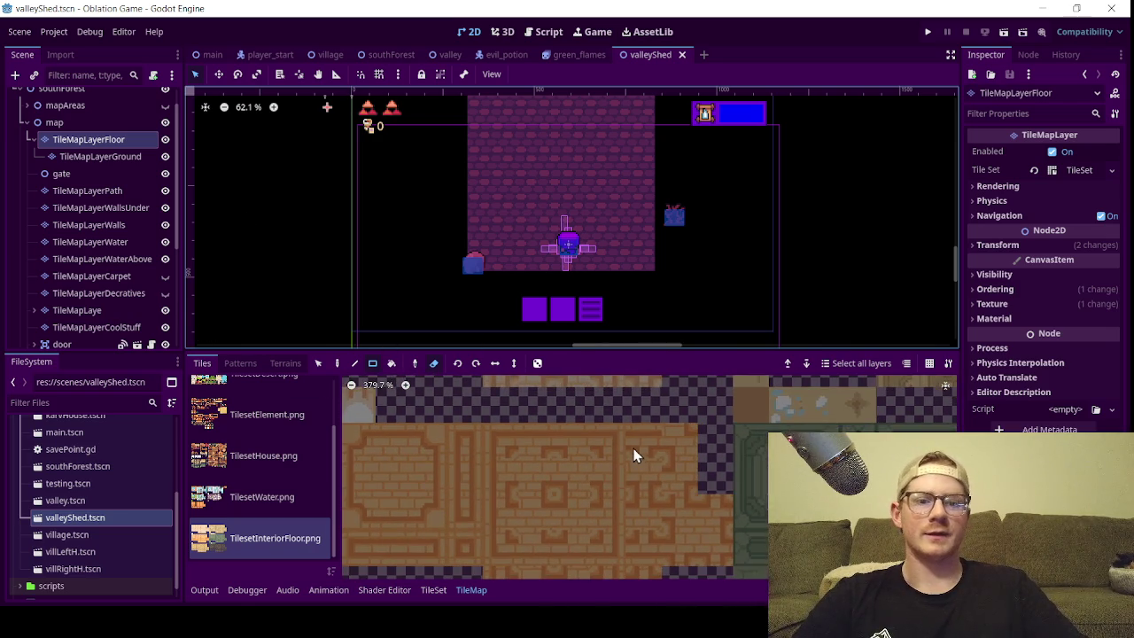
scroll(678, 461, up, 4)
scroll(693, 400, up, 5)
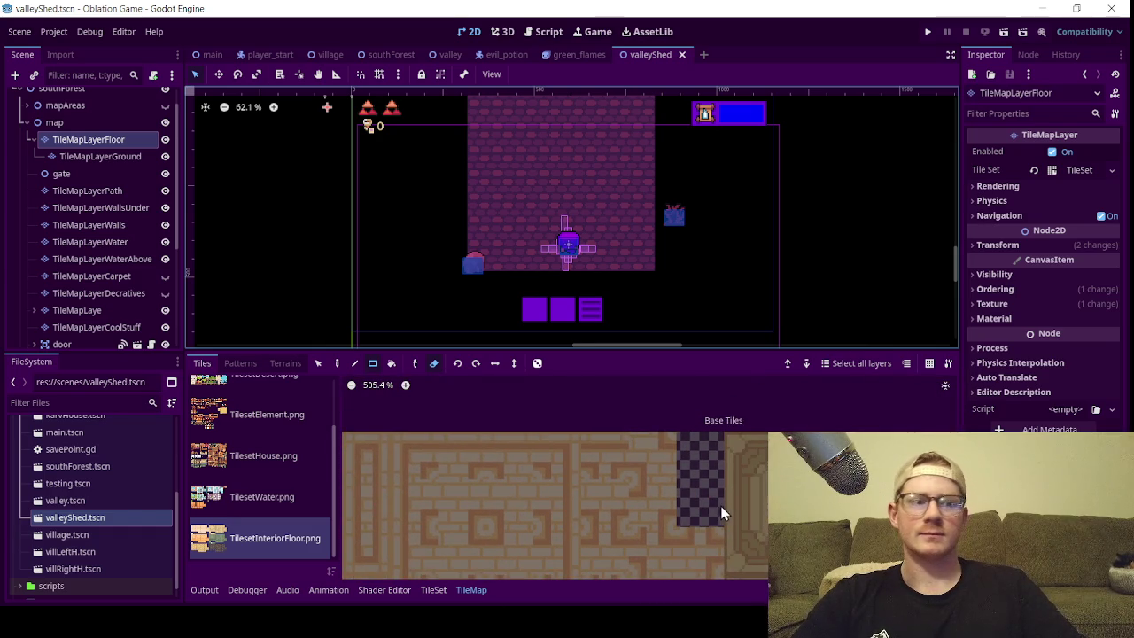
scroll(665, 470, down, 5)
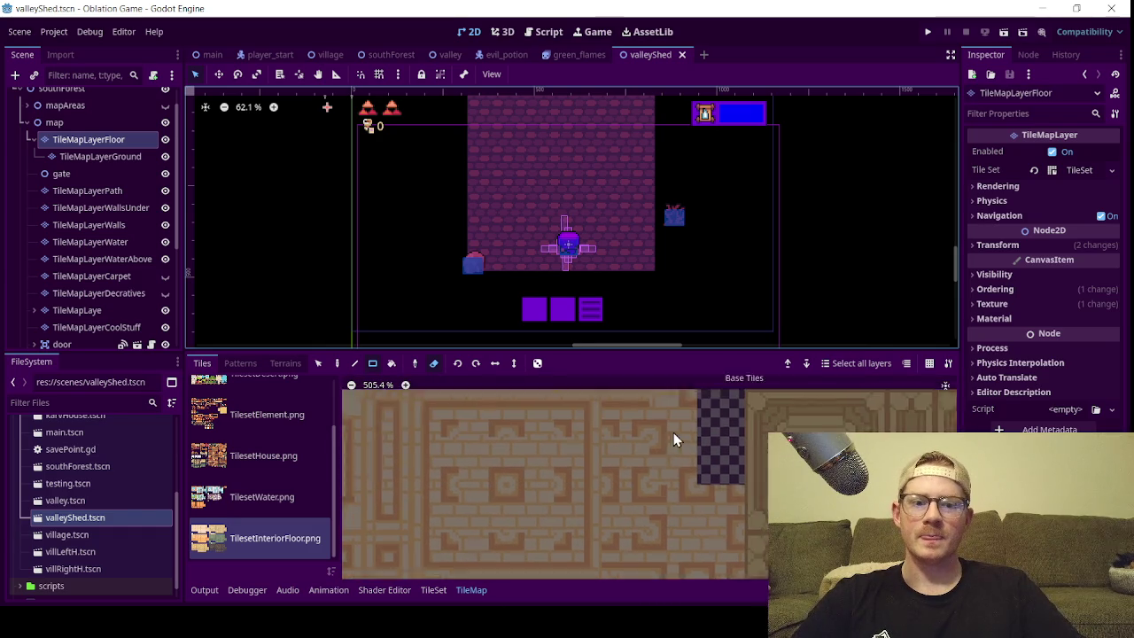
scroll(620, 399, up, 3)
scroll(582, 386, down, 3)
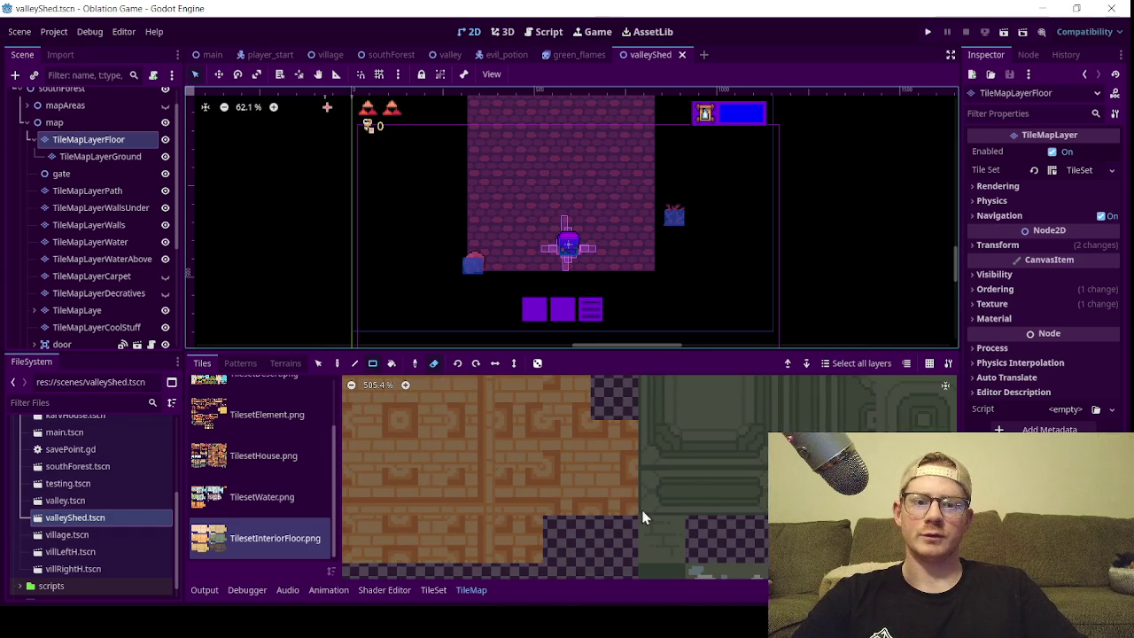
scroll(611, 452, down, 3)
scroll(599, 415, down, 3)
scroll(576, 470, down, 2)
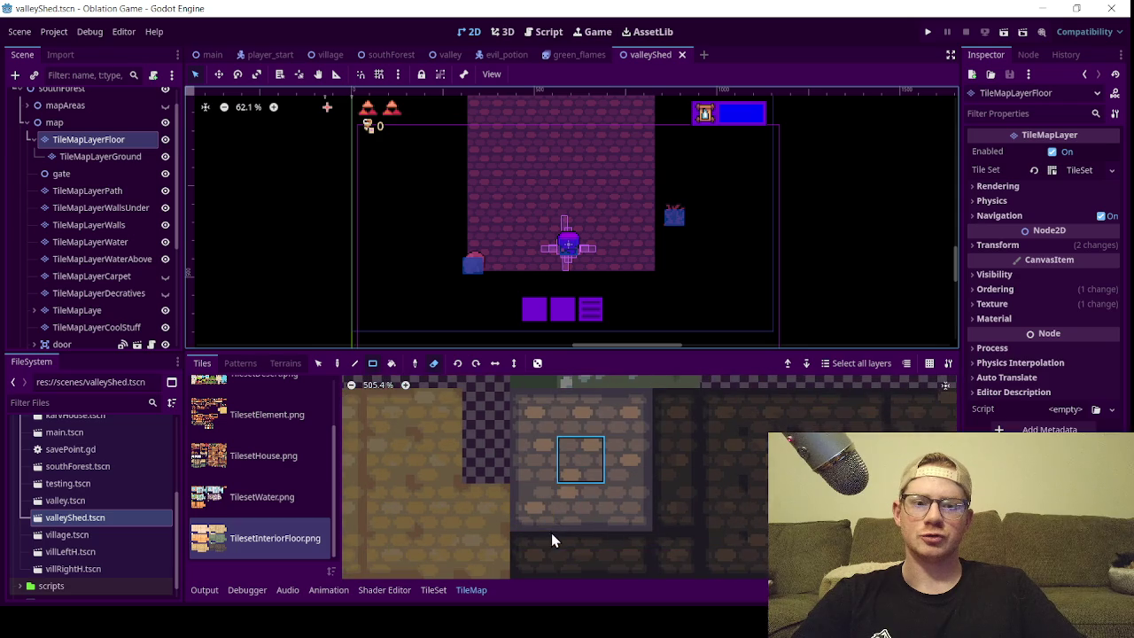
scroll(551, 533, left, 2)
scroll(532, 470, up, 3)
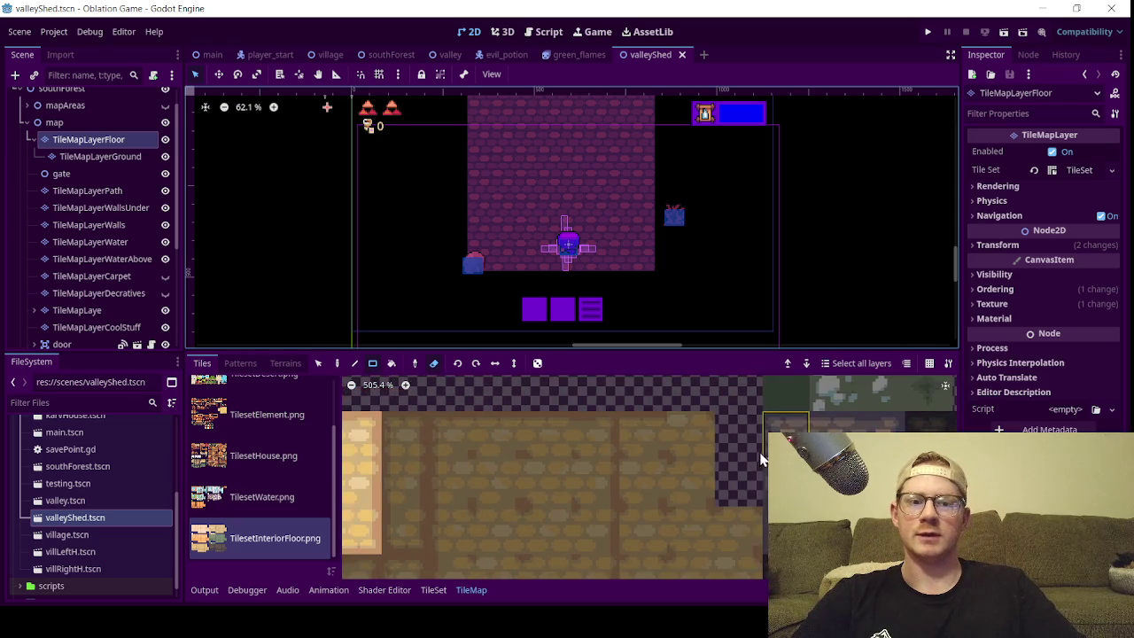
scroll(522, 467, up, 3)
scroll(504, 511, right, 2)
scroll(612, 465, up, 1)
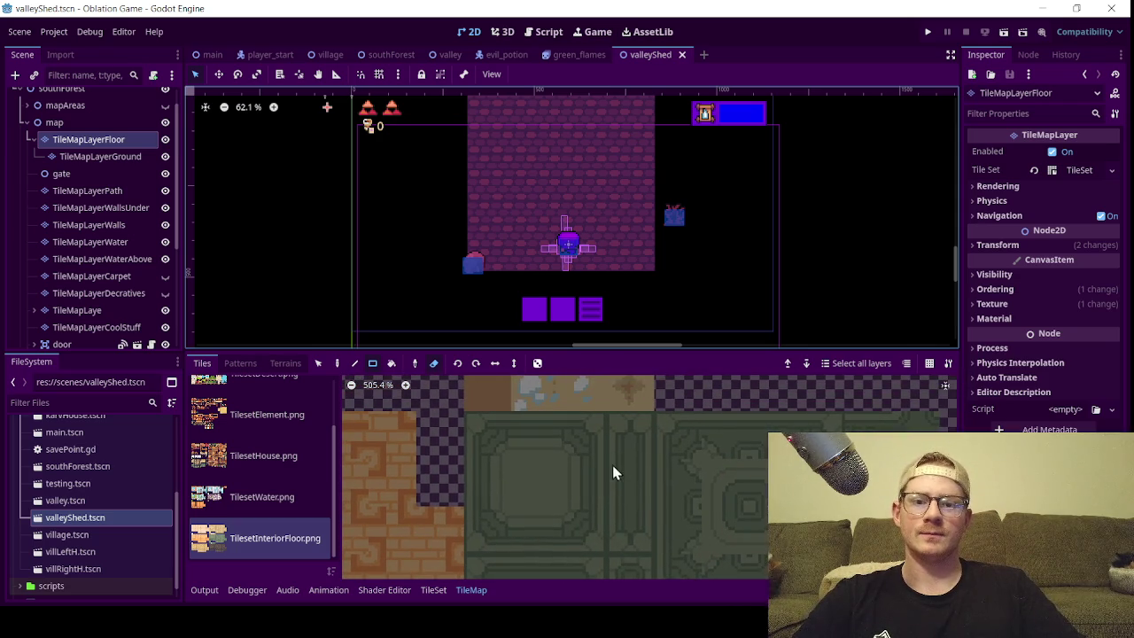
scroll(620, 483, down, 2)
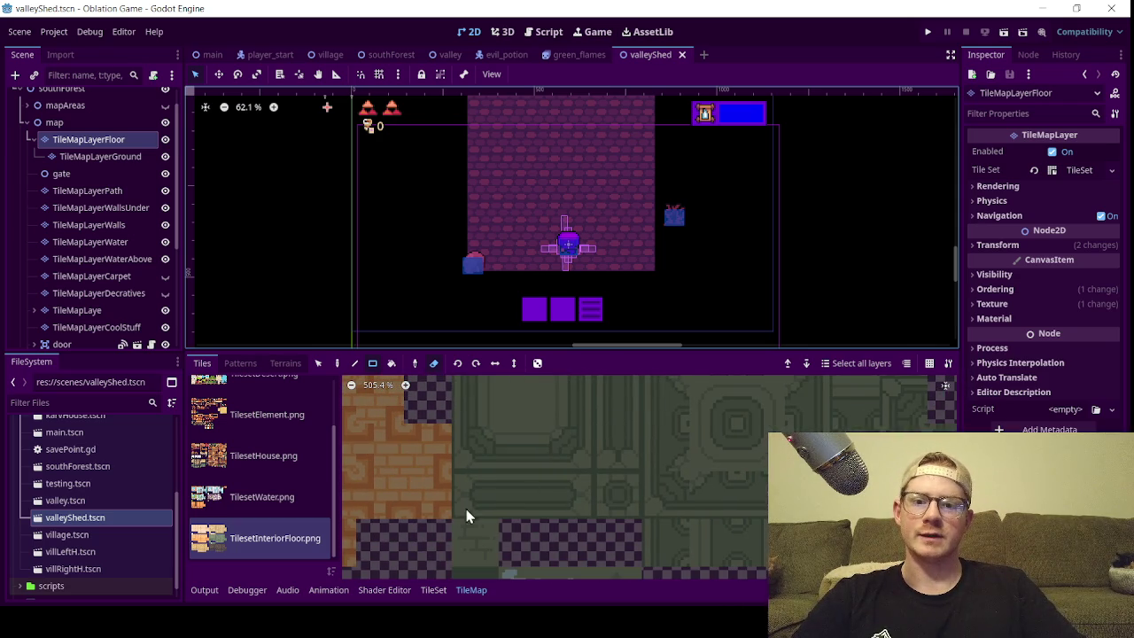
scroll(595, 475, left, 2)
scroll(519, 474, up, 1)
scroll(620, 443, down, 3)
scroll(789, 410, right, 2)
scroll(727, 429, down, 2)
click(236, 495)
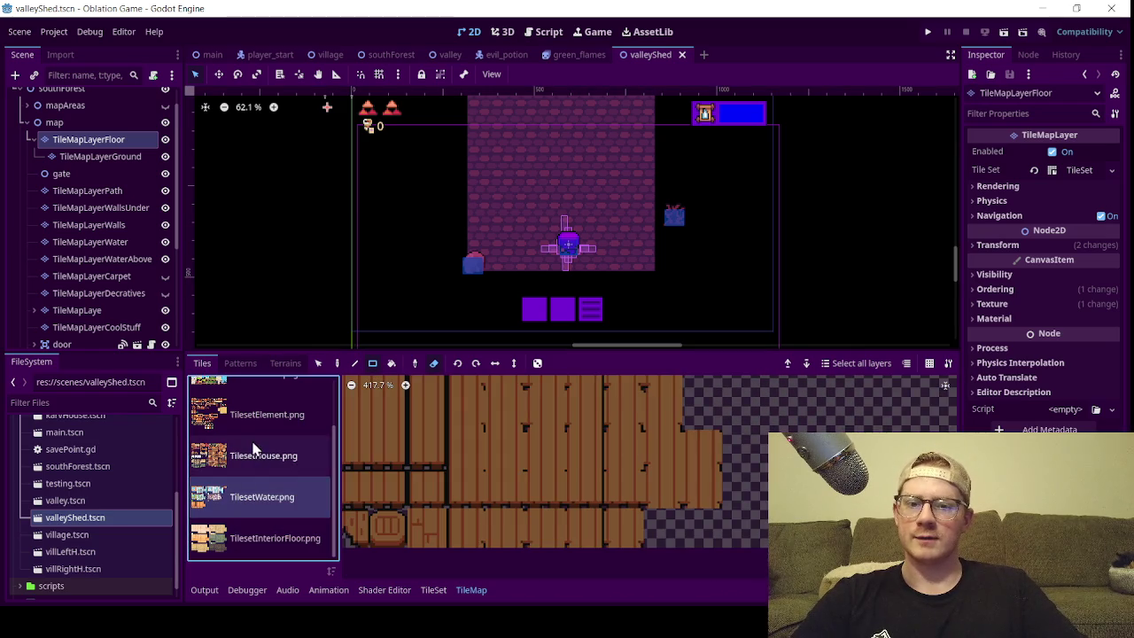
- Browse the House, Element, Desert and Nature tilesets, then return to TilesetInteriorFloor.png
scroll(469, 447, down, 3)
click(232, 463)
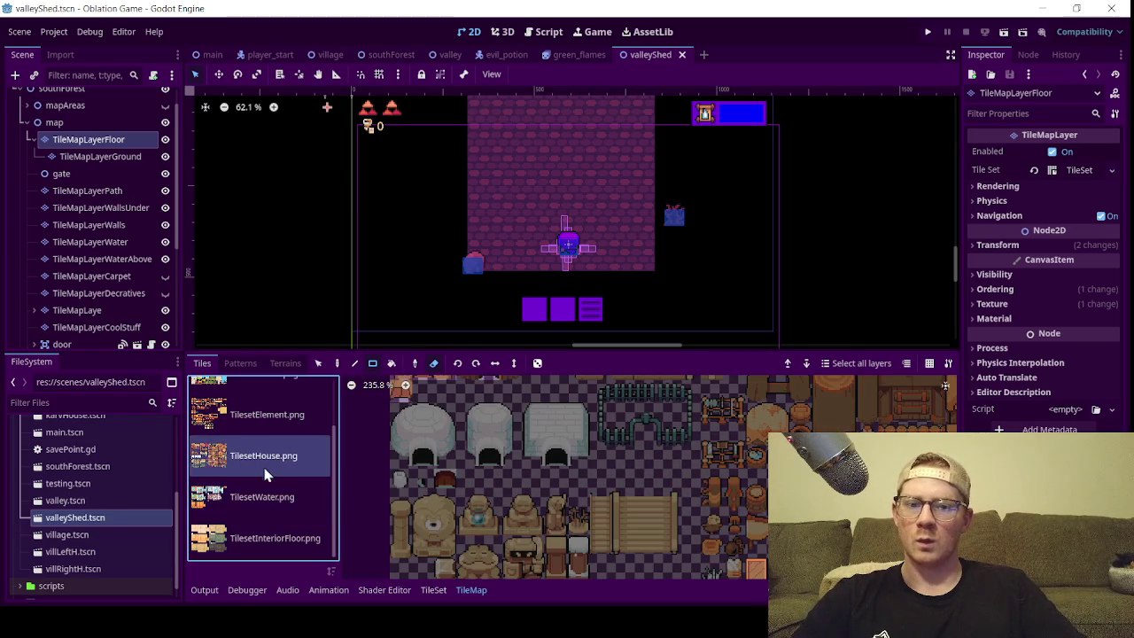
scroll(261, 468, up, 2)
click(261, 475)
click(239, 452)
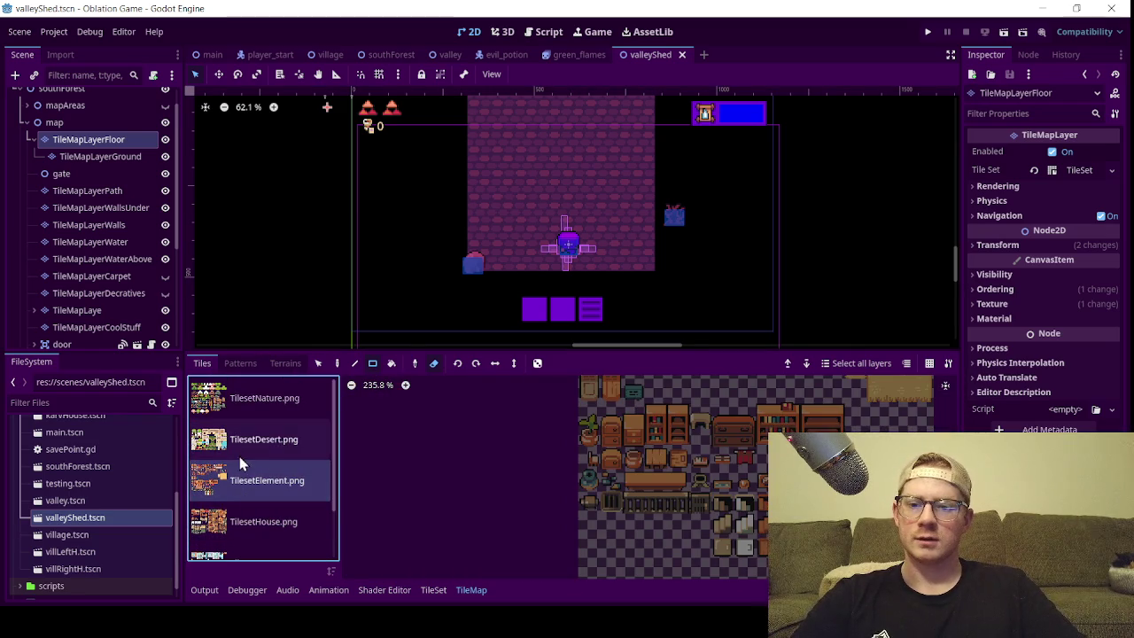
click(239, 405)
scroll(237, 461, down, 2)
click(242, 534)
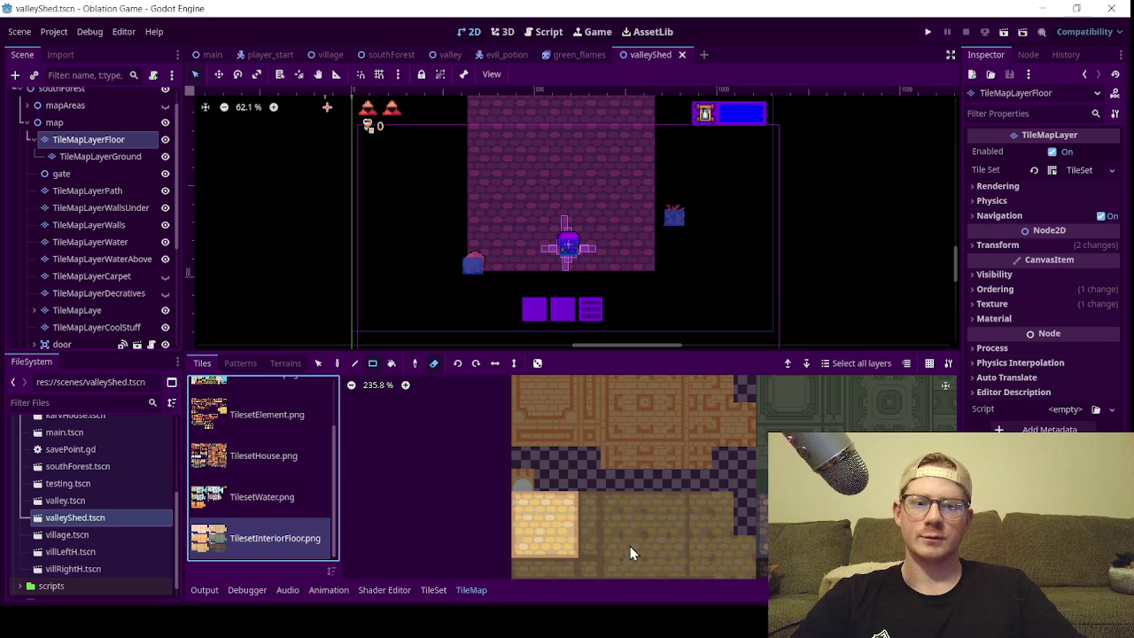
- Adjust the atlas view and select TileMapLayerWalls in the Scene tree
scroll(620, 479, up, 3)
mouse_move(579, 425)
mouse_down()
mouse_move(508, 567)
mouse_move(512, 470)
mouse_up()
scroll(61, 479, up, 3)
scroll(60, 480, up, 2)
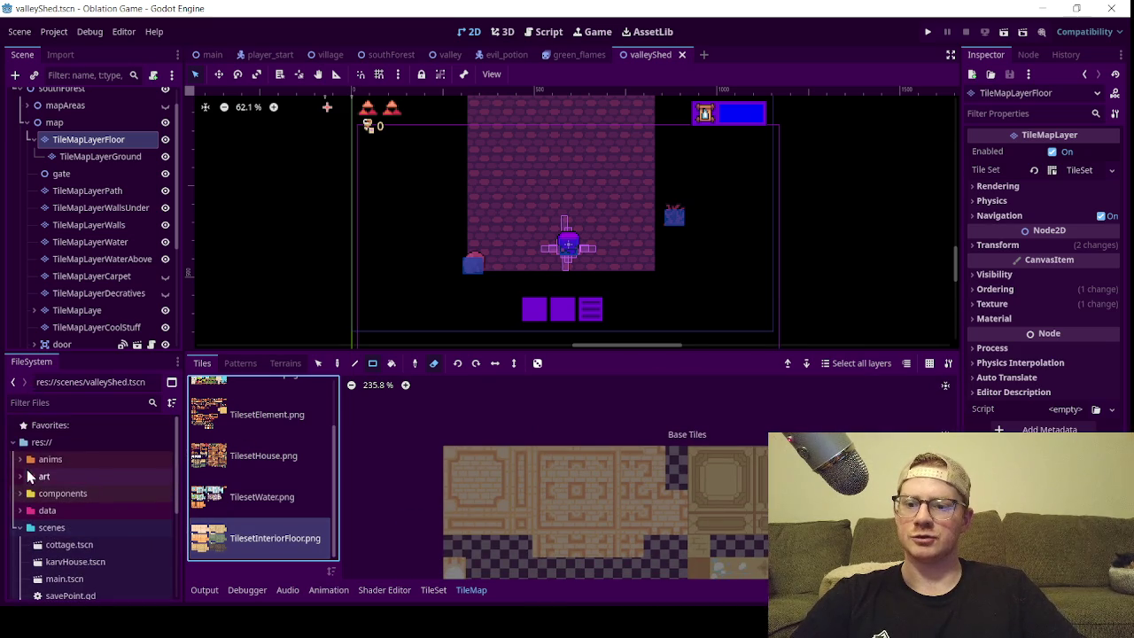
click(114, 224)
- Preview the towers, nature, element, water and abandoned village tilesets
scroll(264, 484, down, 2)
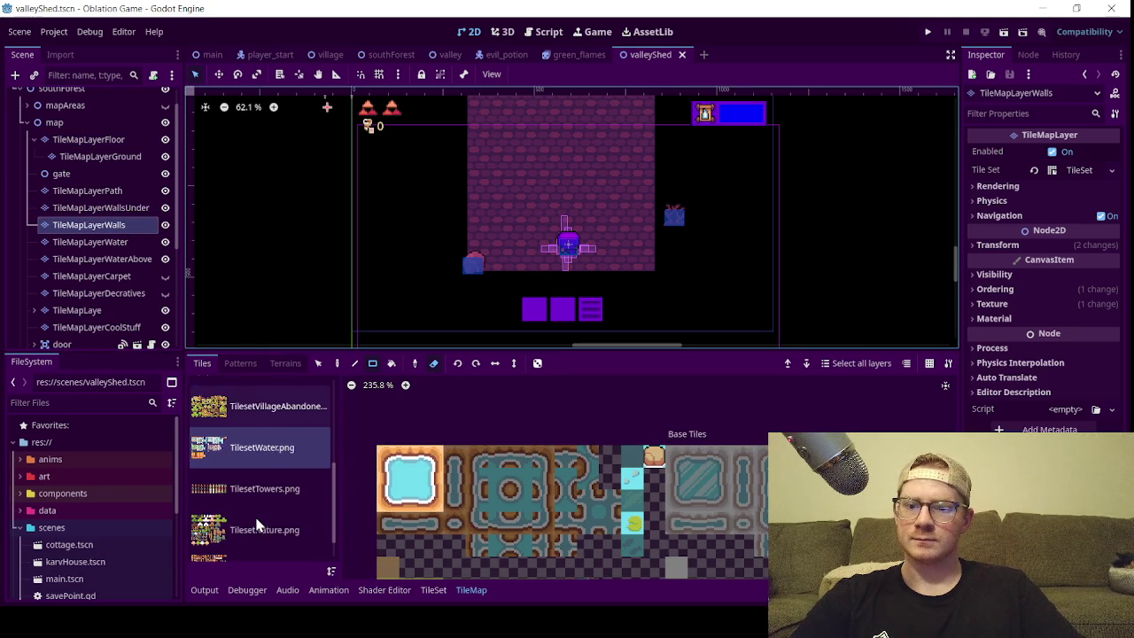
click(250, 489)
click(260, 528)
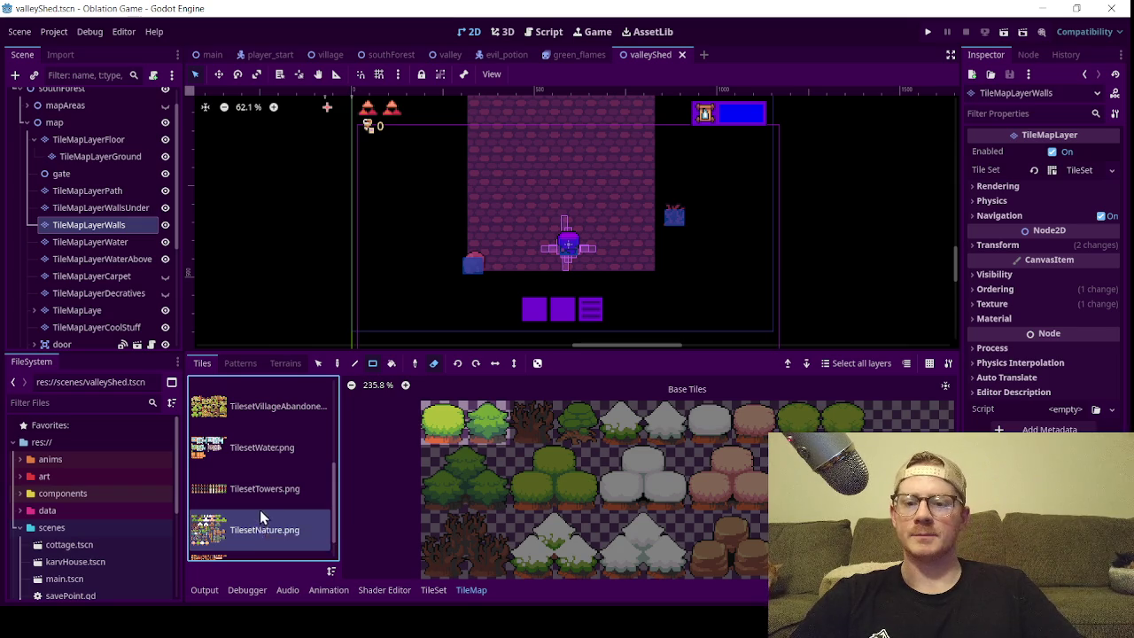
scroll(257, 523, down, 1)
click(250, 531)
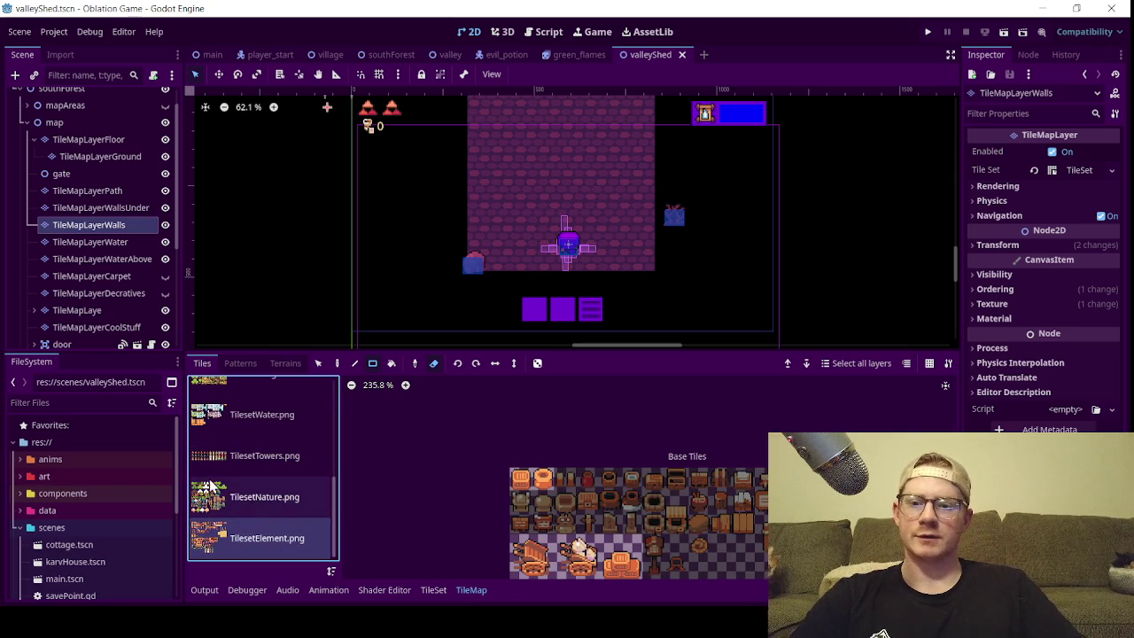
click(248, 500)
click(251, 455)
click(245, 413)
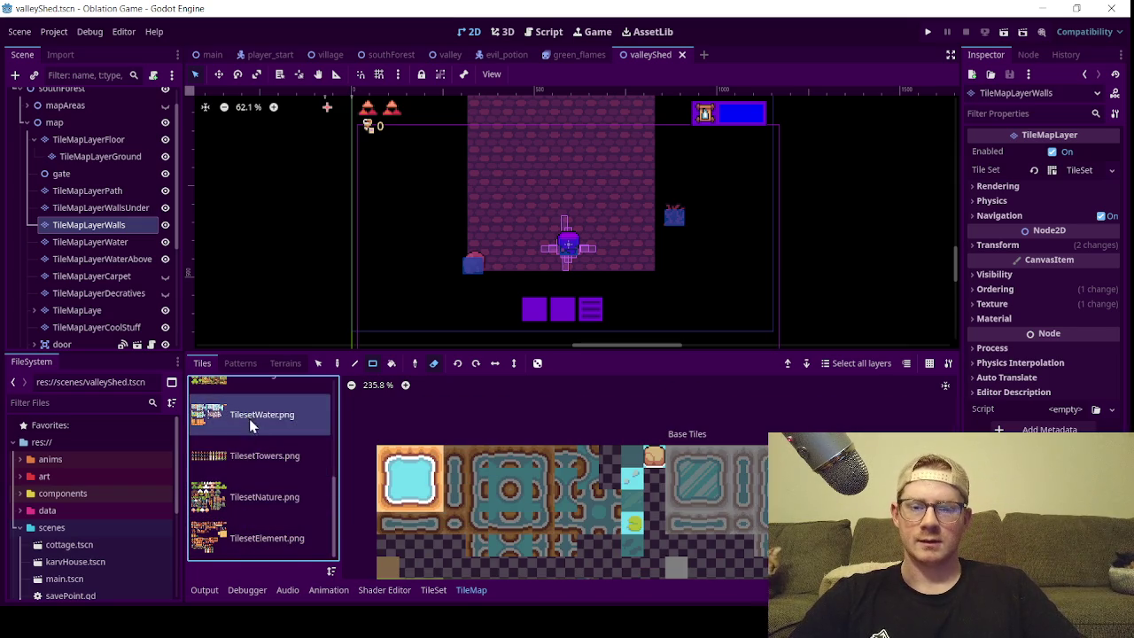
scroll(245, 413, up, 1)
click(235, 425)
- Preview the relief detail, house and dungeon tilesets, then choose TilesetWallSimple.png as source
scroll(234, 425, up, 1)
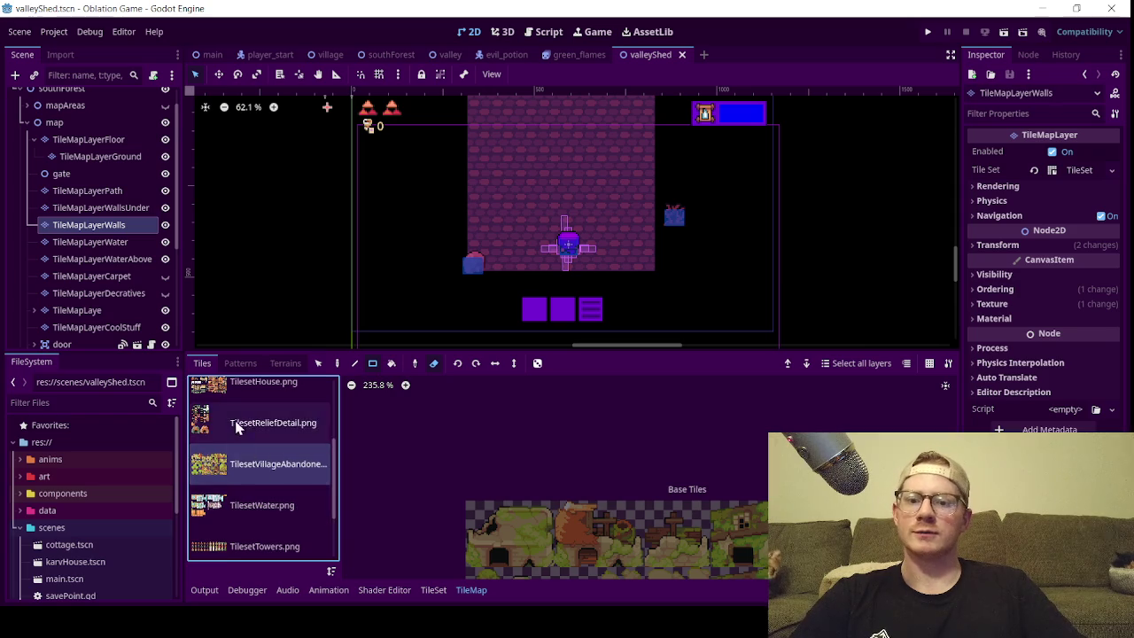
click(235, 426)
scroll(236, 425, up, 1)
click(255, 459)
scroll(257, 462, up, 1)
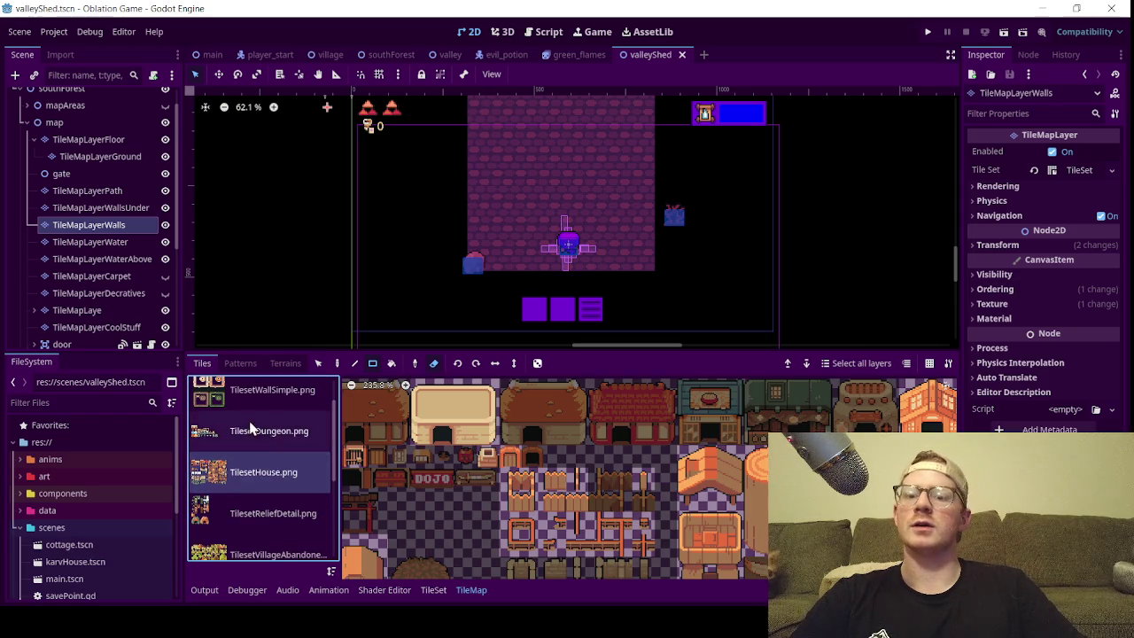
click(260, 435)
scroll(260, 435, up, 1)
click(257, 434)
scroll(660, 456, up, 1)
scroll(647, 412, up, 3)
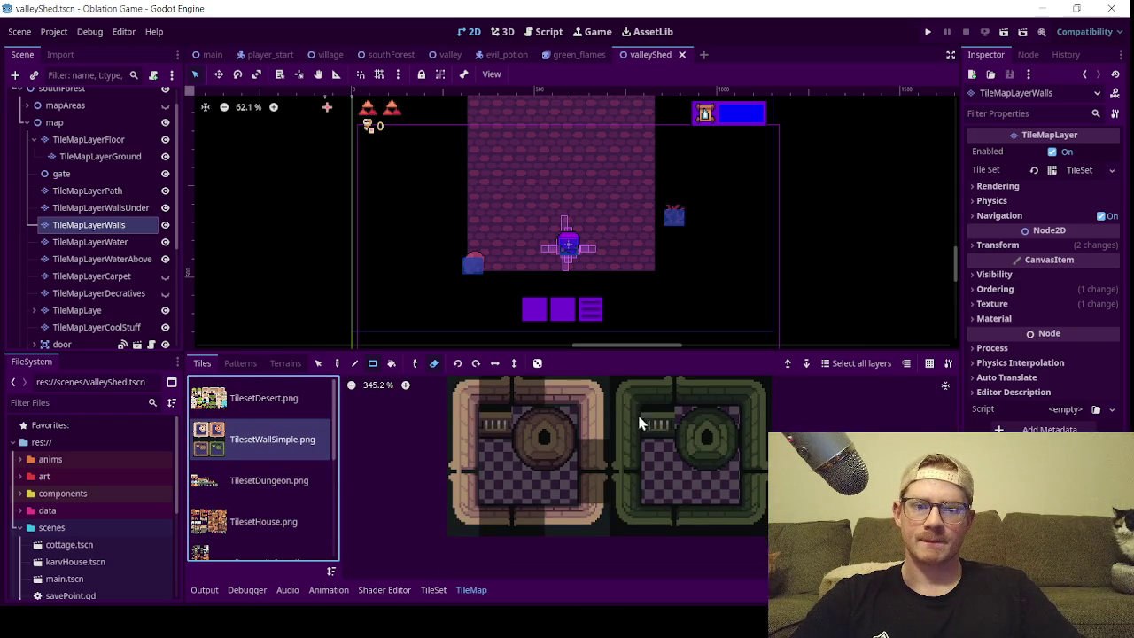
- Center the enlarged TilesetWallSimple tiles, pick a brown wall-edge tile, and open the valley scene
mouse_move(637, 418)
mouse_down()
mouse_move(547, 539)
mouse_move(505, 378)
mouse_move(574, 531)
mouse_up()
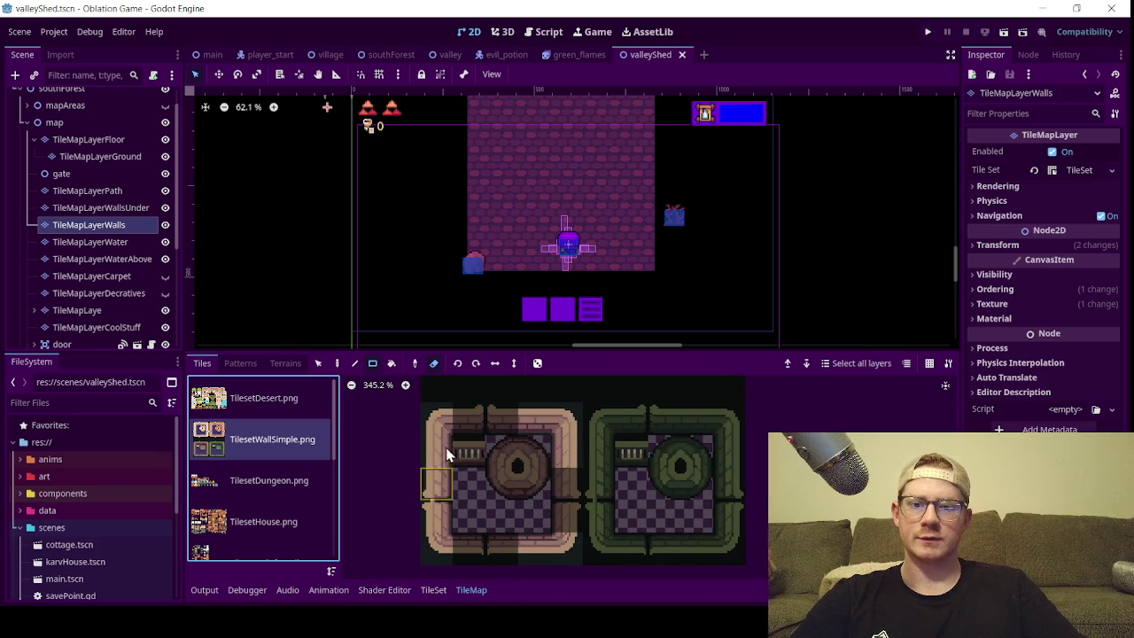
scroll(644, 468, up, 2)
scroll(644, 468, up, 1)
drag(588, 488, 613, 479)
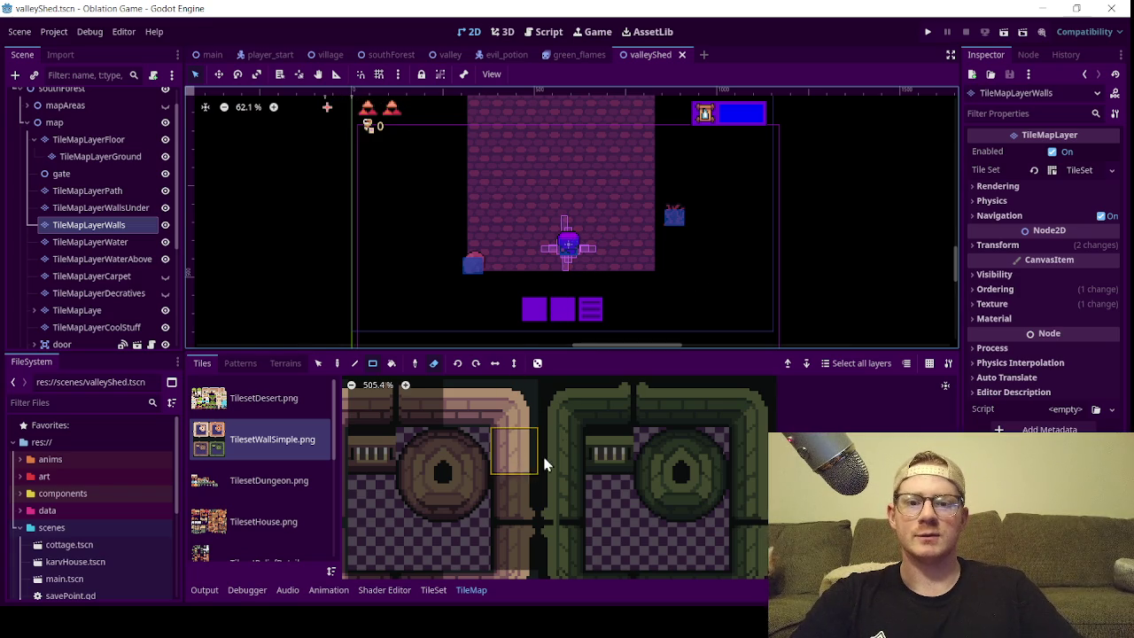
scroll(571, 244, up, 3)
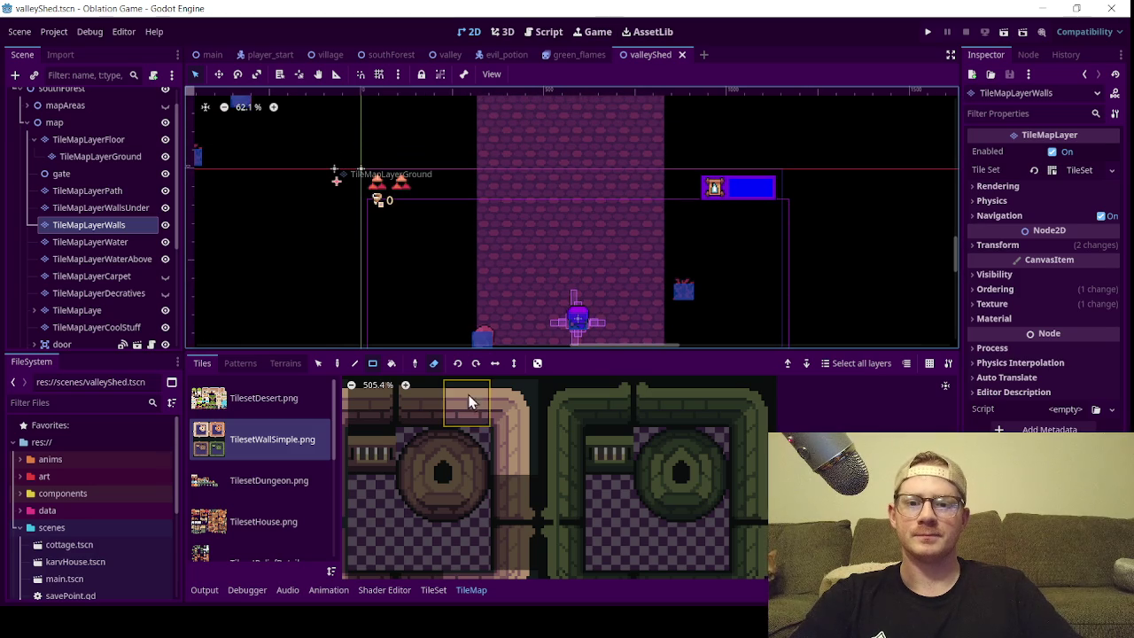
click(521, 453)
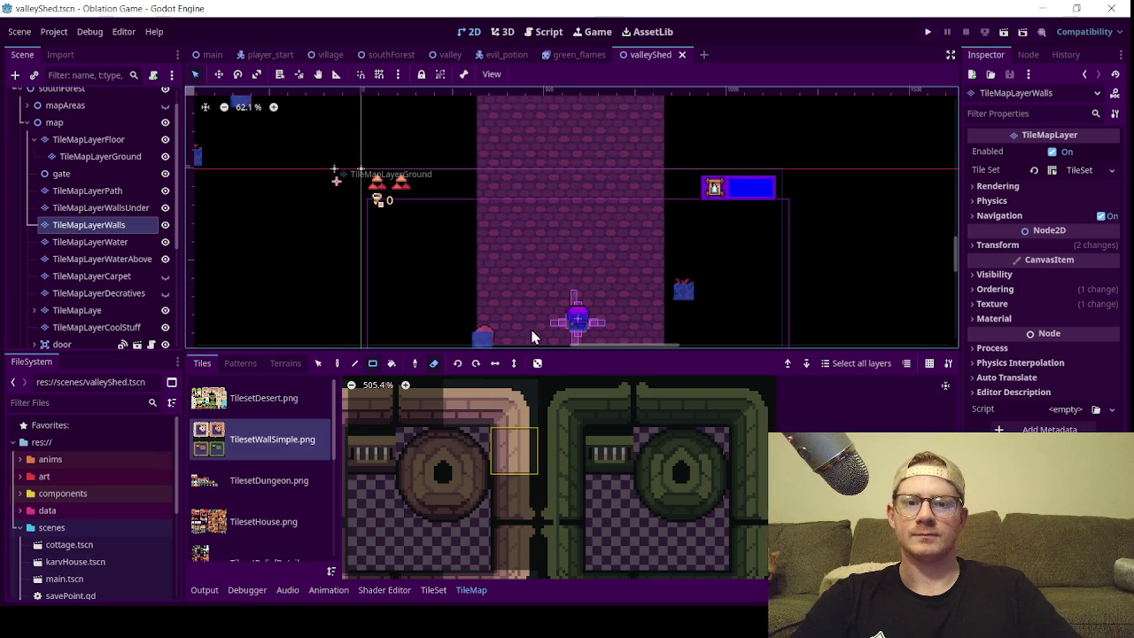
click(443, 55)
- Glance at the valley scene, then return to valleyShed and show its TileSet atlas setup
scroll(575, 408, up, 15)
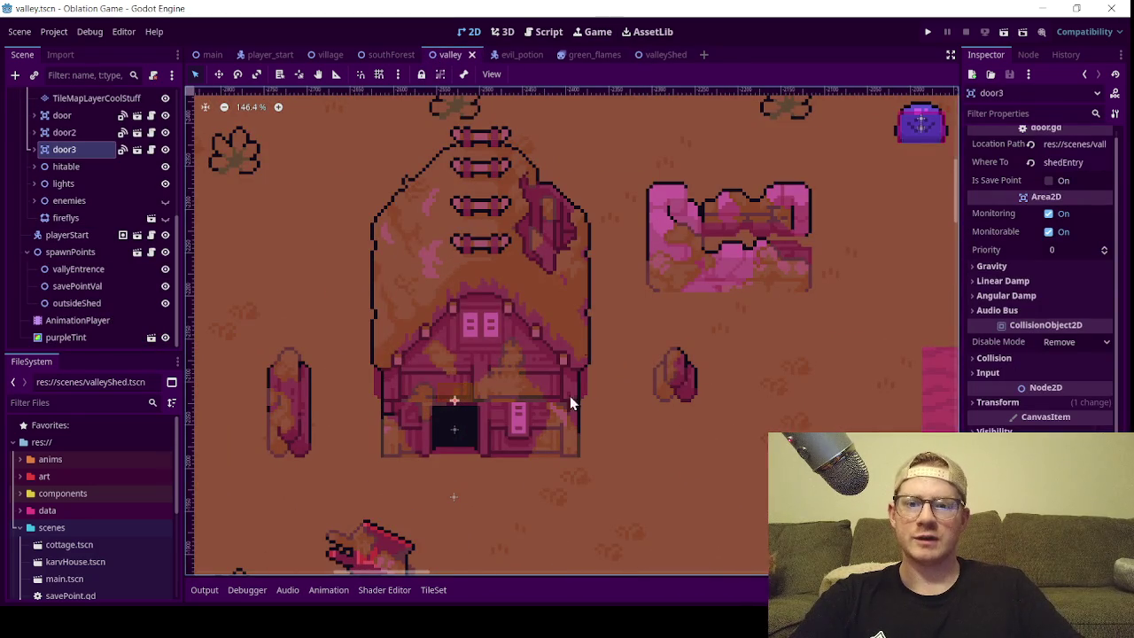
click(656, 57)
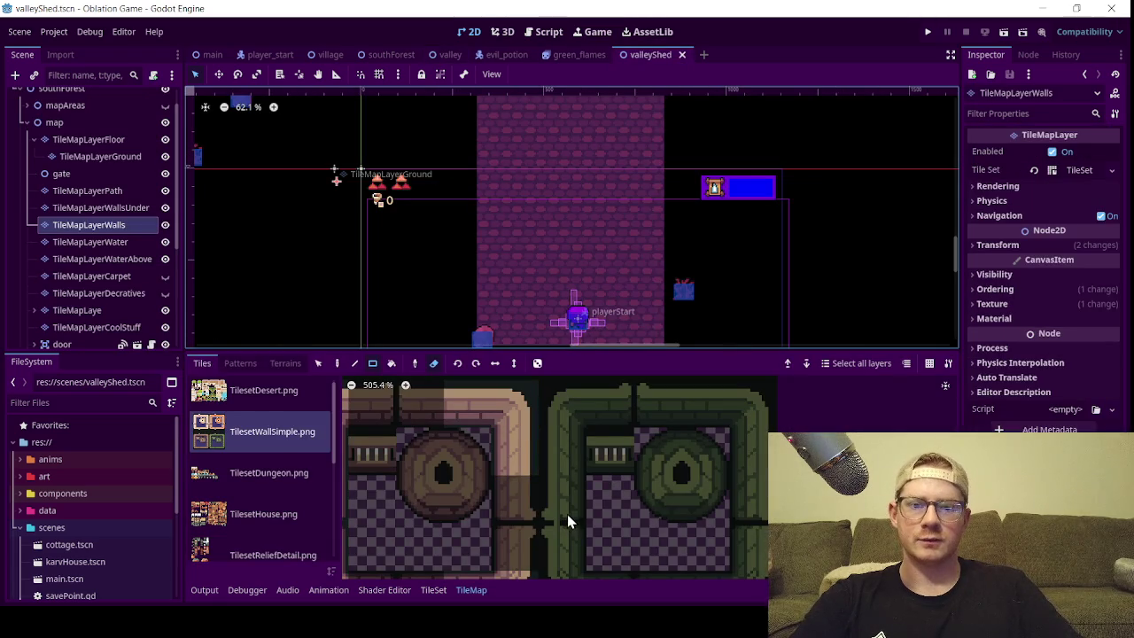
click(434, 590)
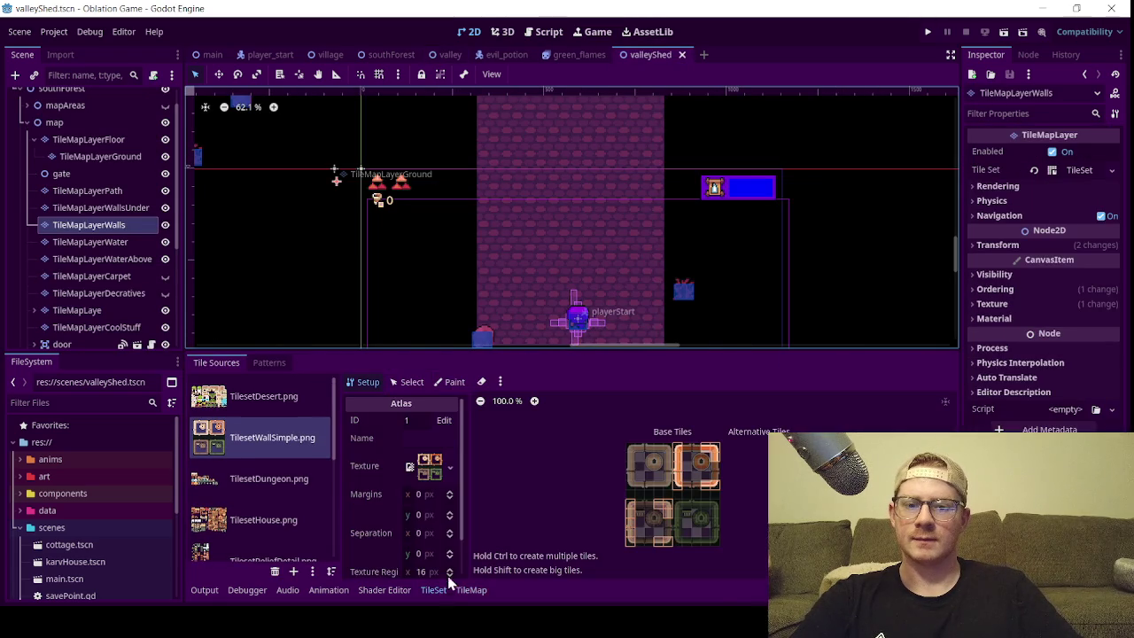
- Zoom through the TilesetWallSimple.png atlas tile regions, then return to the TileMap painting palette
scroll(610, 486, up, 8)
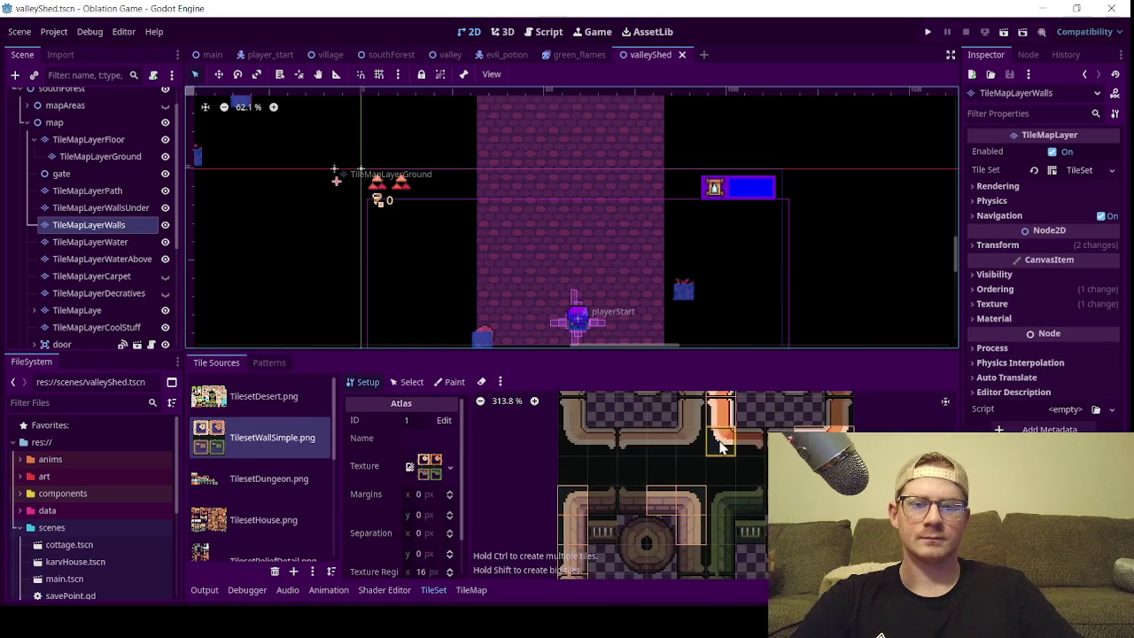
scroll(748, 486, down, 2)
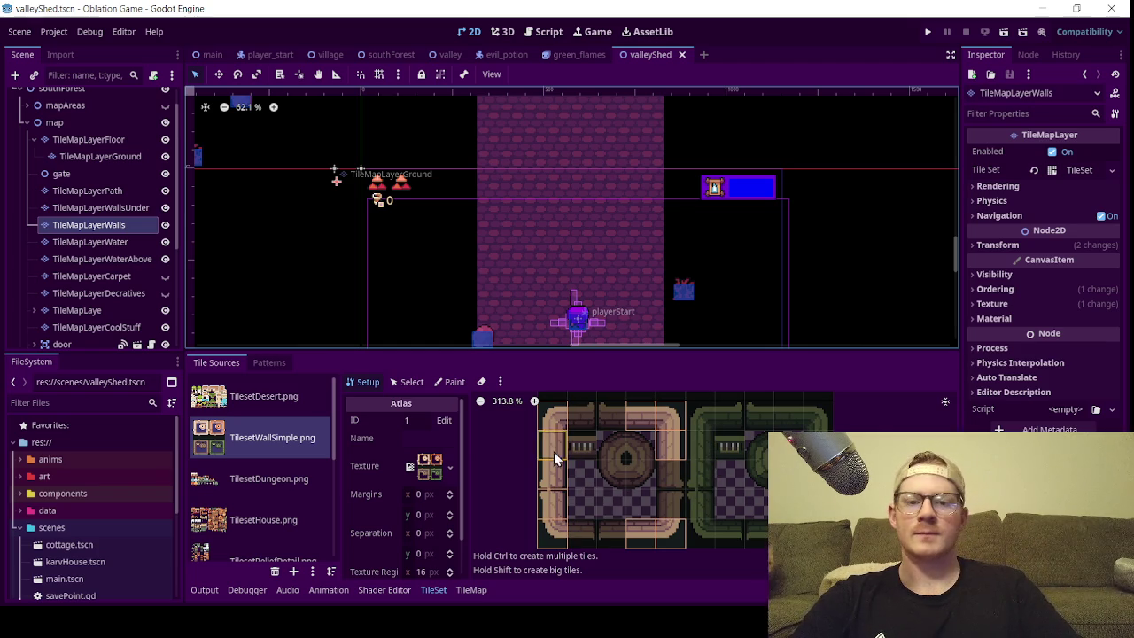
click(471, 590)
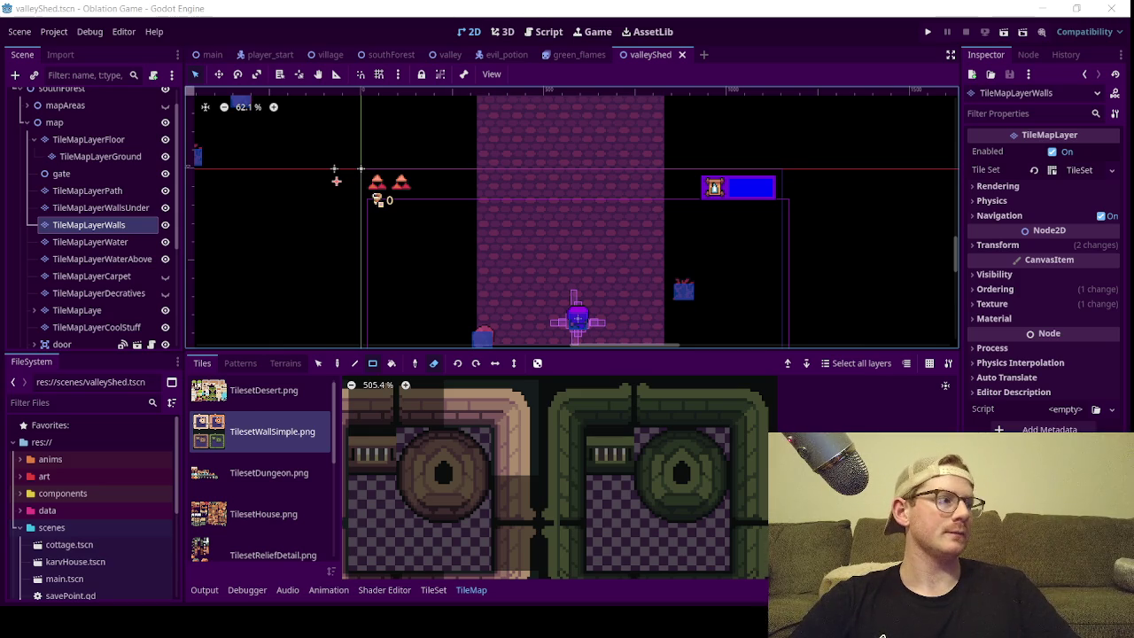
- Zoom around the valleyShed room, then switch to the valley scene to see the shed exterior
scroll(554, 255, down, 2)
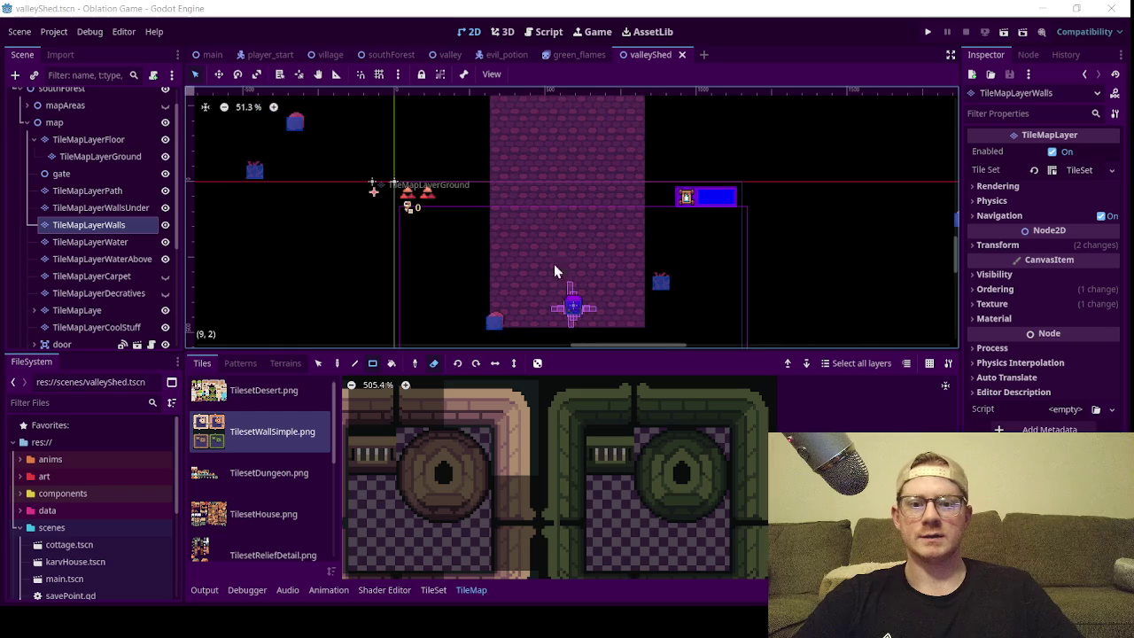
scroll(567, 246, up, 2)
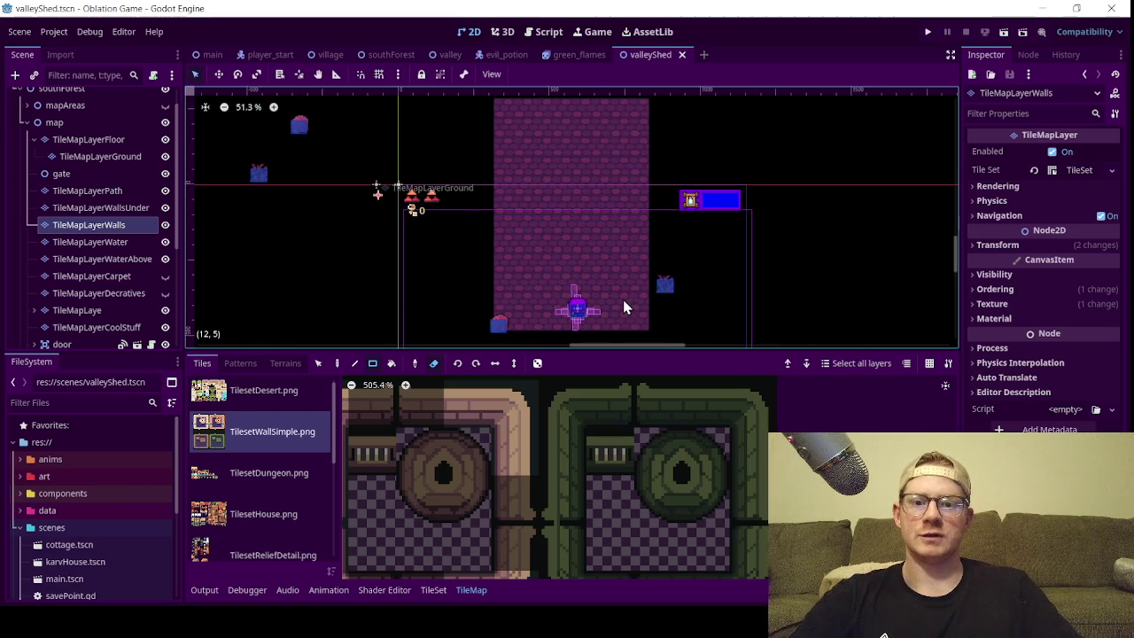
scroll(561, 282, up, 4)
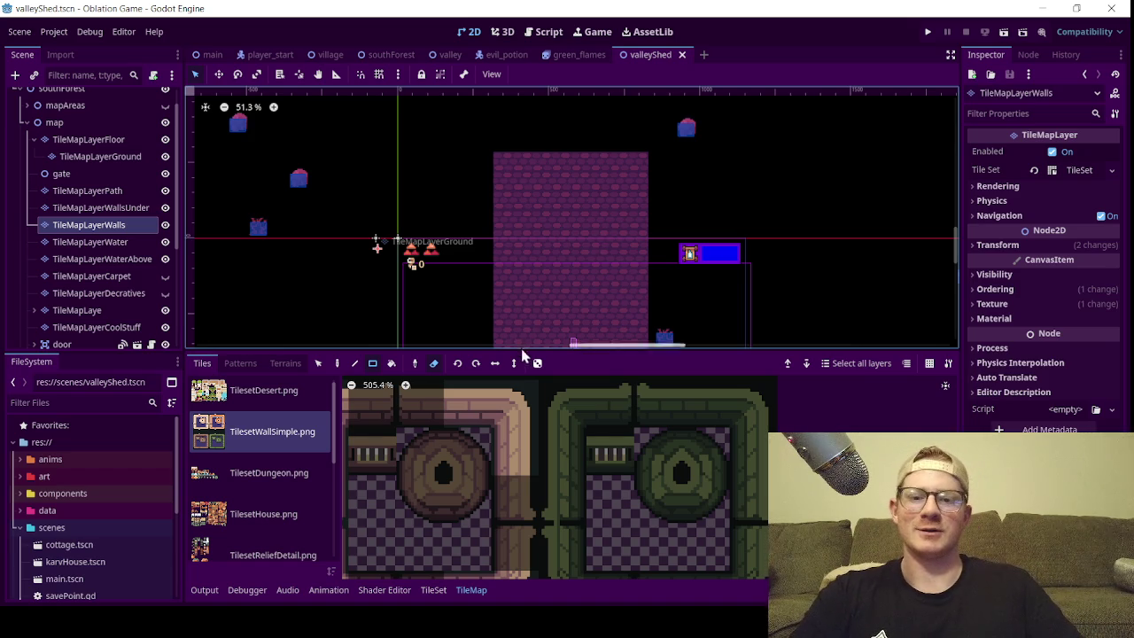
scroll(577, 193, up, 1)
scroll(583, 210, down, 2)
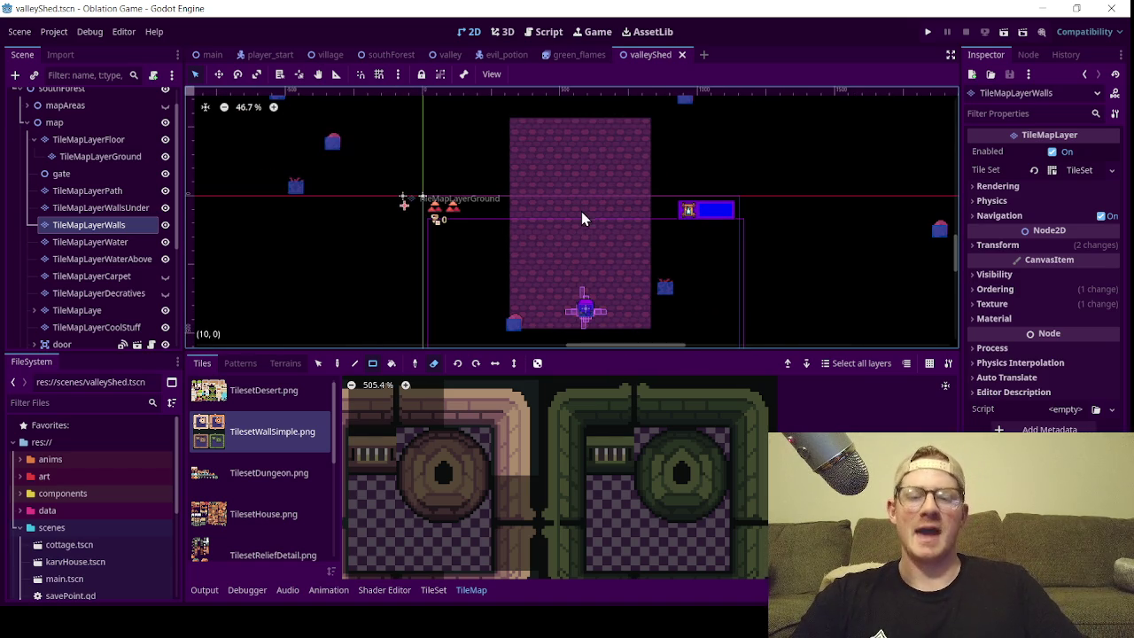
click(440, 55)
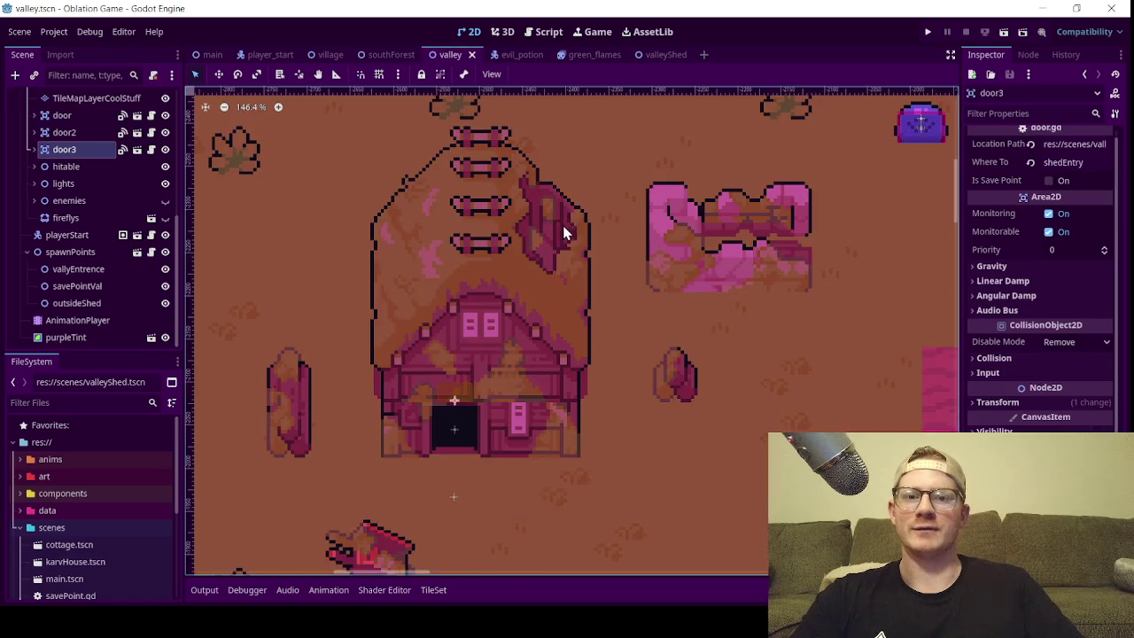
- Zoom out to view the entire valley map, then go back to the valleyShed scene
scroll(563, 223, down, 15)
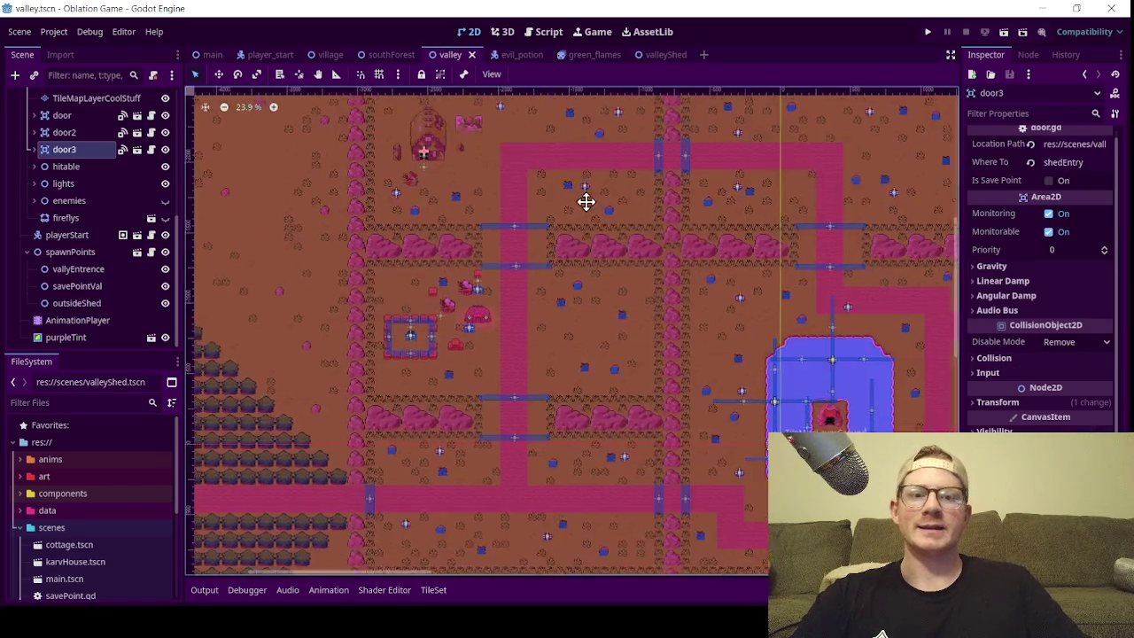
scroll(625, 220, down, 5)
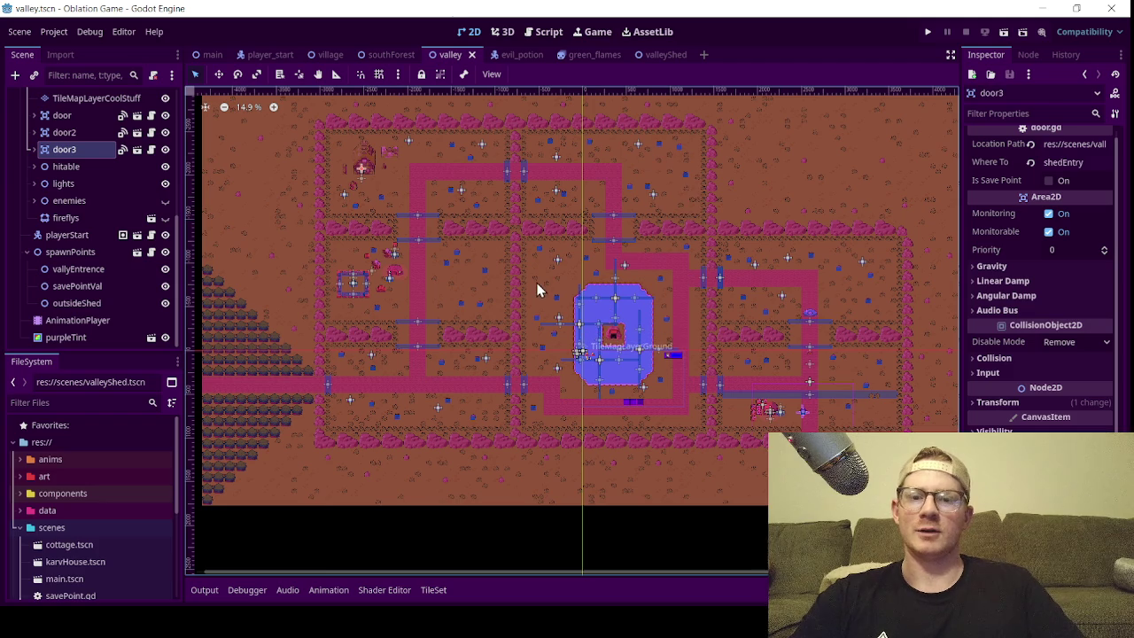
click(665, 56)
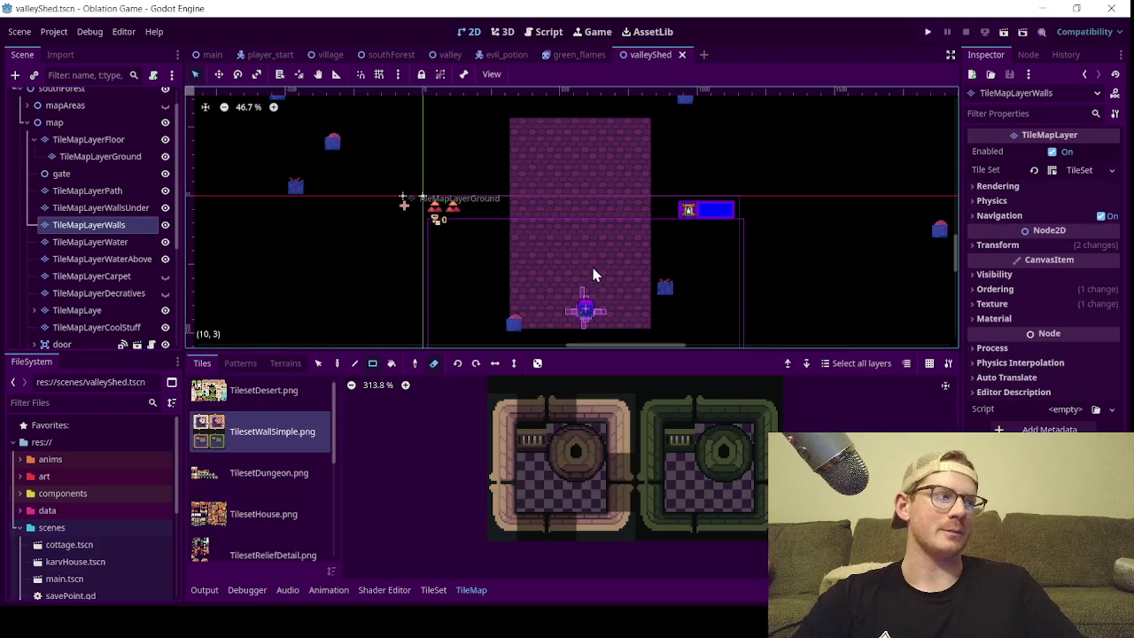
- Collapse the map node's layer list and expand mapAreas and areaOne to inspect them
scroll(555, 291, up, 4)
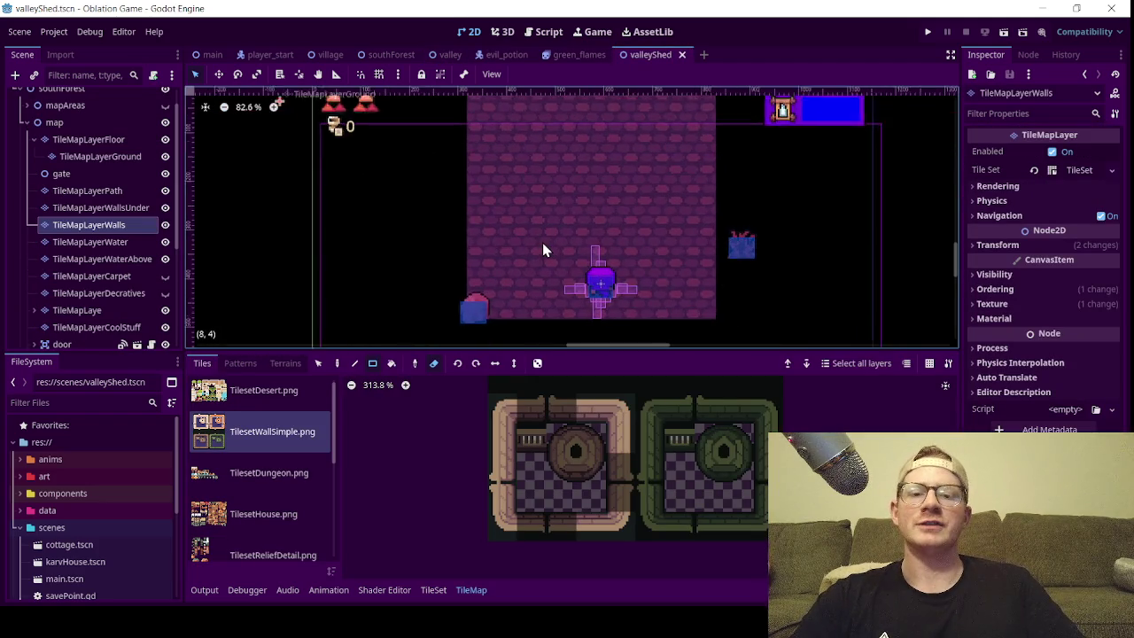
scroll(526, 266, down, 2)
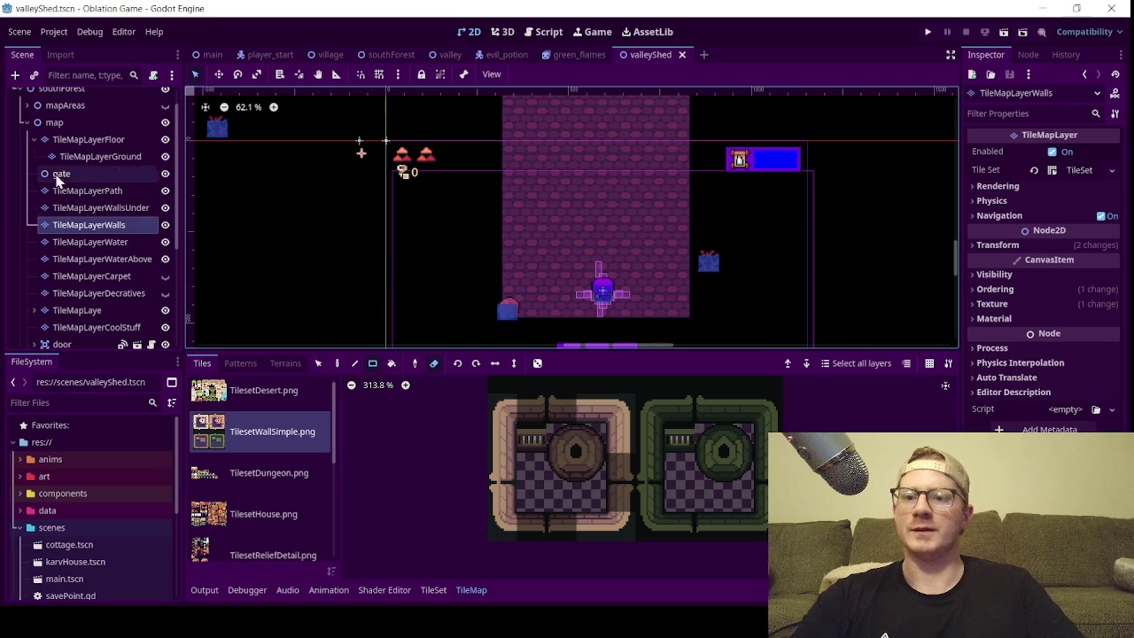
click(26, 122)
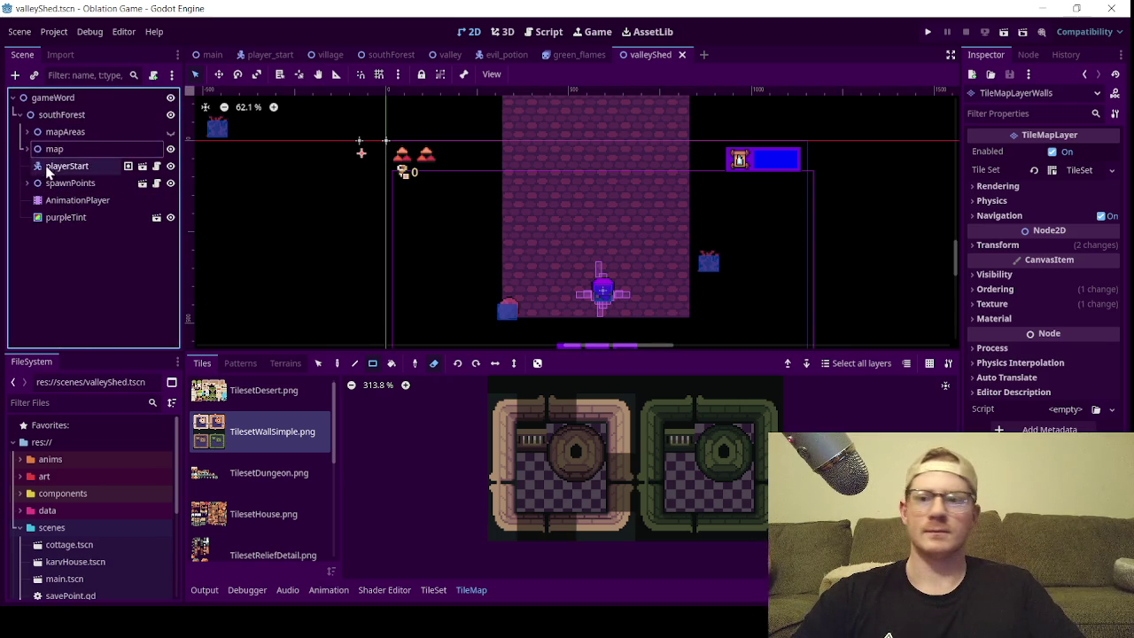
click(27, 133)
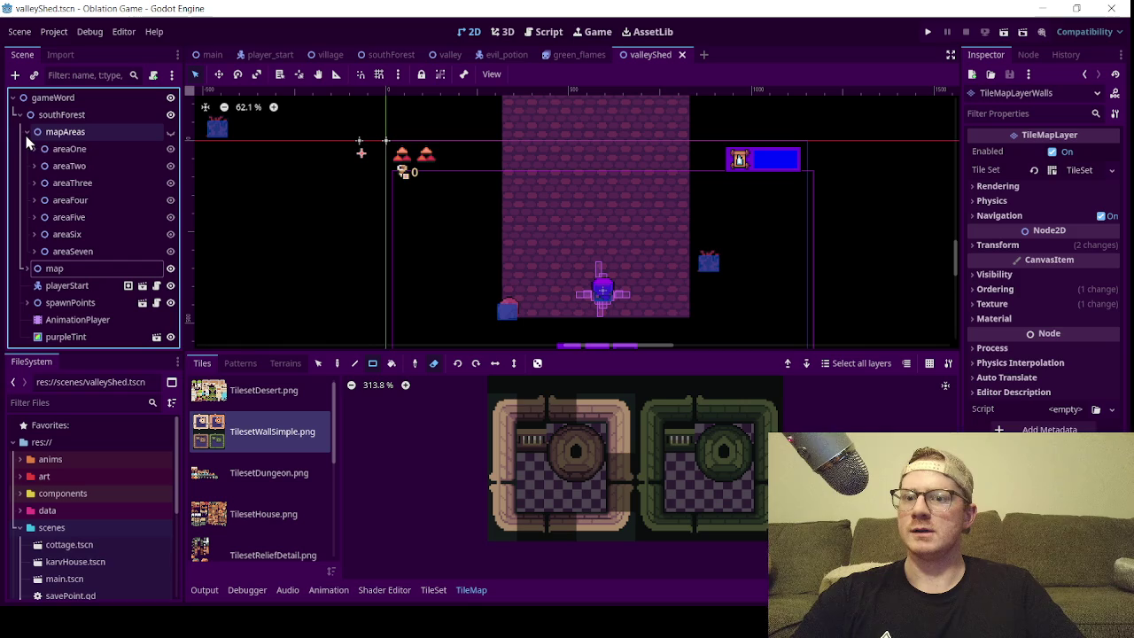
click(27, 133)
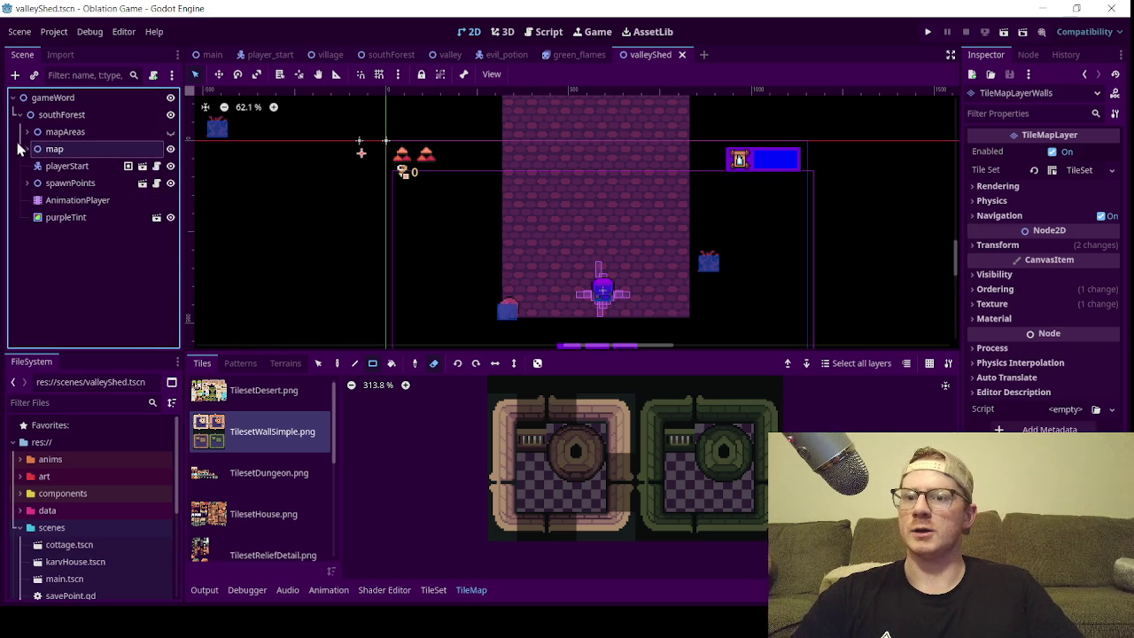
click(27, 132)
click(32, 149)
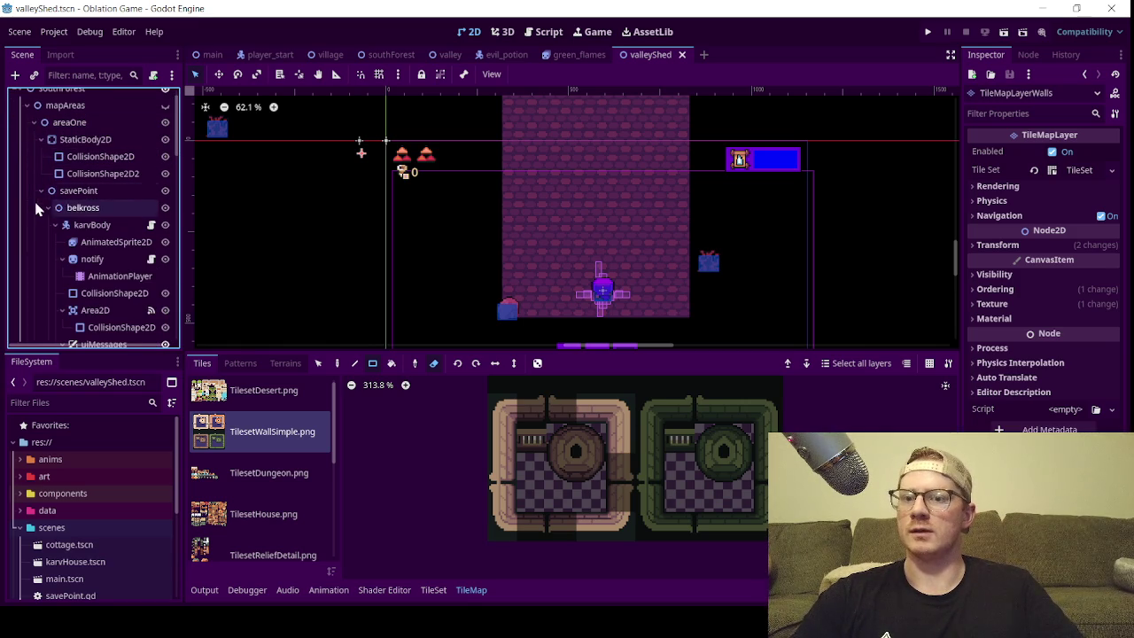
- Collapse savePoint, slimeCutScene, StaticBody2D and mapAreas, then pan toward the stray sprites
click(40, 191)
click(39, 207)
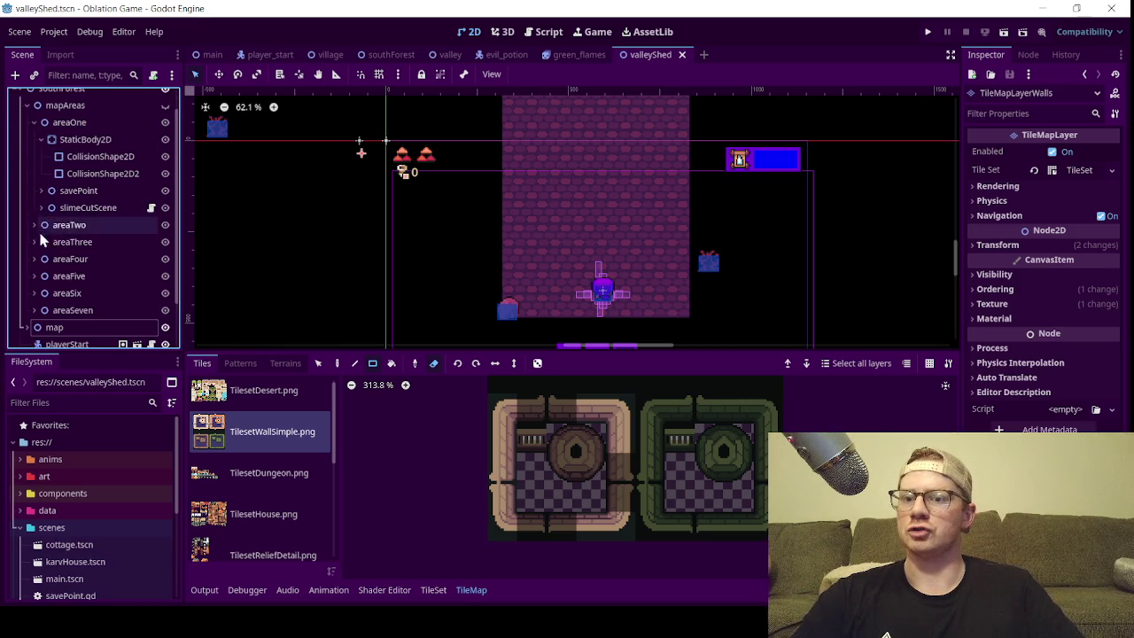
click(41, 139)
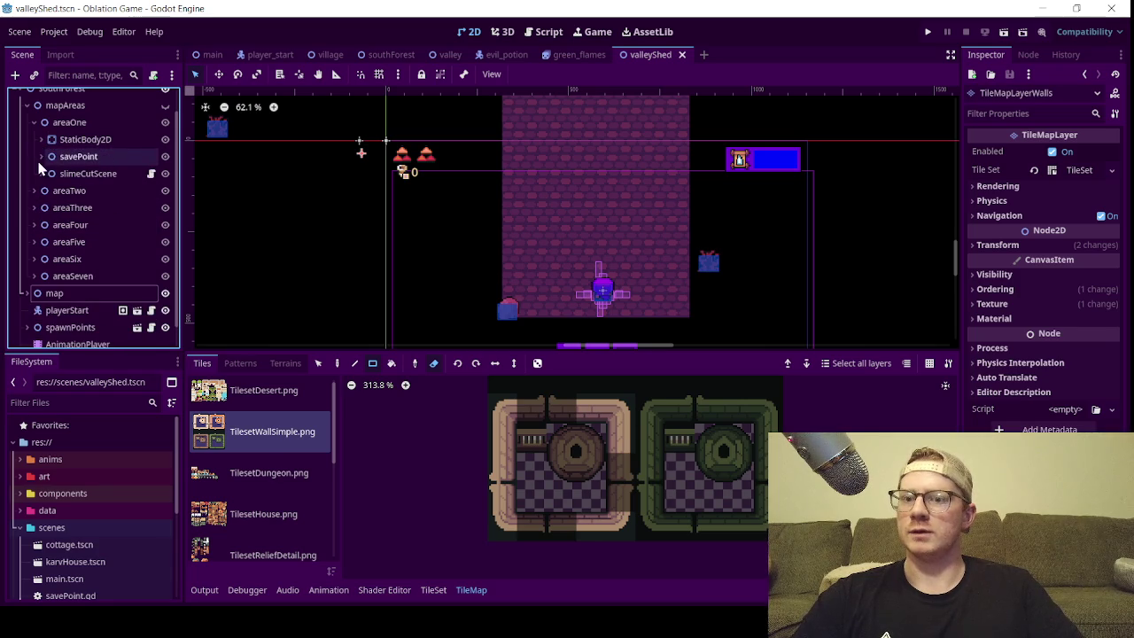
click(26, 106)
drag(227, 117, 369, 222)
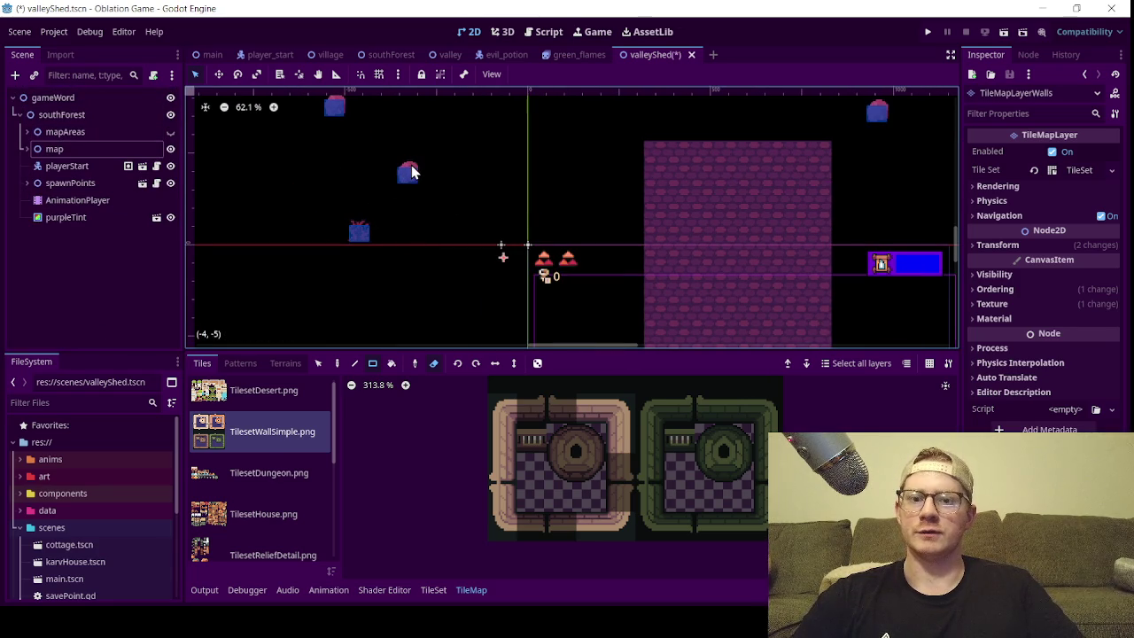
- Locate the stray rock sprite trapped44 and select its parent hitable group
scroll(409, 177, up, 10)
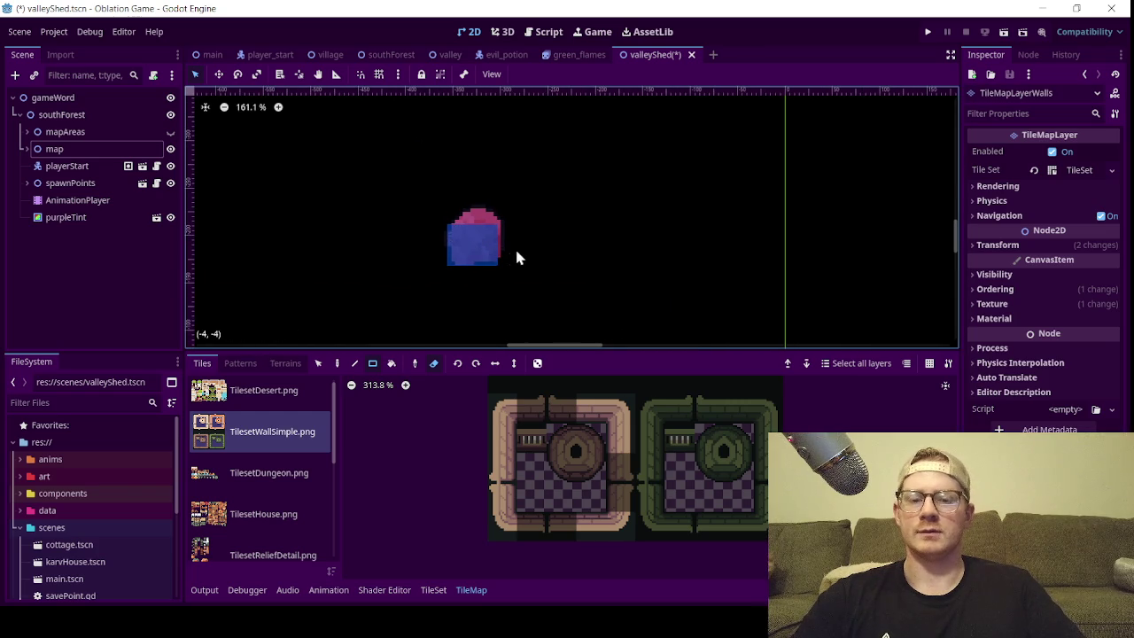
scroll(516, 246, down, 4)
click(85, 165)
click(370, 128)
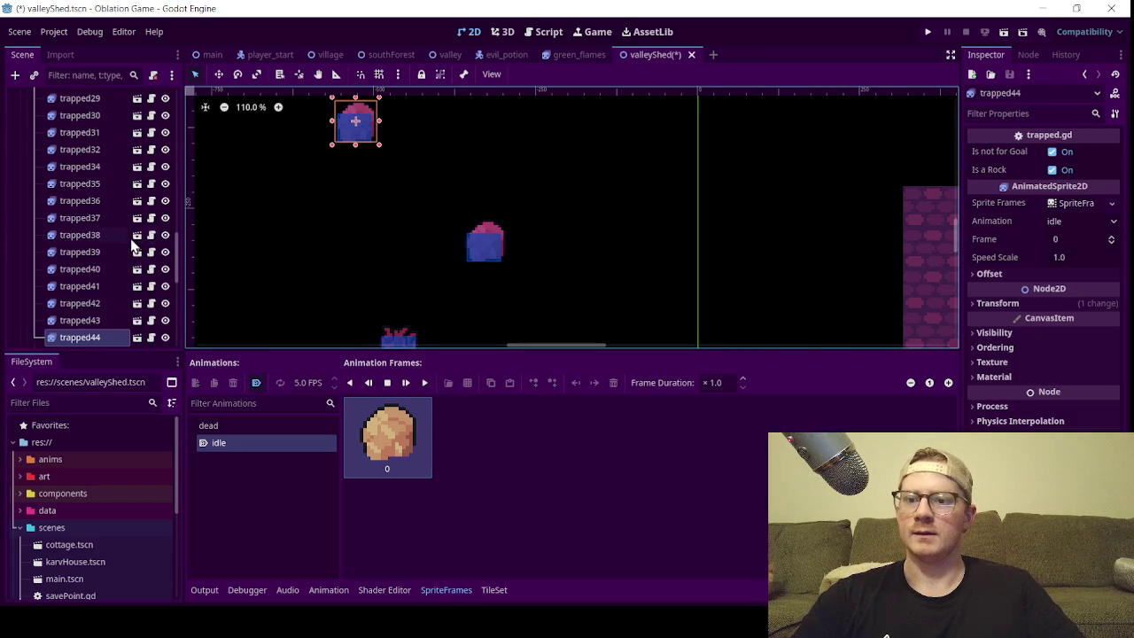
scroll(125, 235, up, 8)
scroll(115, 266, up, 6)
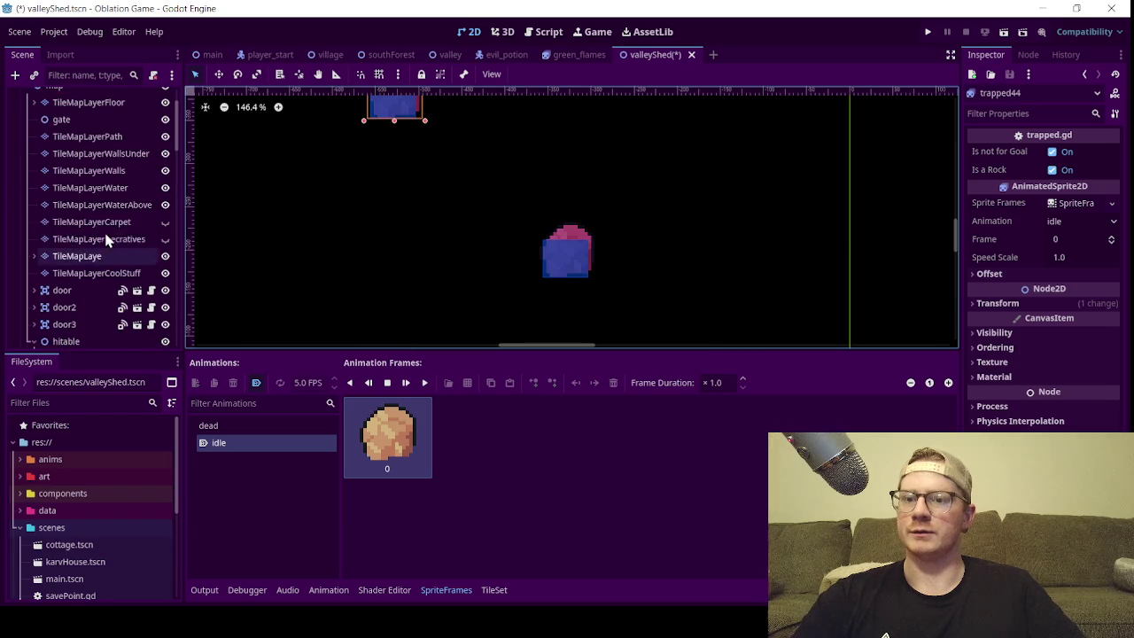
click(89, 277)
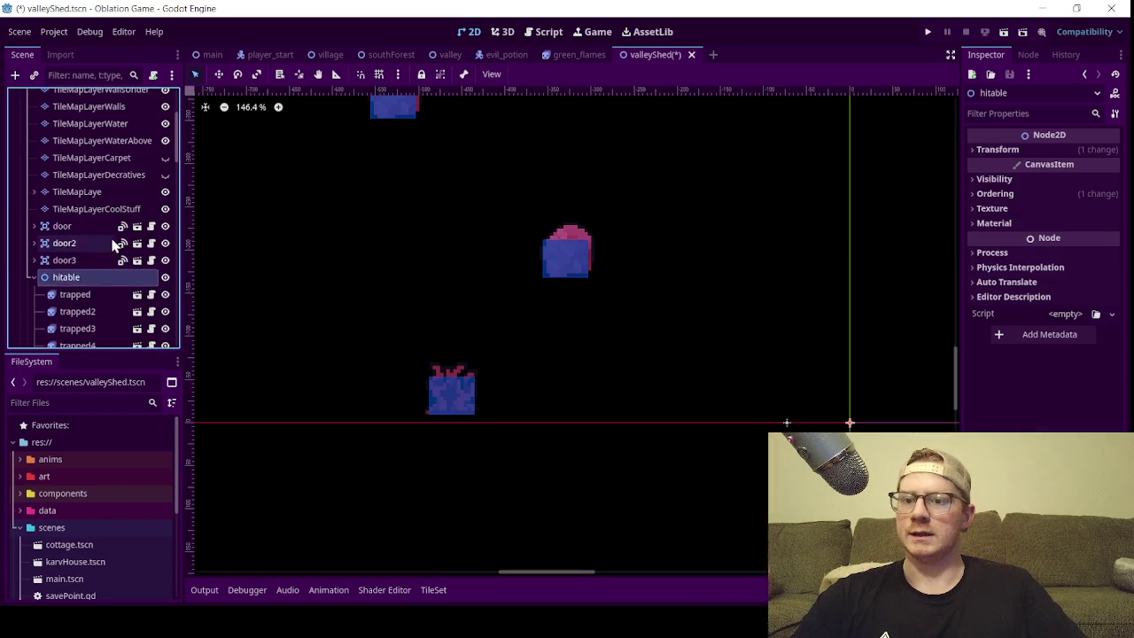
- Hide the hitable group via its eye icon and collapse its trapped children
scroll(98, 230, up, 5)
scroll(60, 180, down, 5)
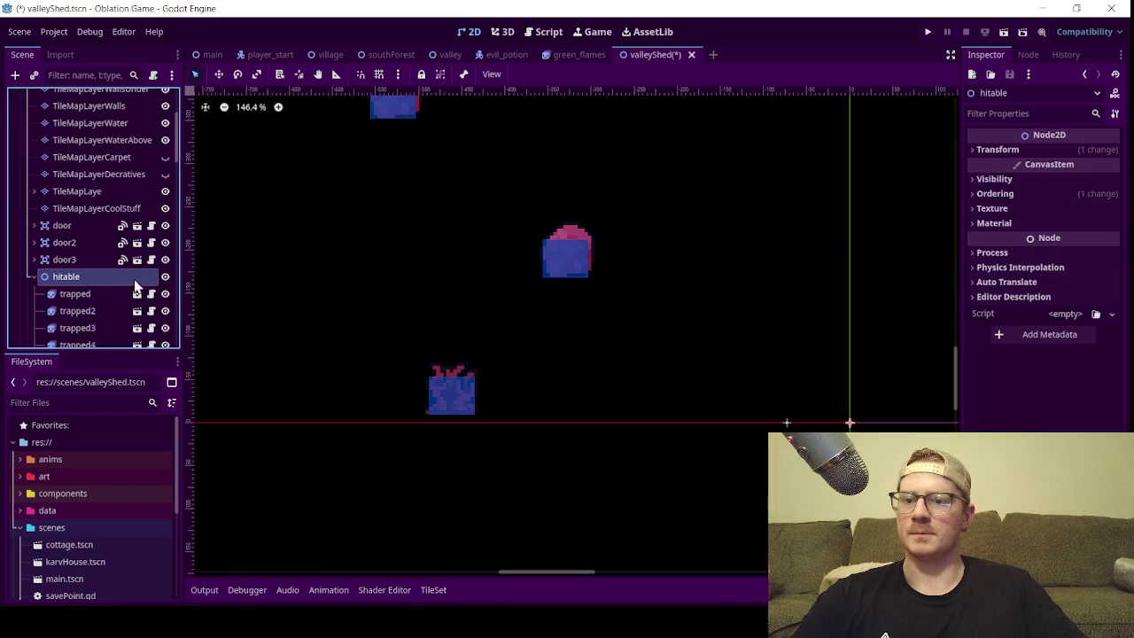
click(165, 276)
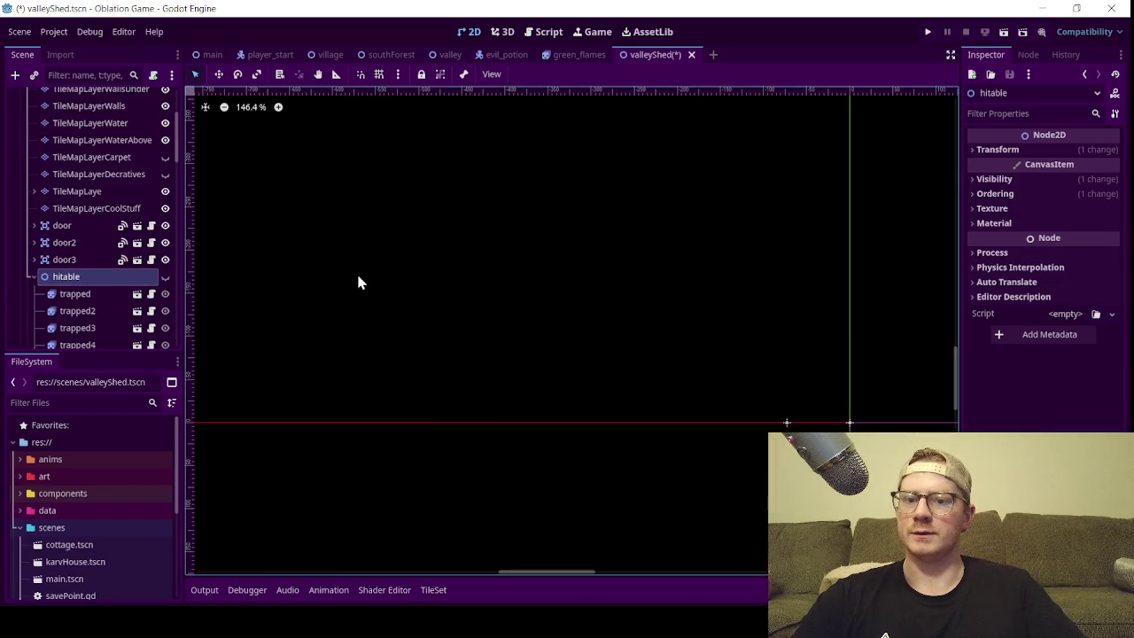
click(33, 277)
scroll(397, 285, down, 5)
scroll(608, 370, down, 2)
scroll(599, 390, up, 5)
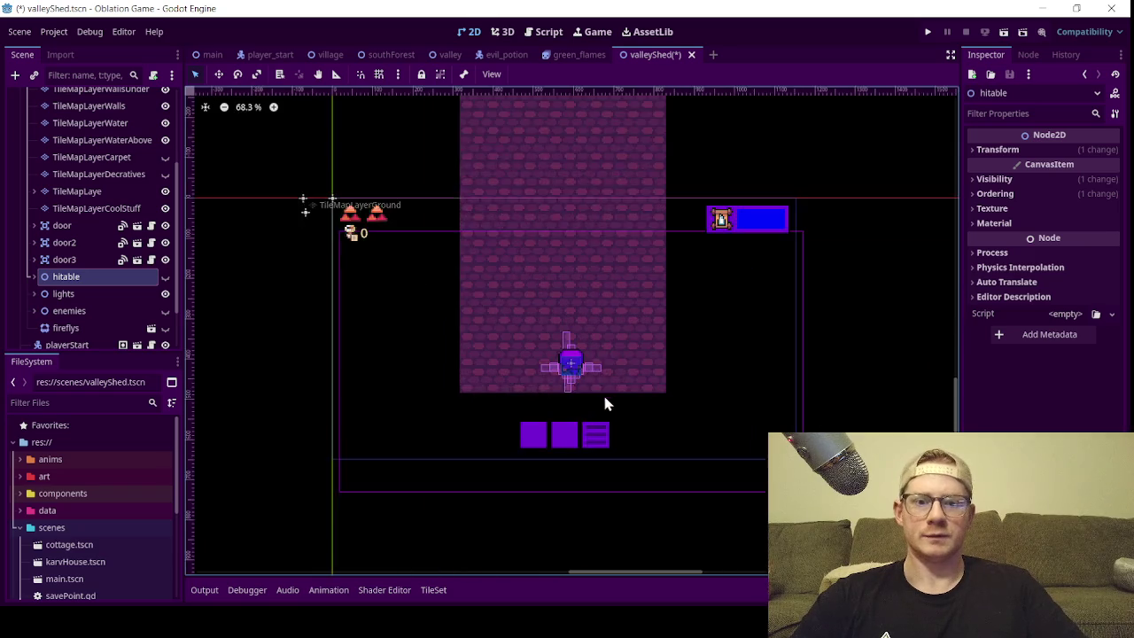
- Collapse the map node and clear the current selection
scroll(602, 332, down, 2)
scroll(599, 326, up, 1)
scroll(594, 312, down, 1)
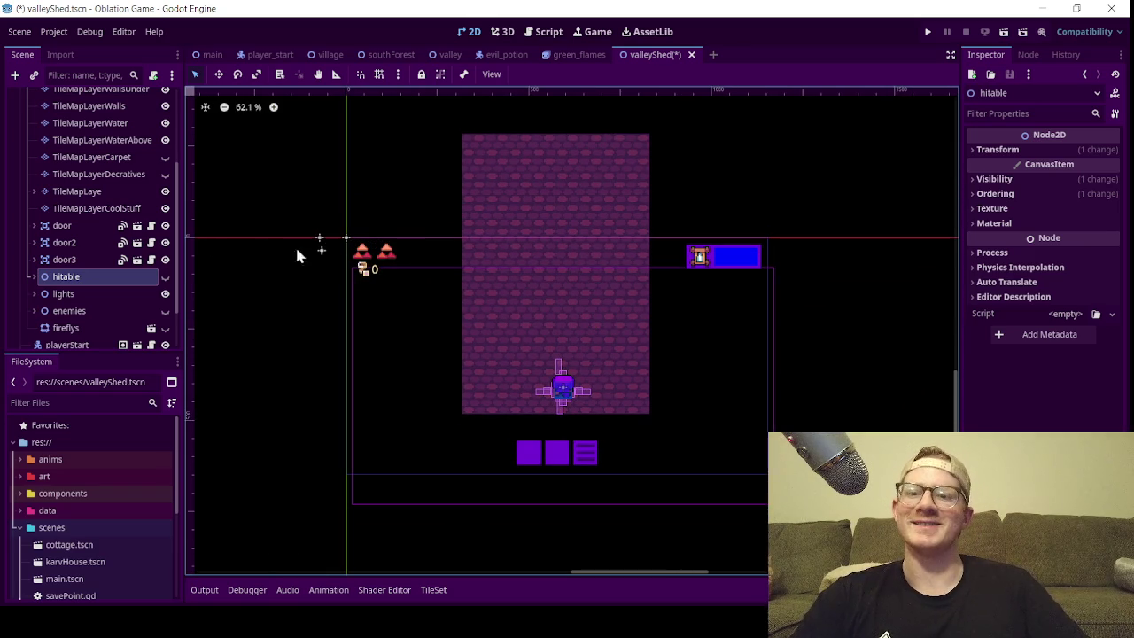
scroll(127, 266, up, 2)
scroll(133, 235, up, 3)
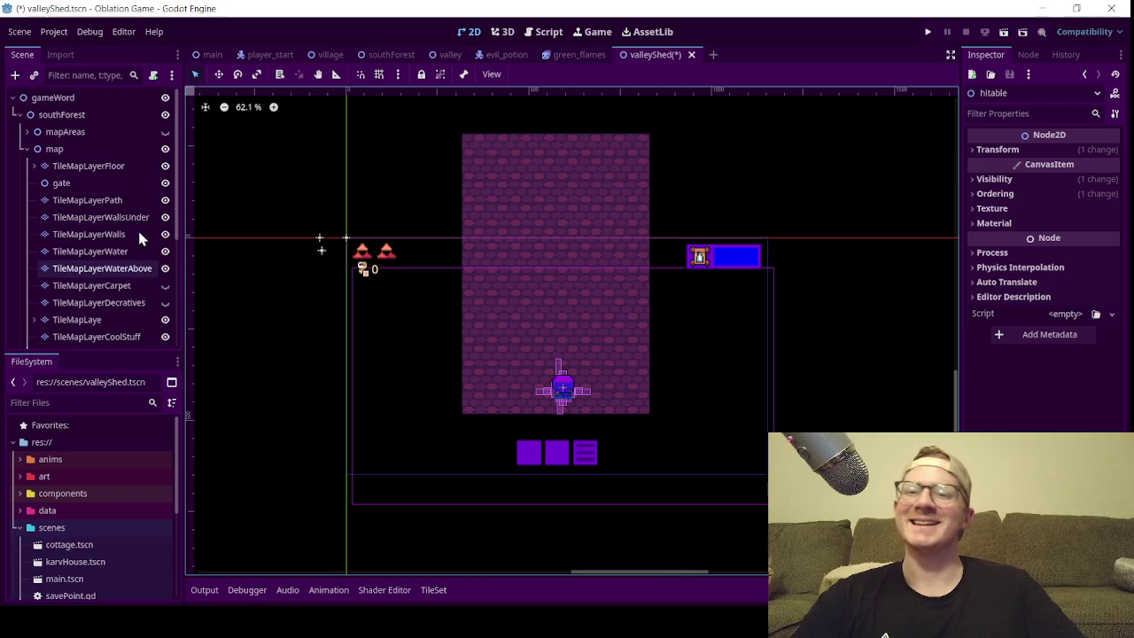
click(27, 149)
click(46, 281)
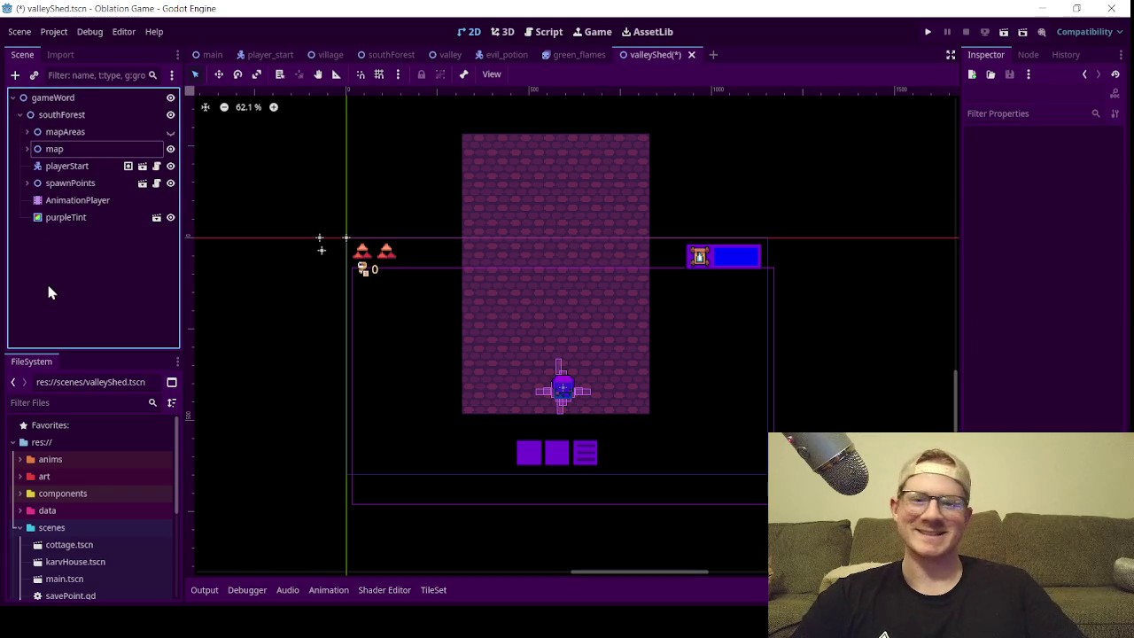
scroll(487, 329, up, 1)
scroll(506, 308, down, 1)
scroll(509, 334, up, 1)
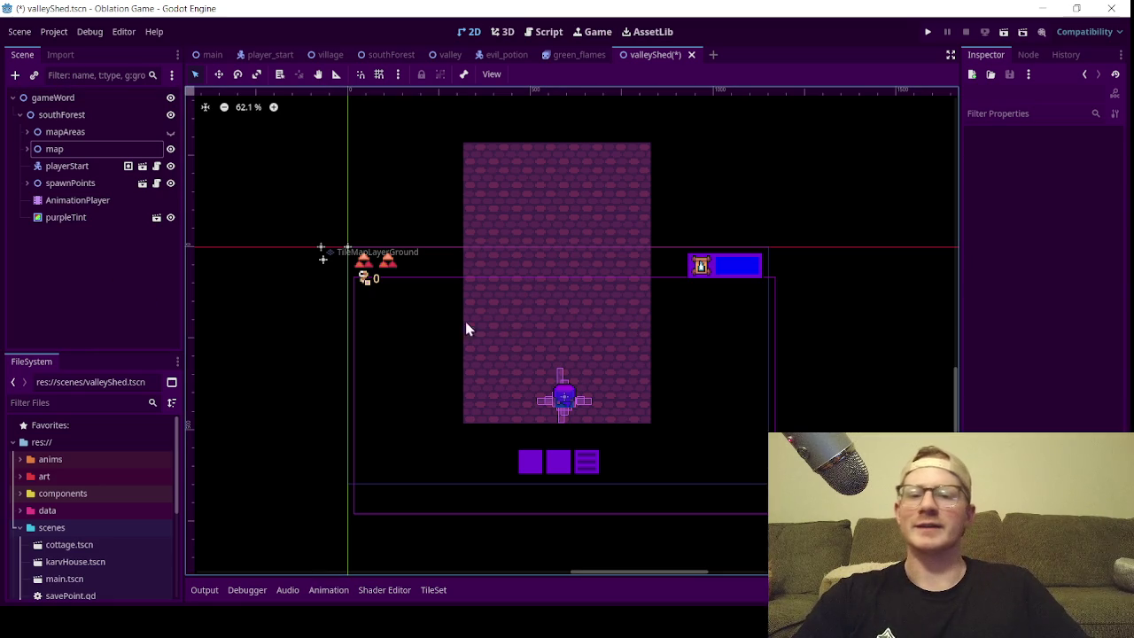
- Expand the map node and select TileMapLayerWalls for painting
click(26, 149)
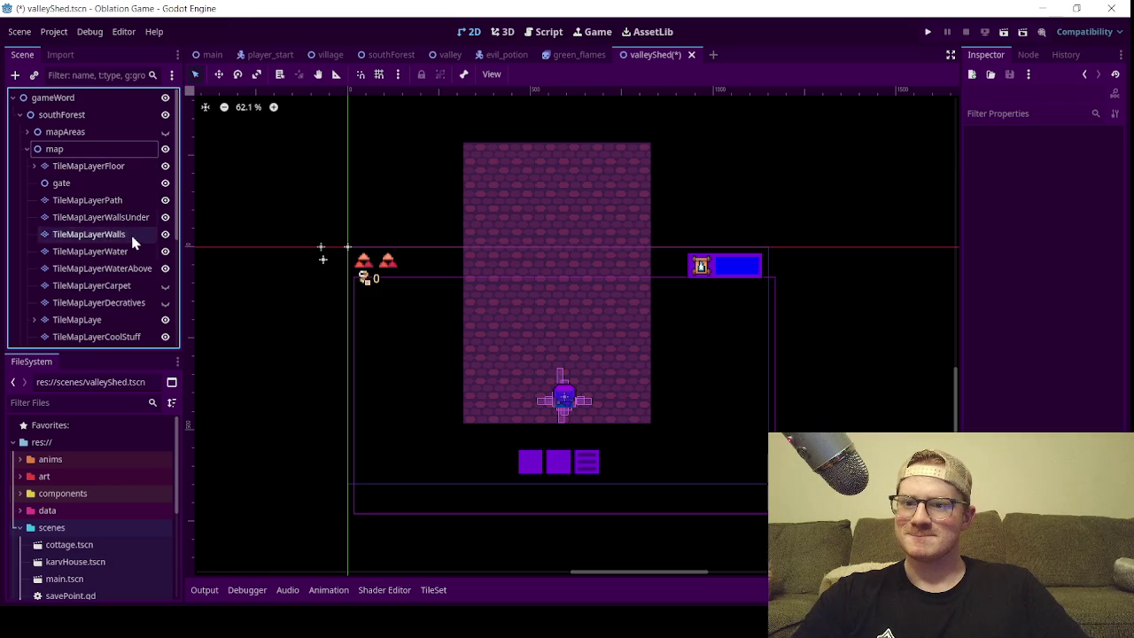
click(127, 236)
scroll(514, 186, down, 2)
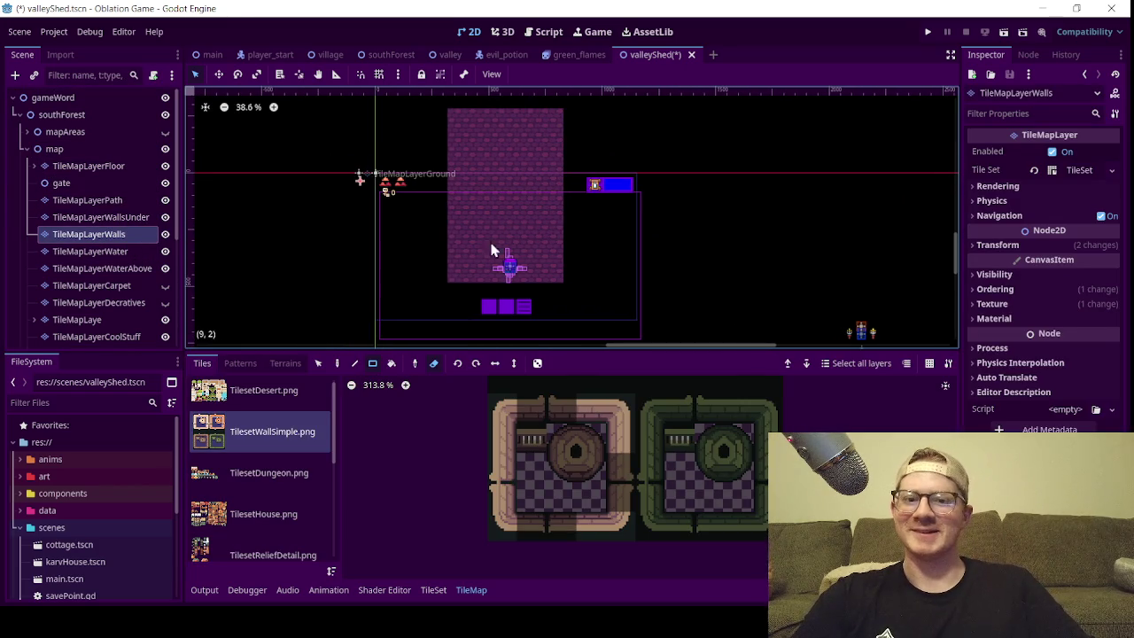
- Paint a column of the TilesetWallSimple left wall tile along the brick floor's left edge
click(501, 438)
scroll(478, 255, up, 1)
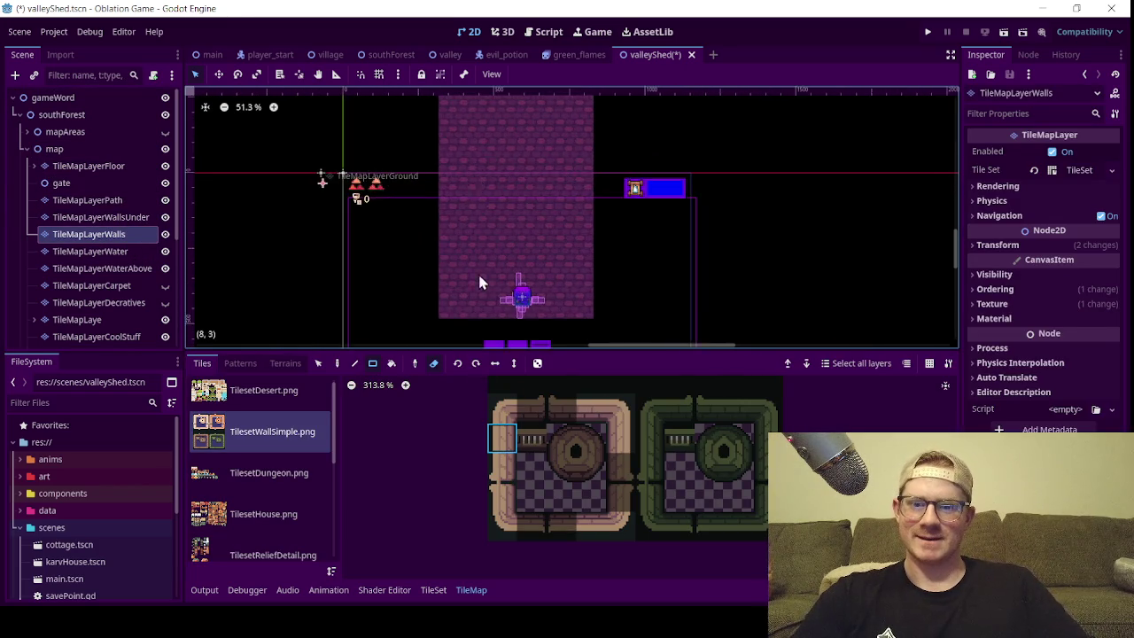
scroll(478, 256, up, 1)
click(433, 364)
drag(434, 306, 432, 210)
scroll(457, 180, up, 2)
scroll(419, 243, down, 1)
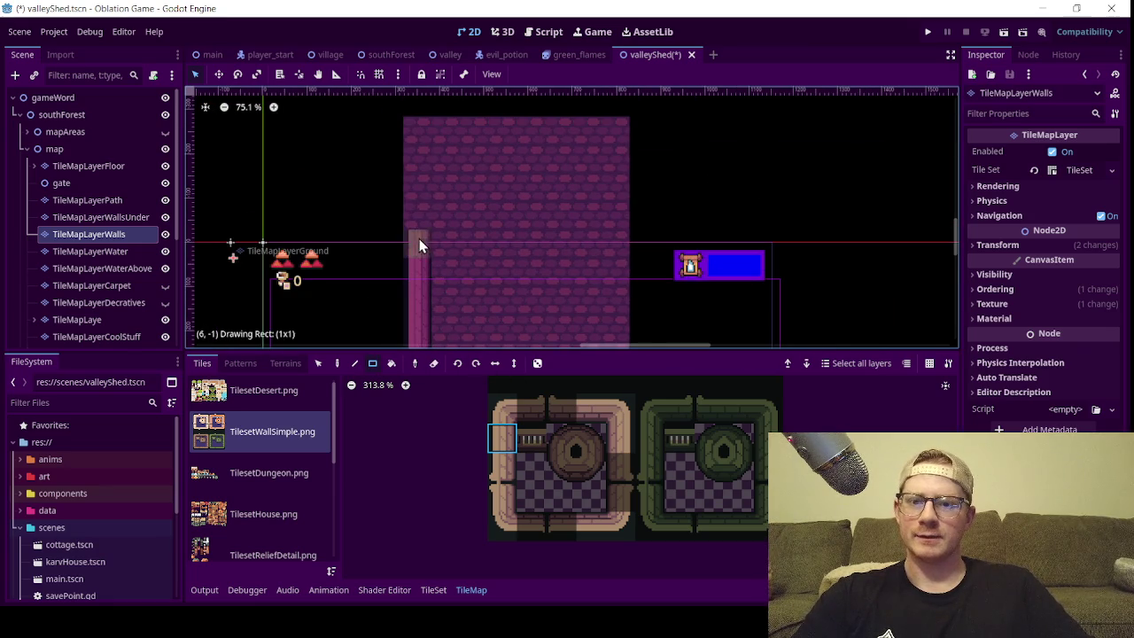
drag(415, 171, 412, 146)
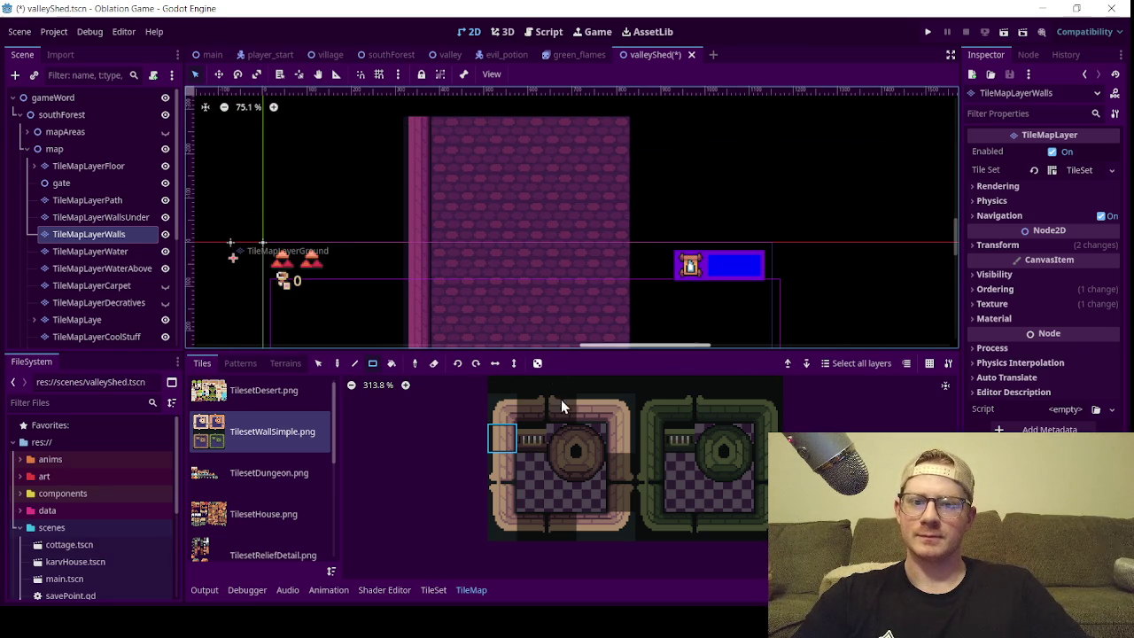
- Paint a column of the right-side wall tile down the brick floor's right edge
click(607, 442)
scroll(592, 199, down, 2)
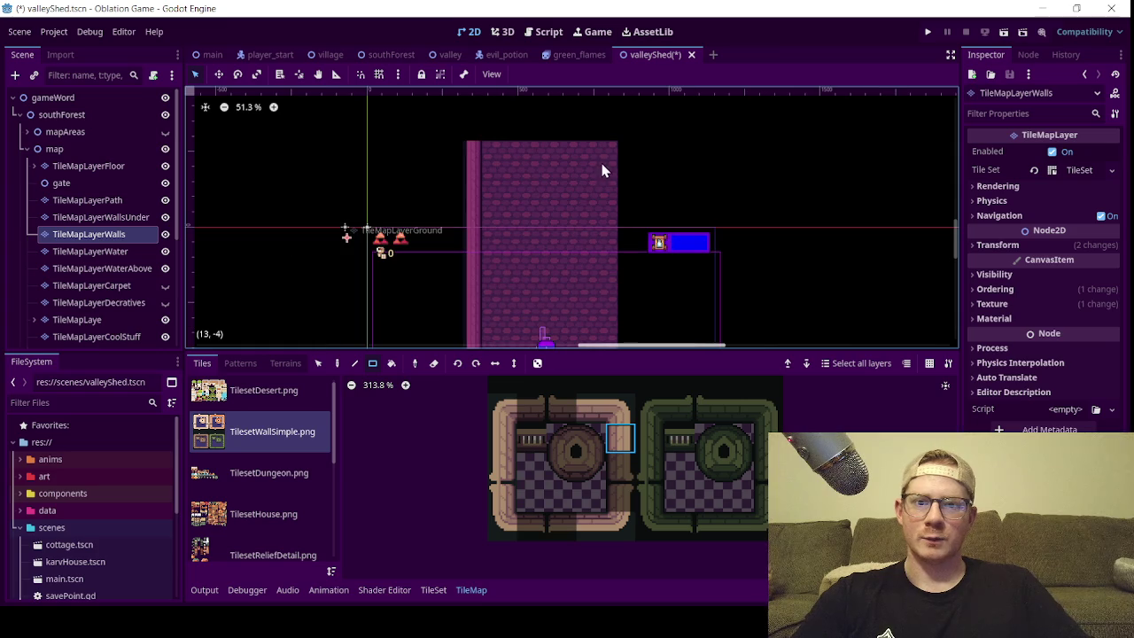
mouse_move(605, 165)
mouse_down()
mouse_move(612, 266)
mouse_move(597, 291)
mouse_up()
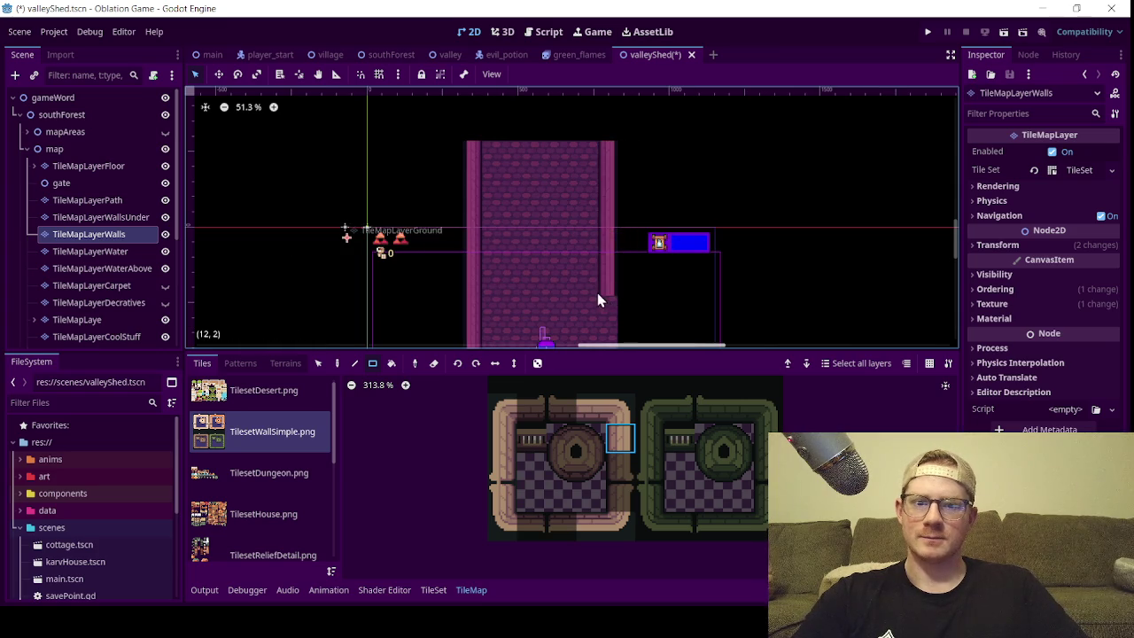
scroll(597, 290, down, 3)
scroll(578, 244, up, 3)
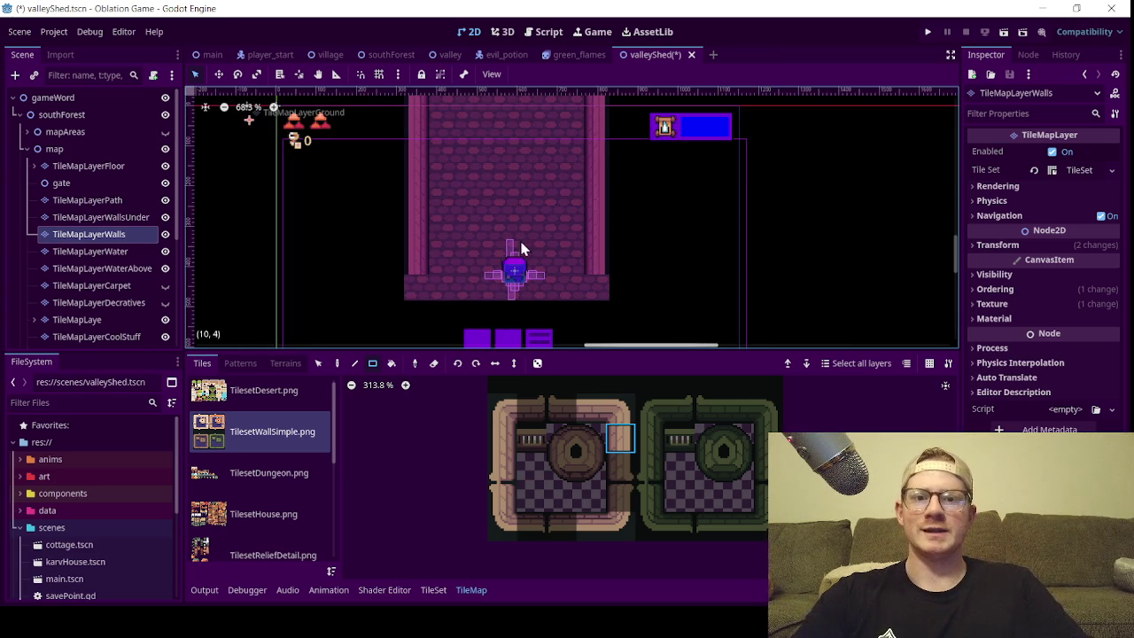
scroll(88, 522, down, 5)
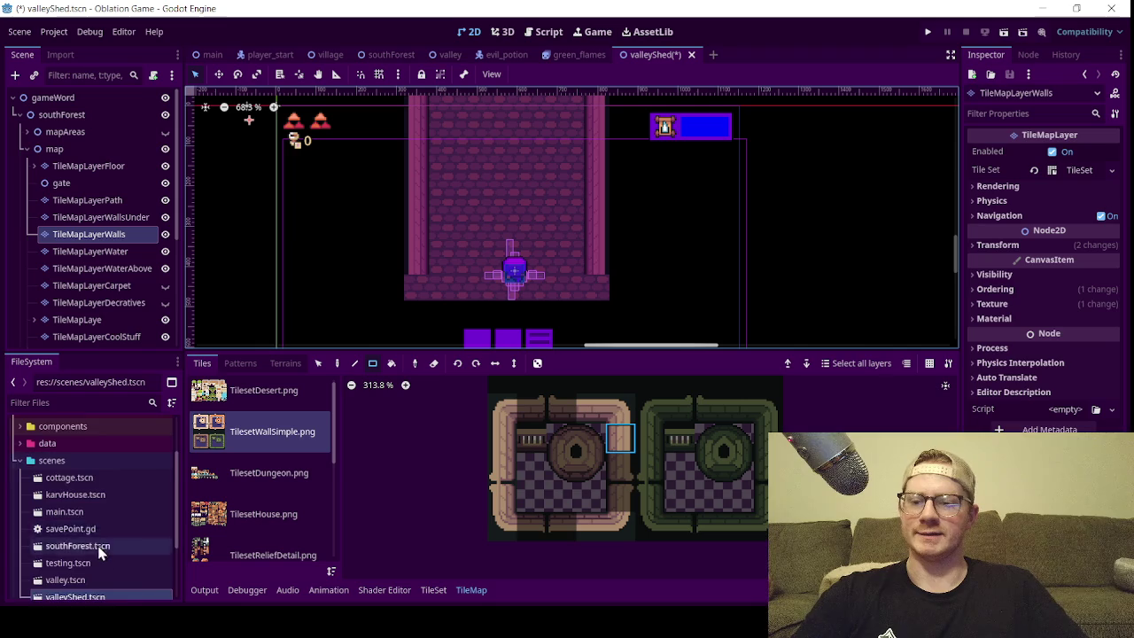
scroll(80, 572, down, 1)
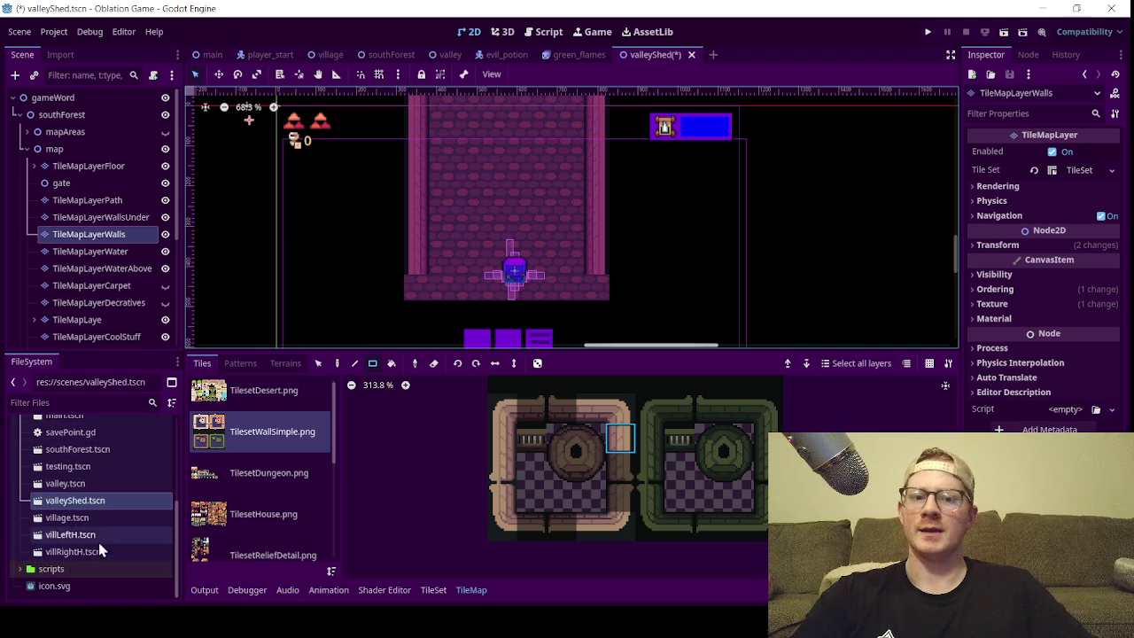
scroll(108, 531, up, 1)
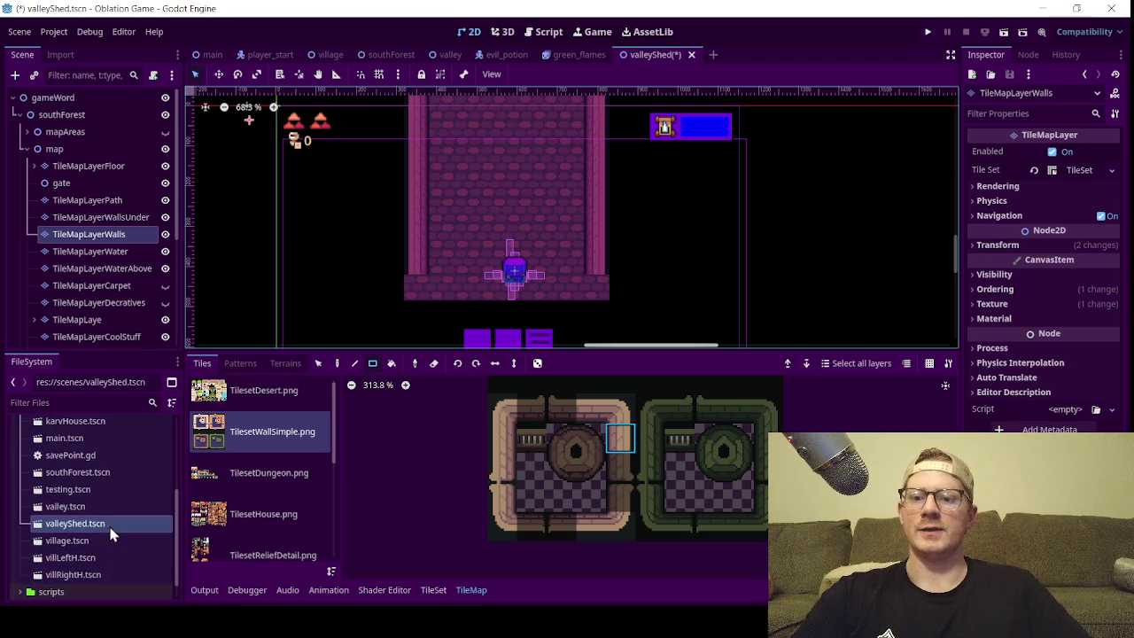
scroll(75, 518, down, 1)
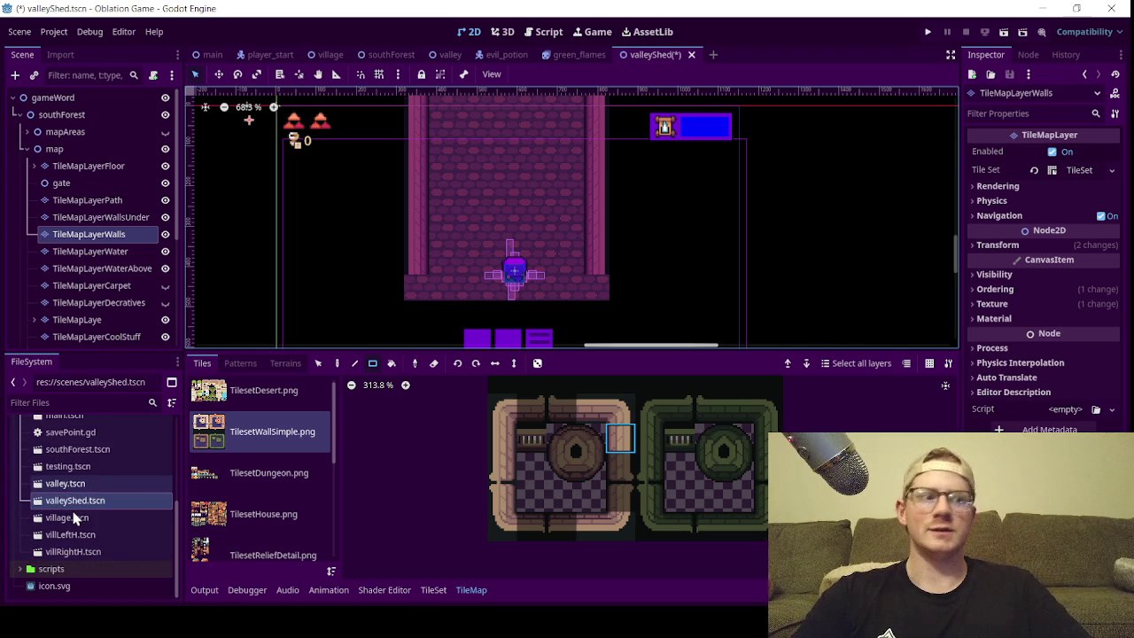
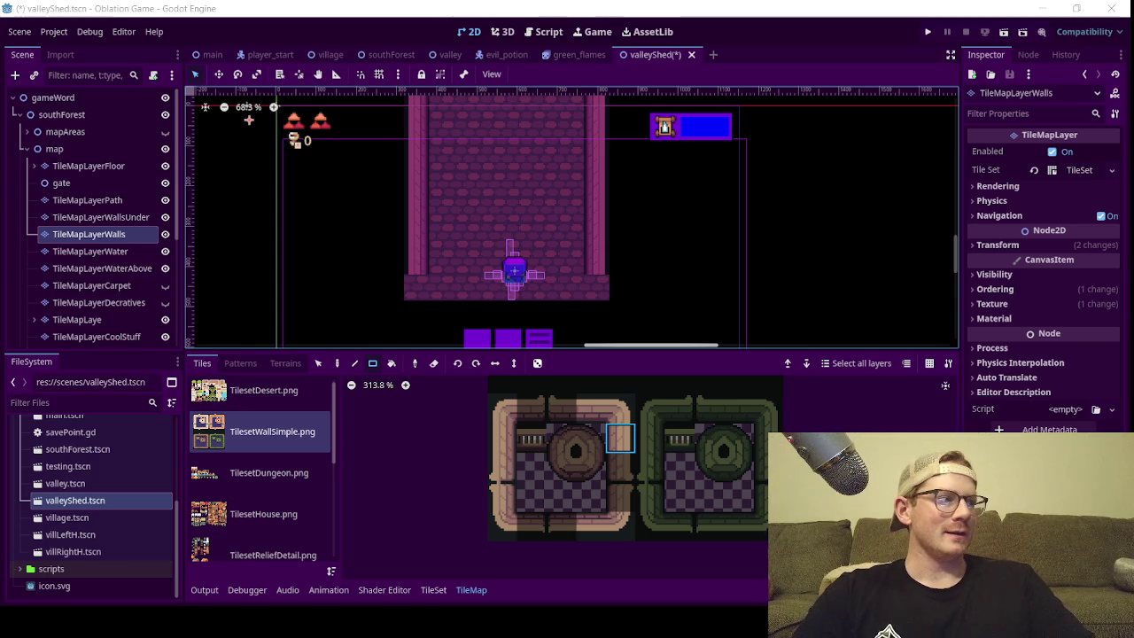
- Paint a rounded top-left corner tile and a strip of top-edge wall tiles along the shed
scroll(509, 217, down, 1)
scroll(497, 189, down, 2)
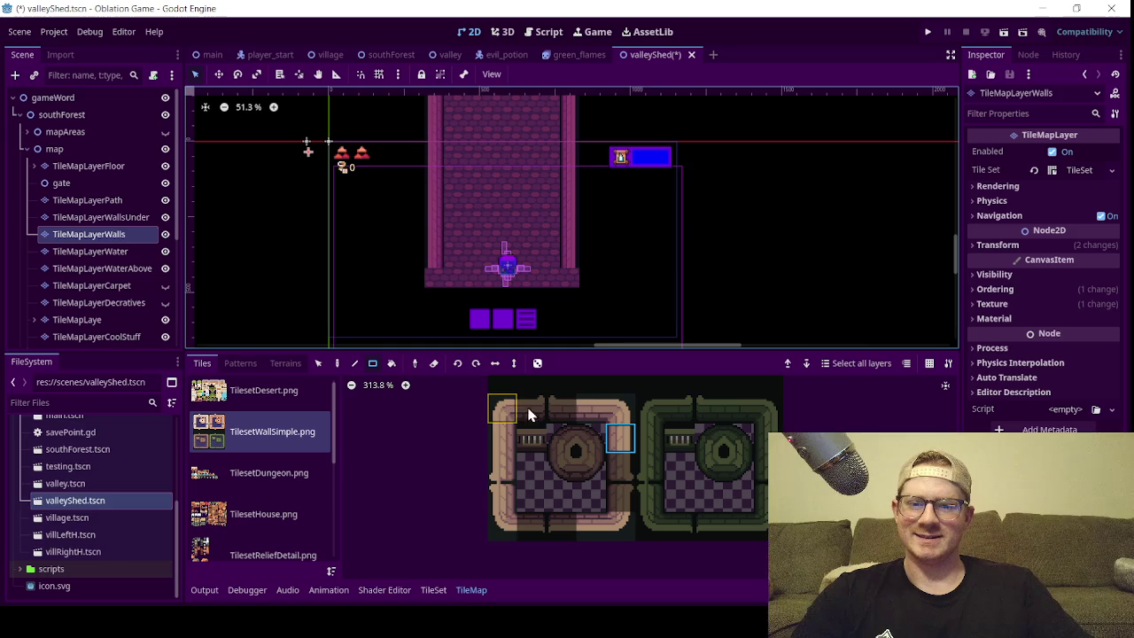
click(620, 408)
drag(516, 158, 516, 256)
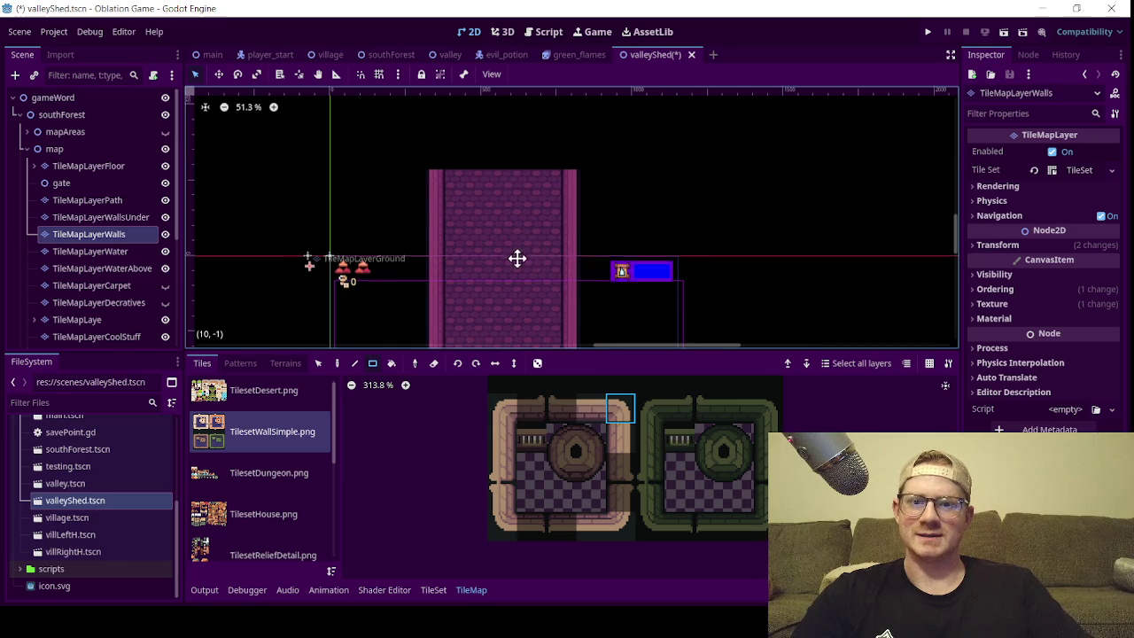
click(505, 405)
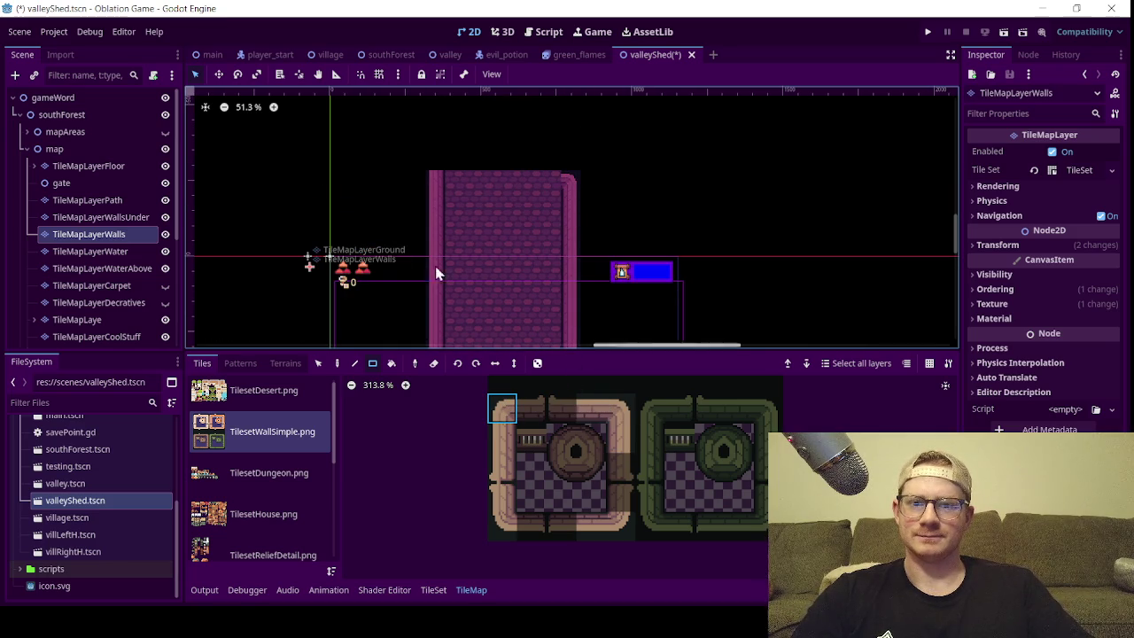
click(433, 182)
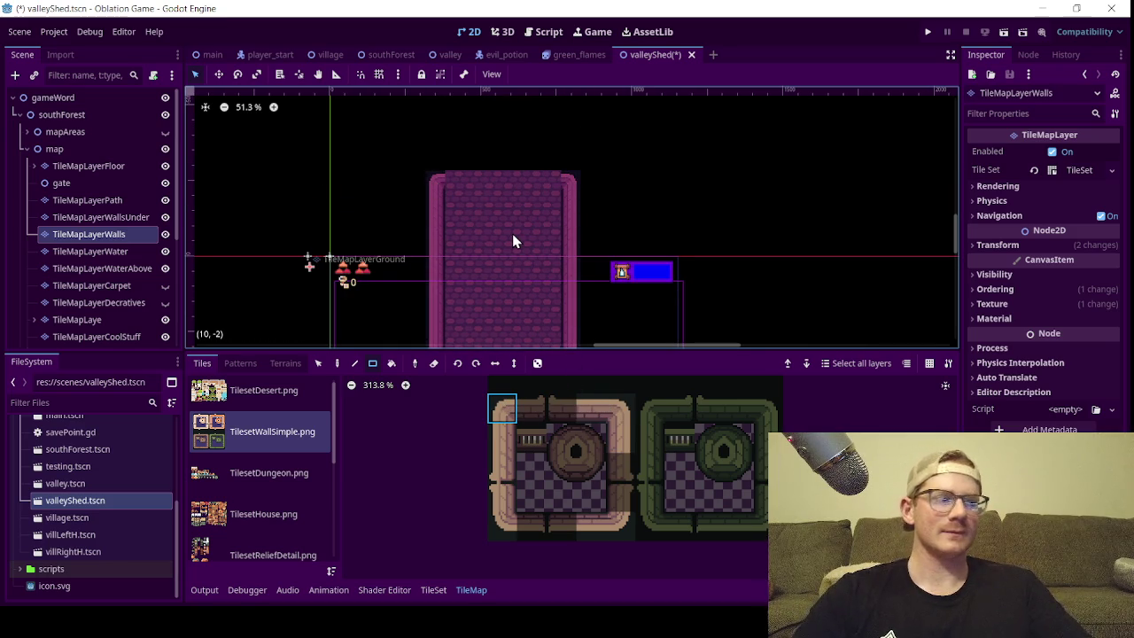
click(586, 417)
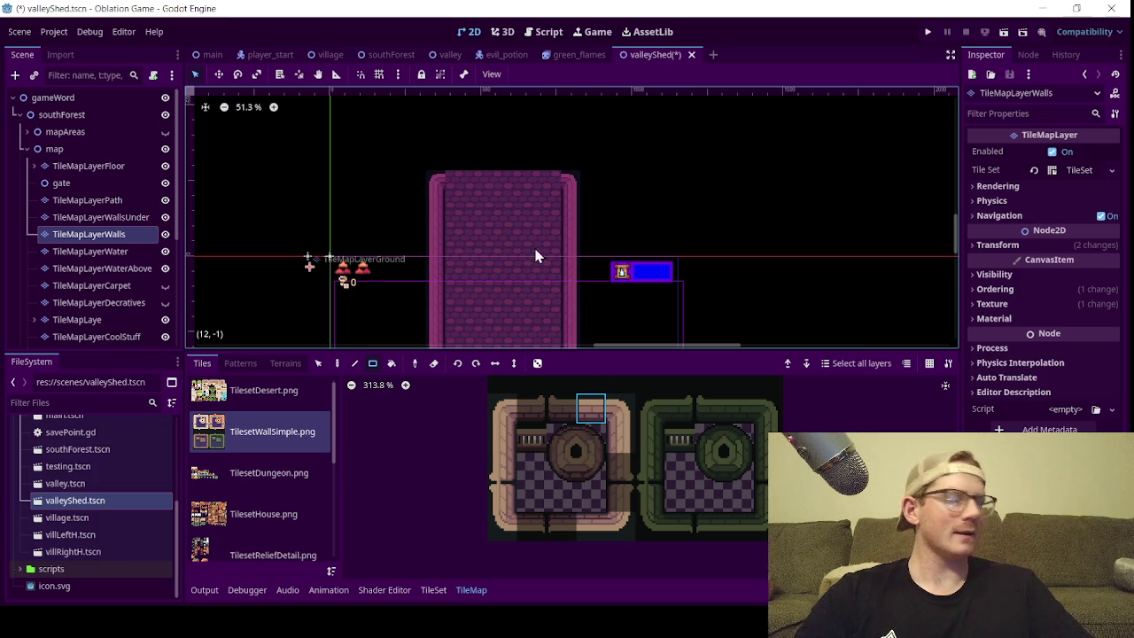
drag(461, 184, 544, 186)
drag(509, 273, 509, 130)
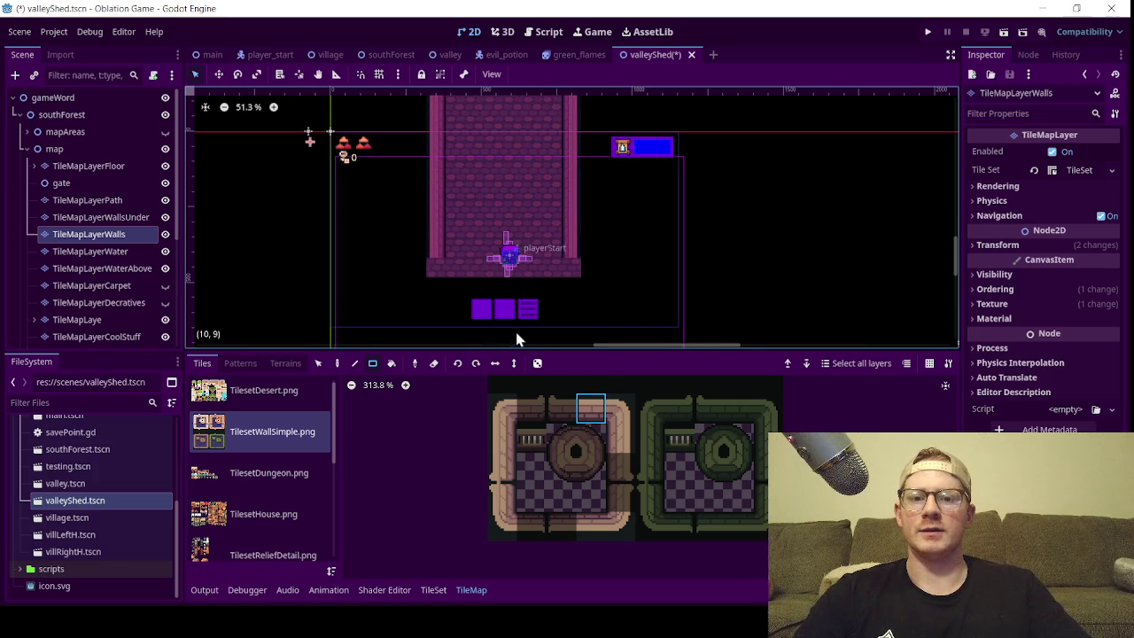
- Paint bottom wall tiles on both sides of the entrance, then switch to the village scene
click(592, 524)
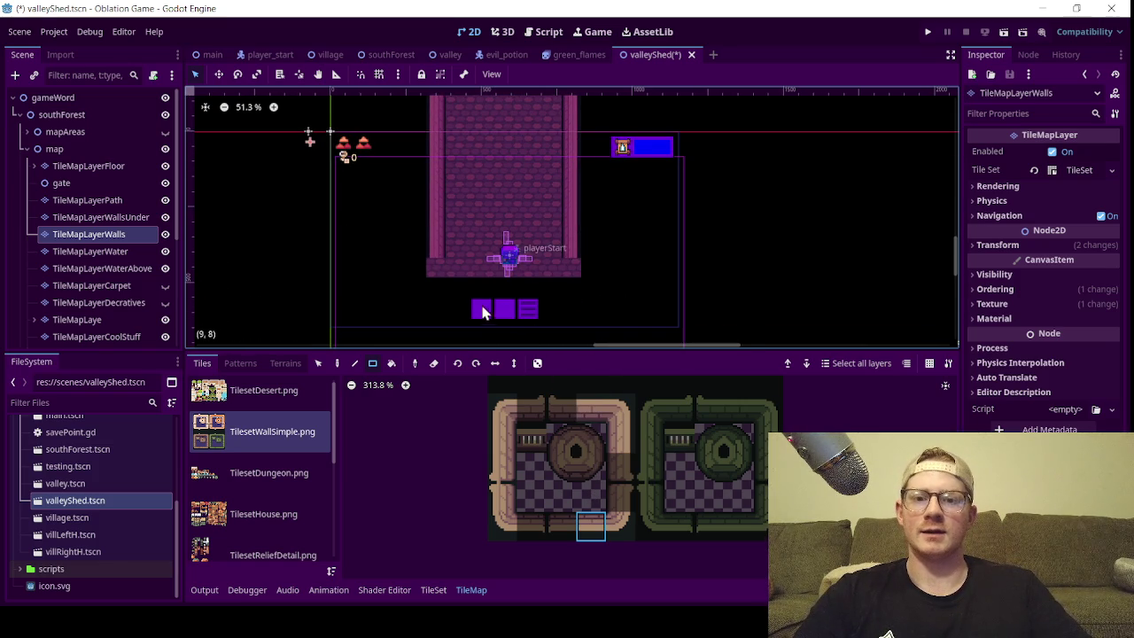
drag(448, 262, 471, 268)
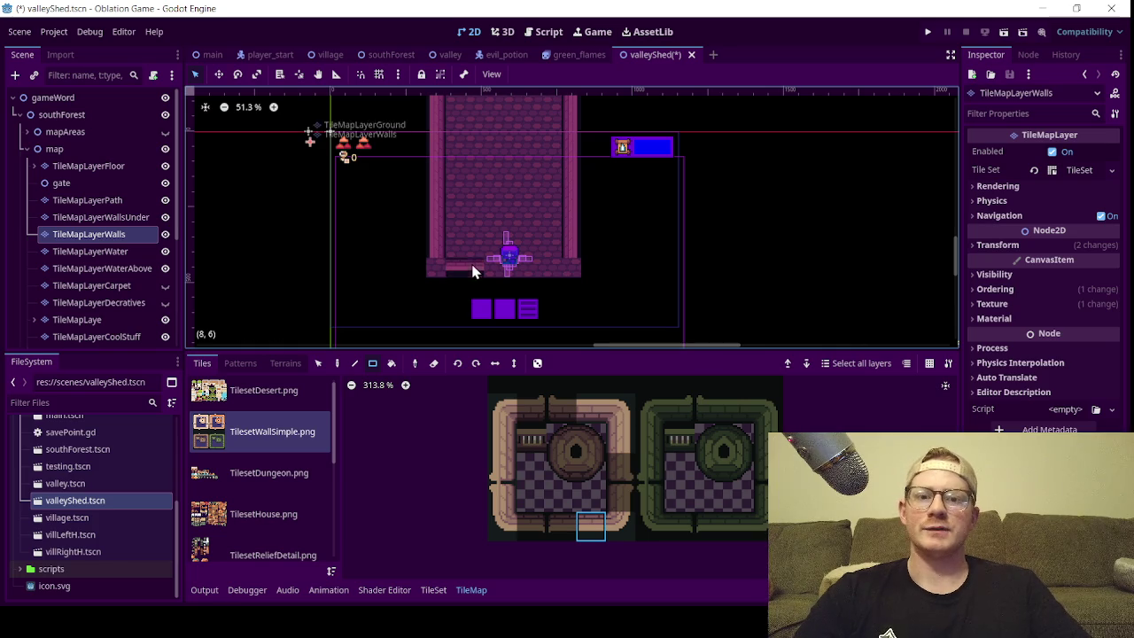
mouse_move(558, 267)
mouse_down()
mouse_move(538, 275)
mouse_move(510, 257)
mouse_up()
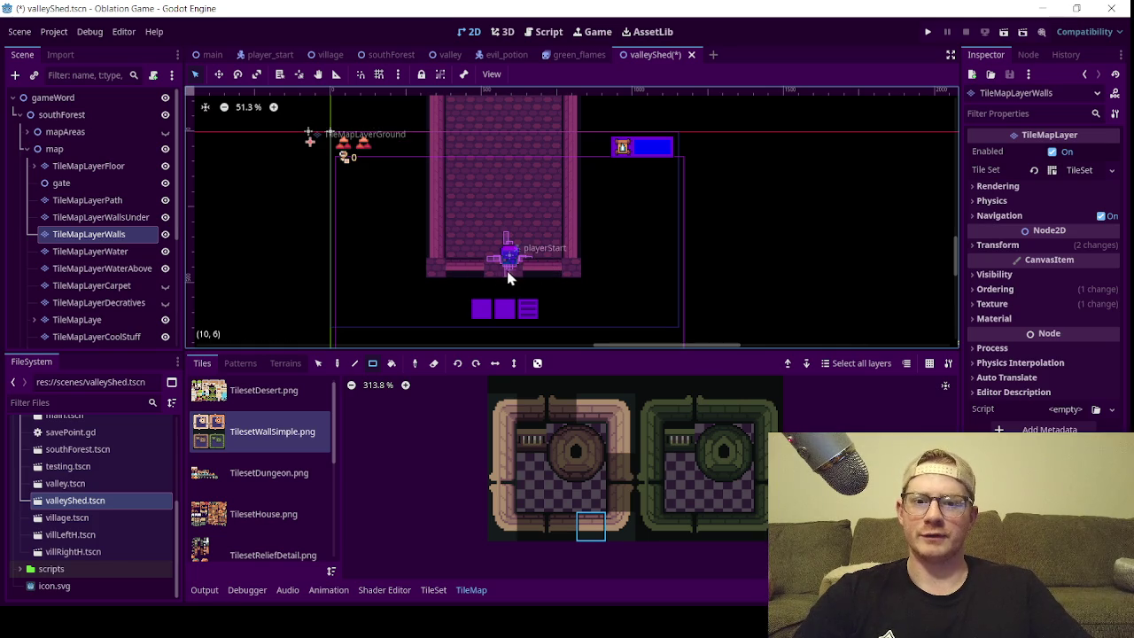
scroll(509, 257, up, 4)
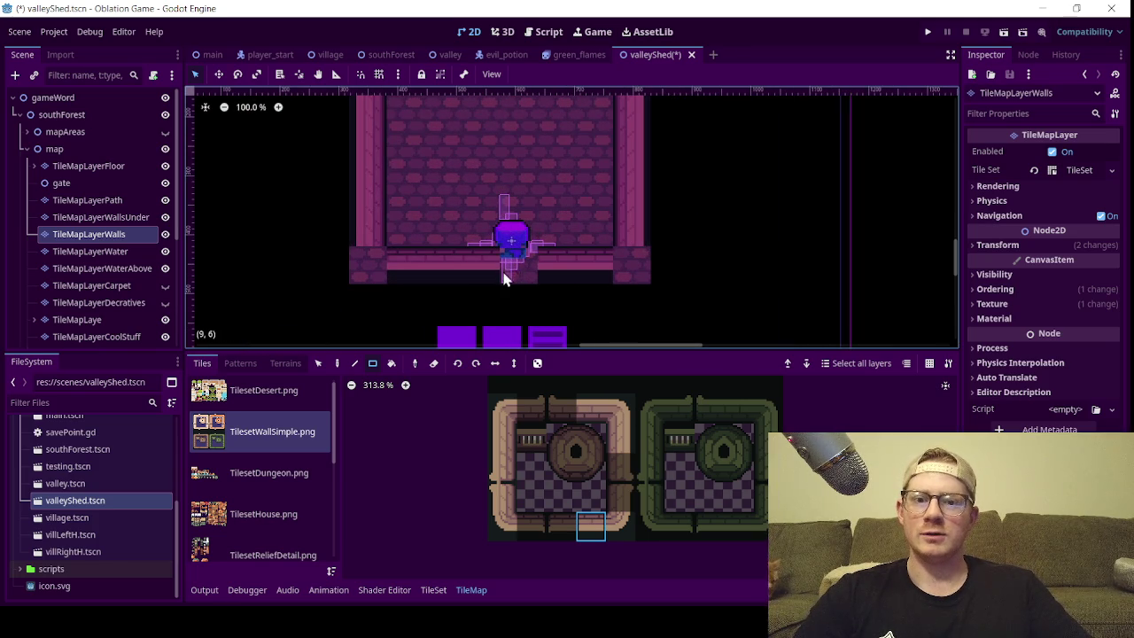
scroll(487, 270, up, 1)
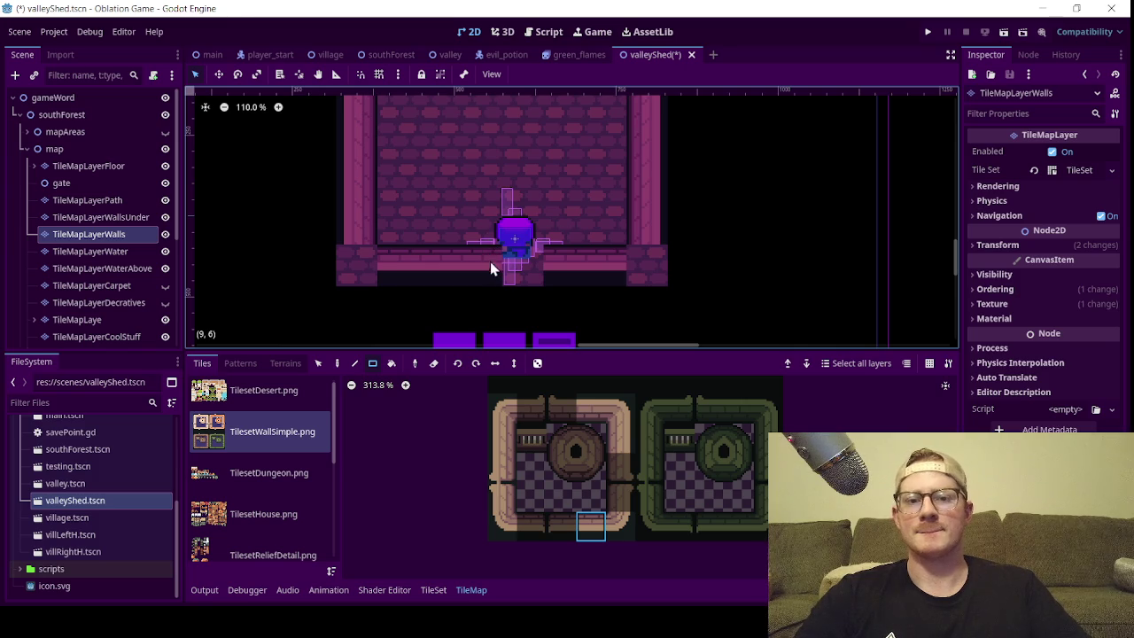
click(331, 54)
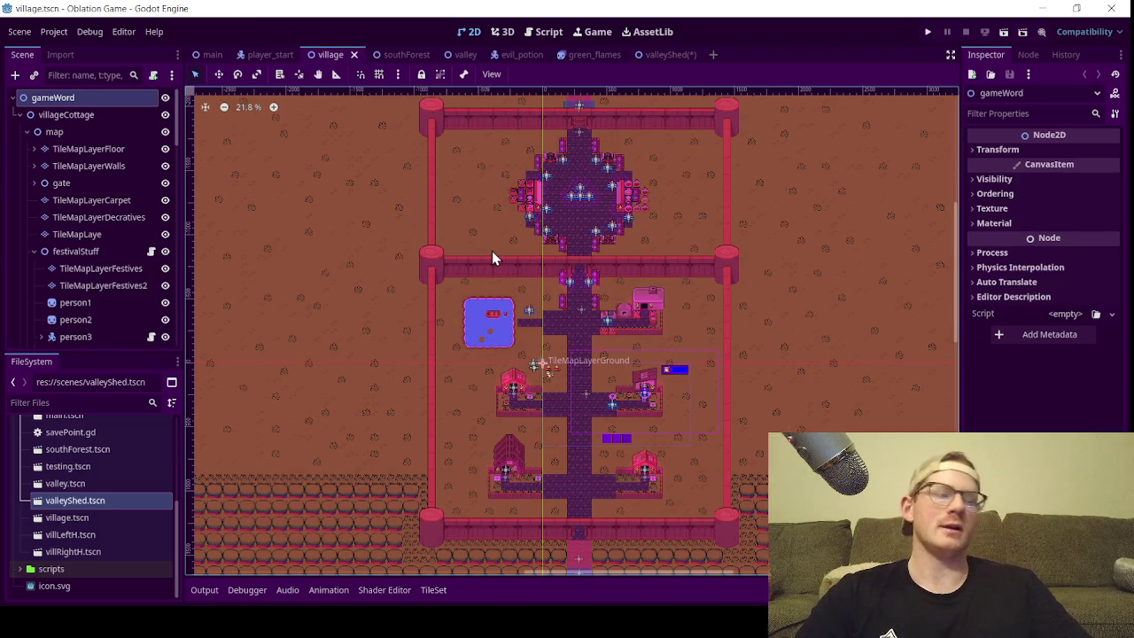
scroll(491, 251, up, 3)
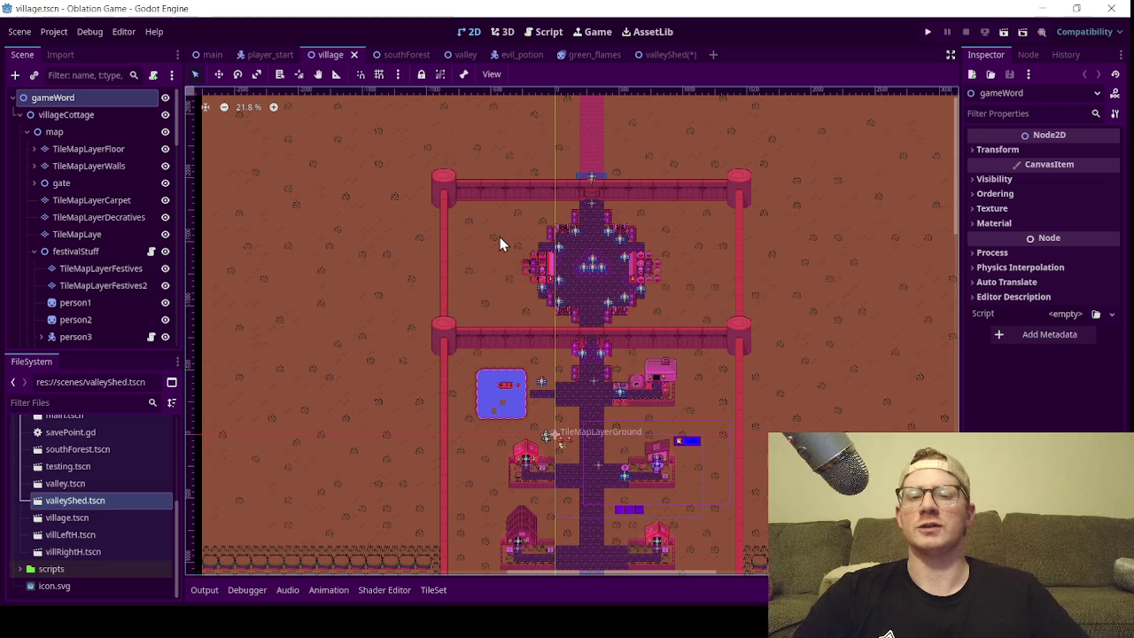
scroll(567, 323, up, 2)
scroll(567, 324, up, 2)
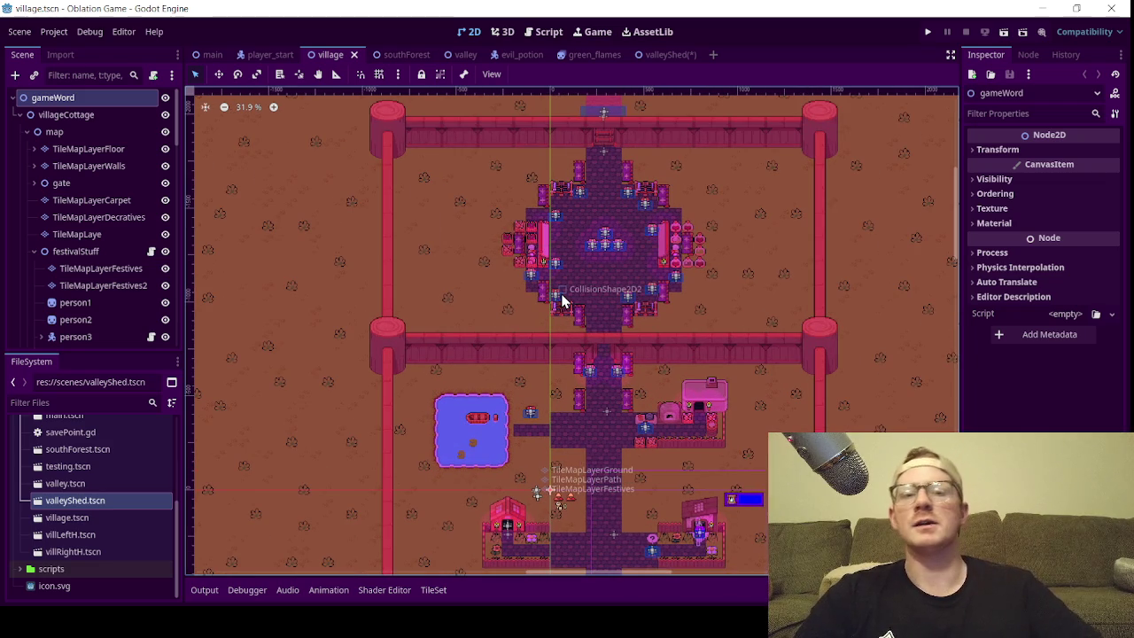
scroll(567, 293, down, 3)
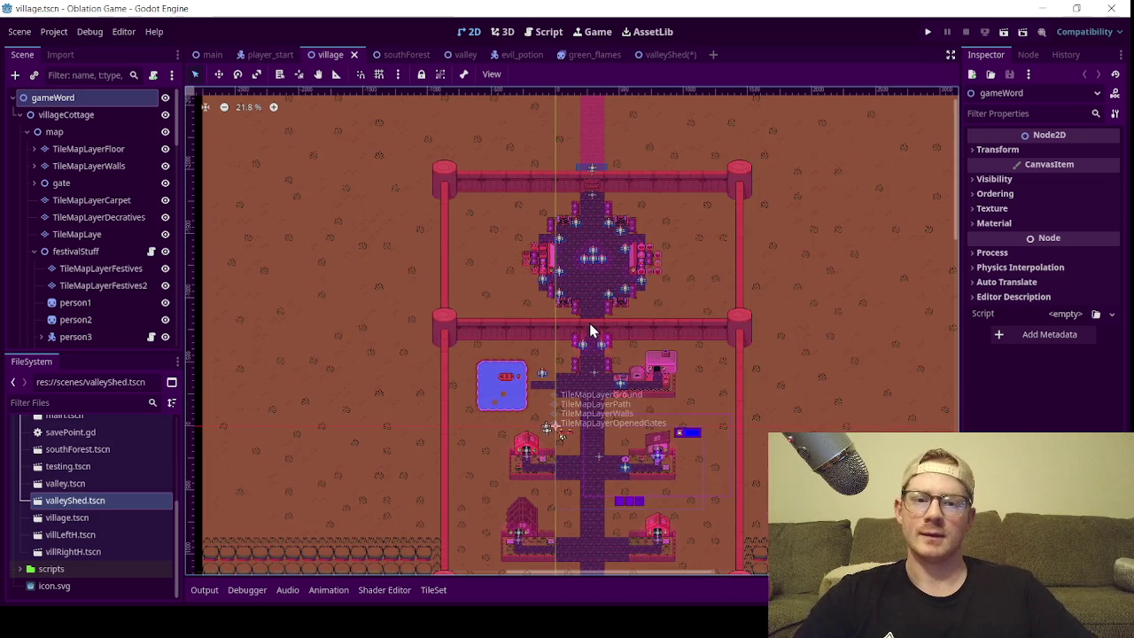
scroll(602, 292, up, 2)
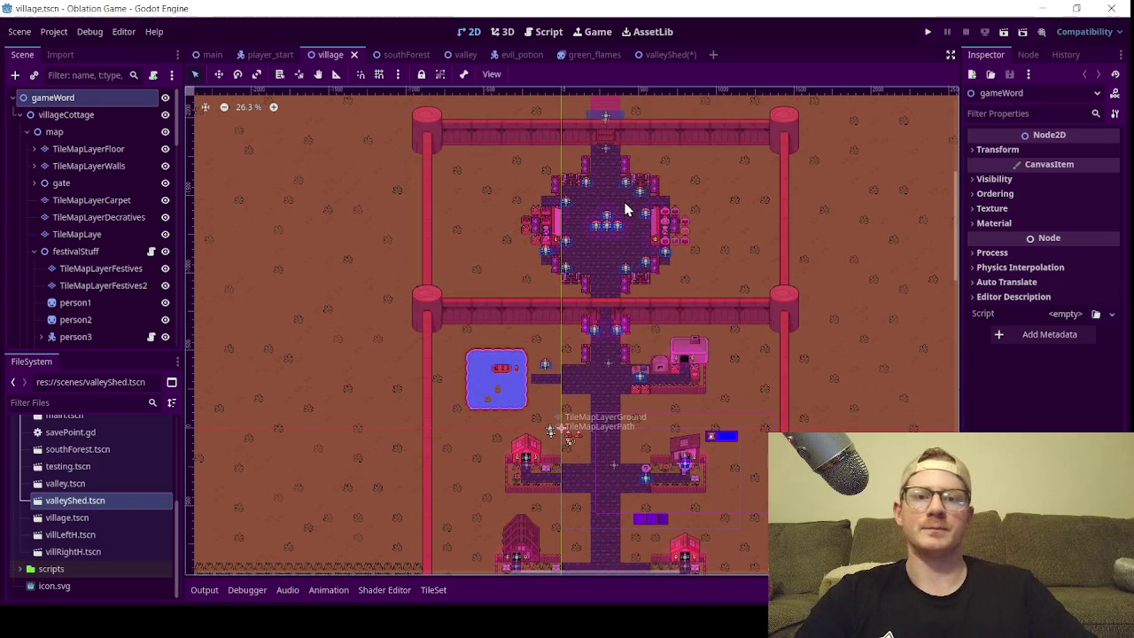
scroll(621, 266, up, 2)
mouse_move(666, 56)
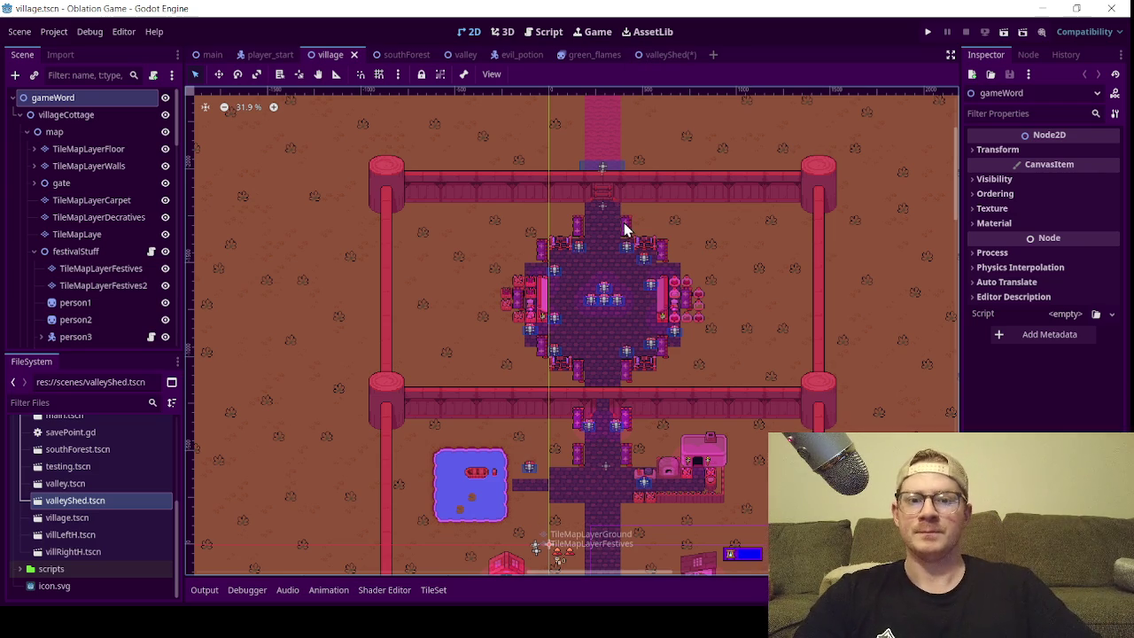
scroll(583, 228, down, 1)
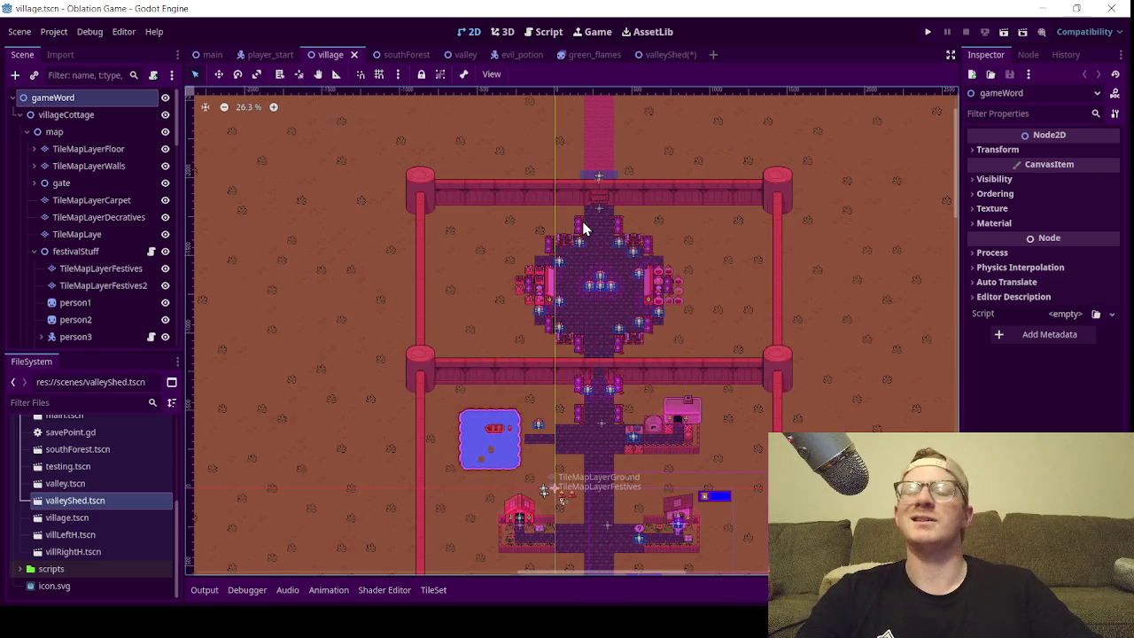
click(454, 55)
scroll(310, 156, up, 3)
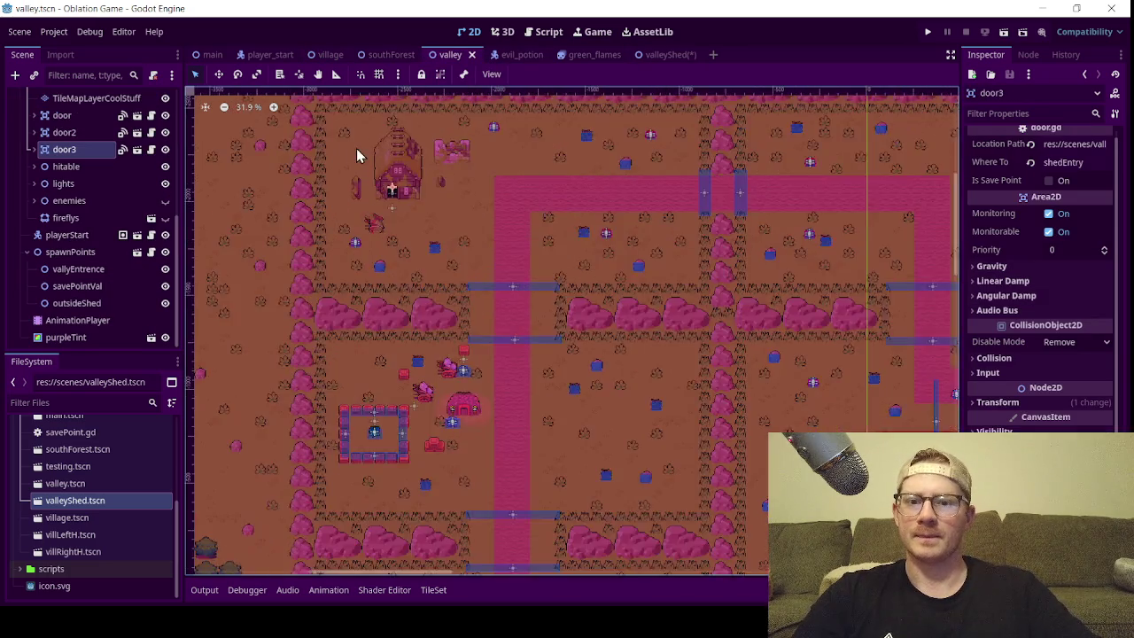
scroll(359, 148, up, 5)
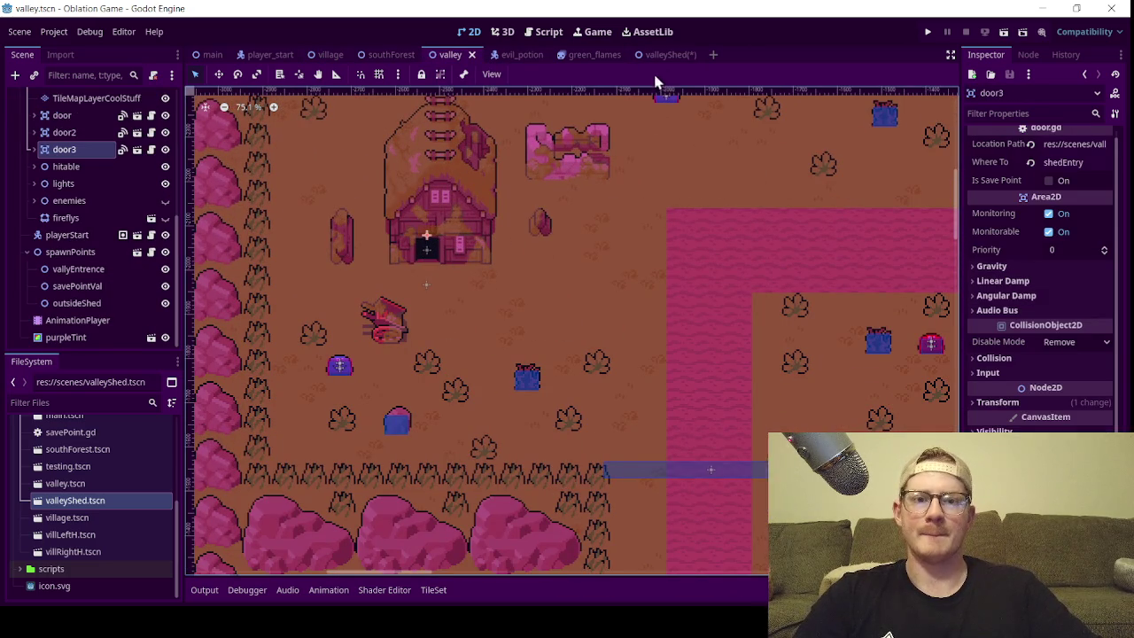
click(665, 54)
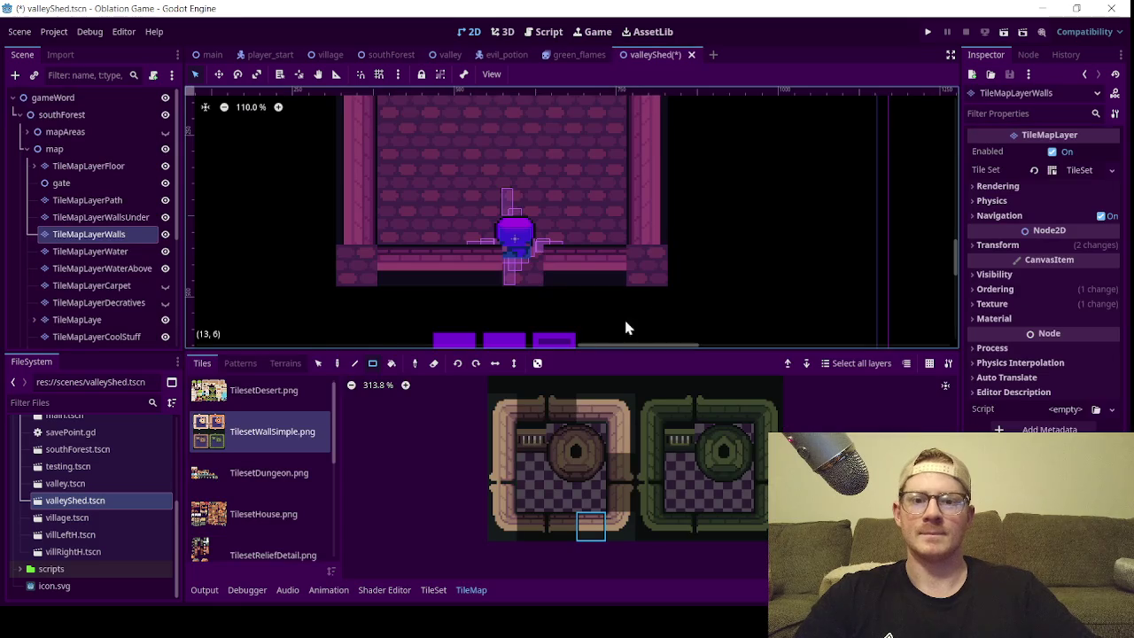
- Erase the stray tile from the shed's bottom wall with the TileMap eraser
click(524, 284)
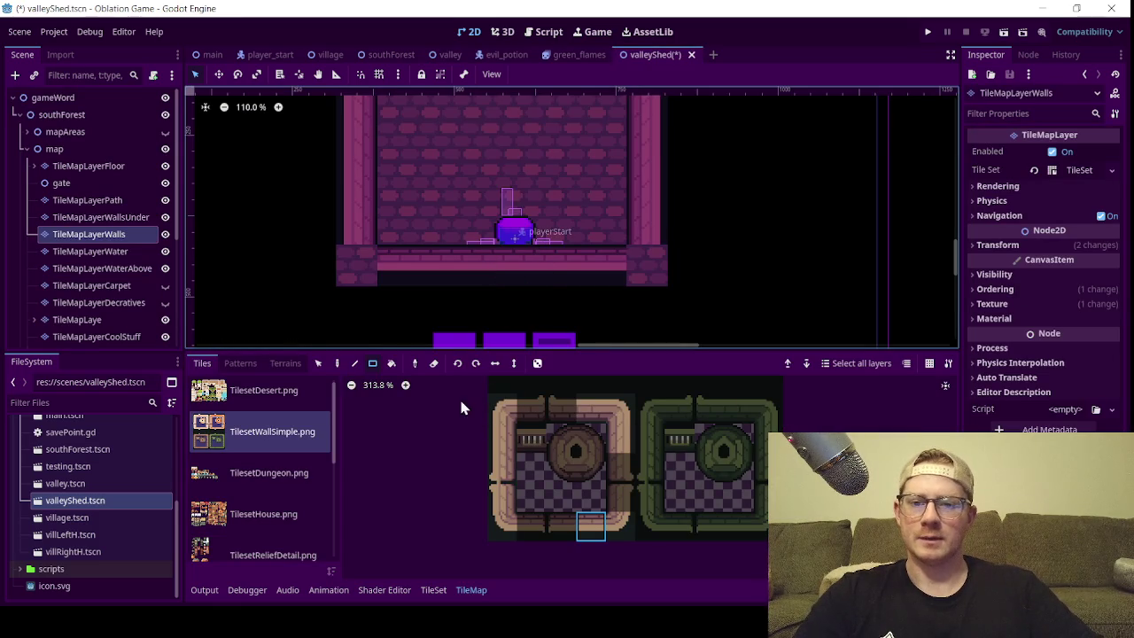
click(434, 364)
click(479, 262)
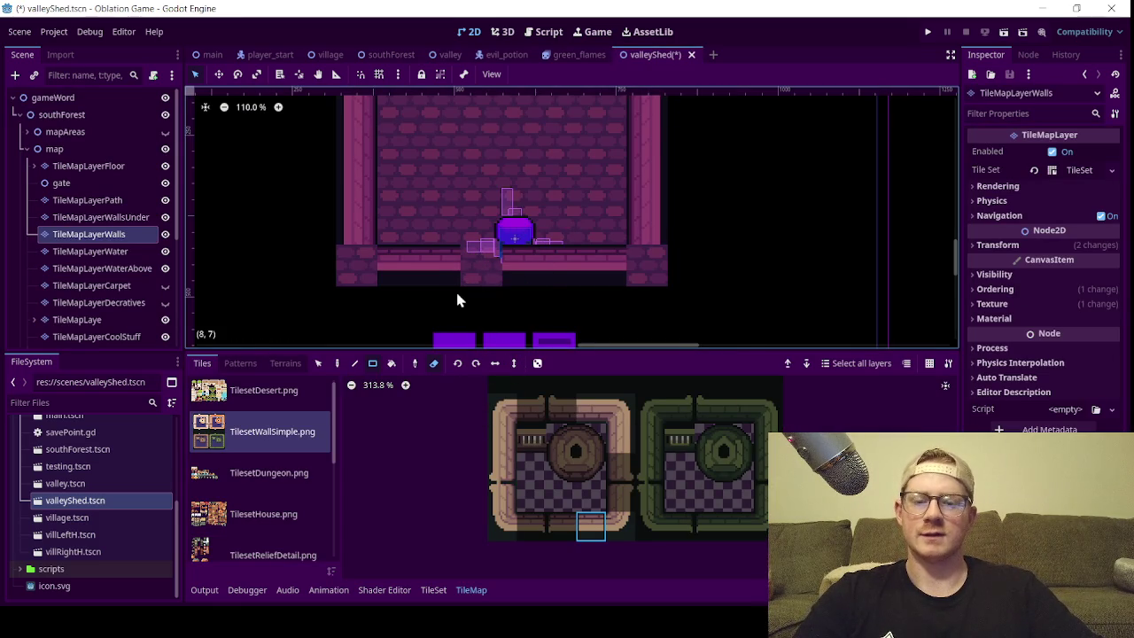
scroll(454, 297, down, 3)
scroll(452, 284, down, 2)
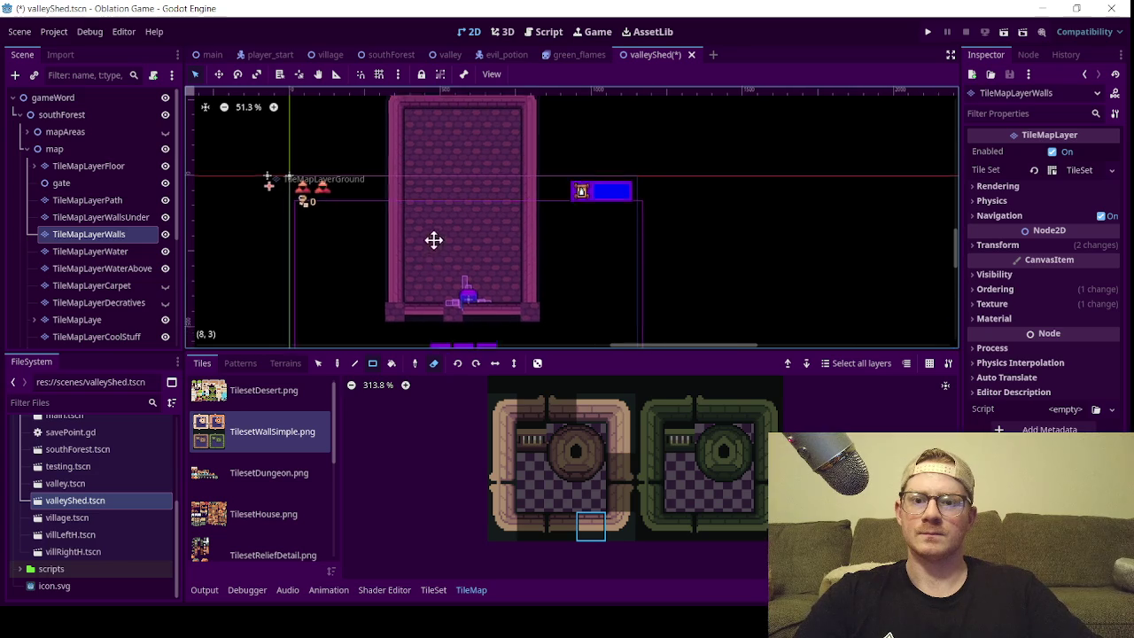
scroll(430, 272, up, 2)
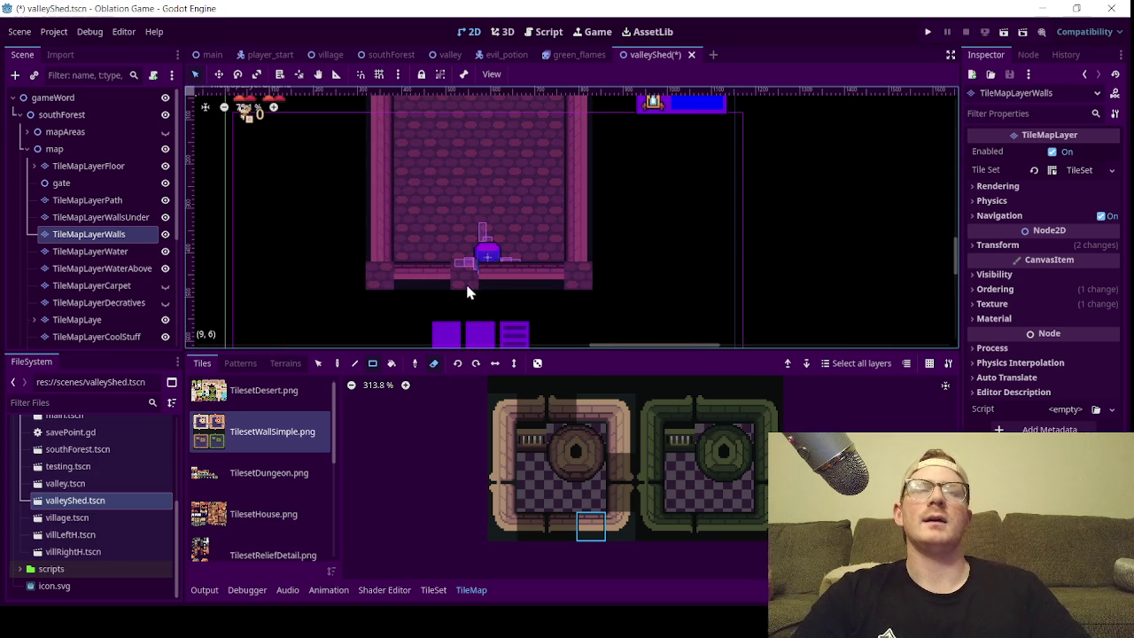
scroll(426, 262, up, 1)
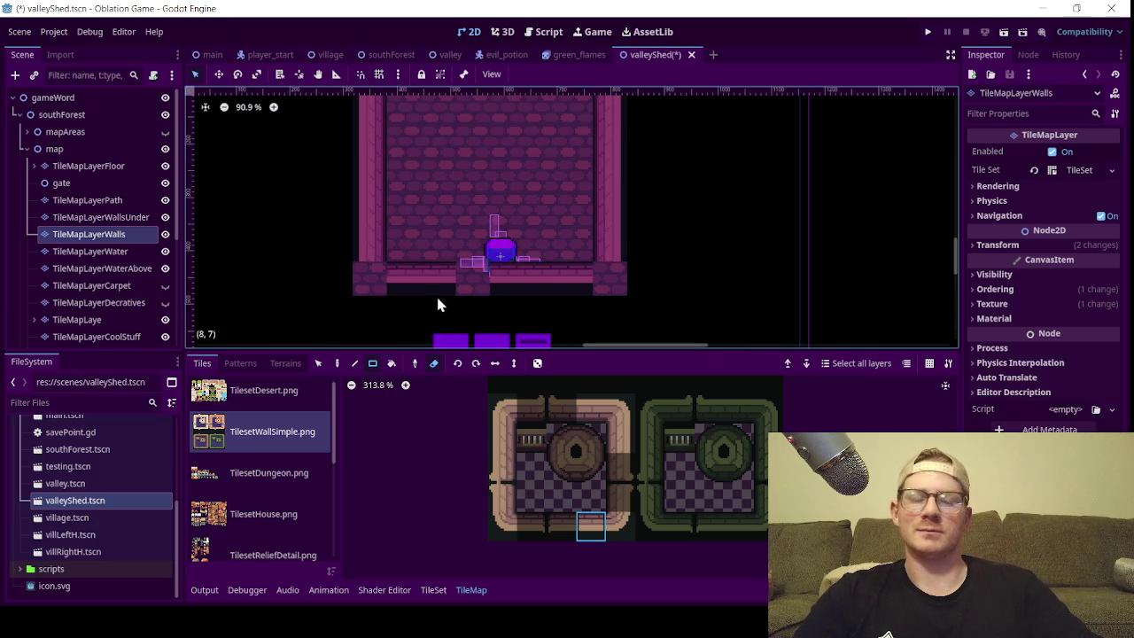
scroll(410, 282, up, 3)
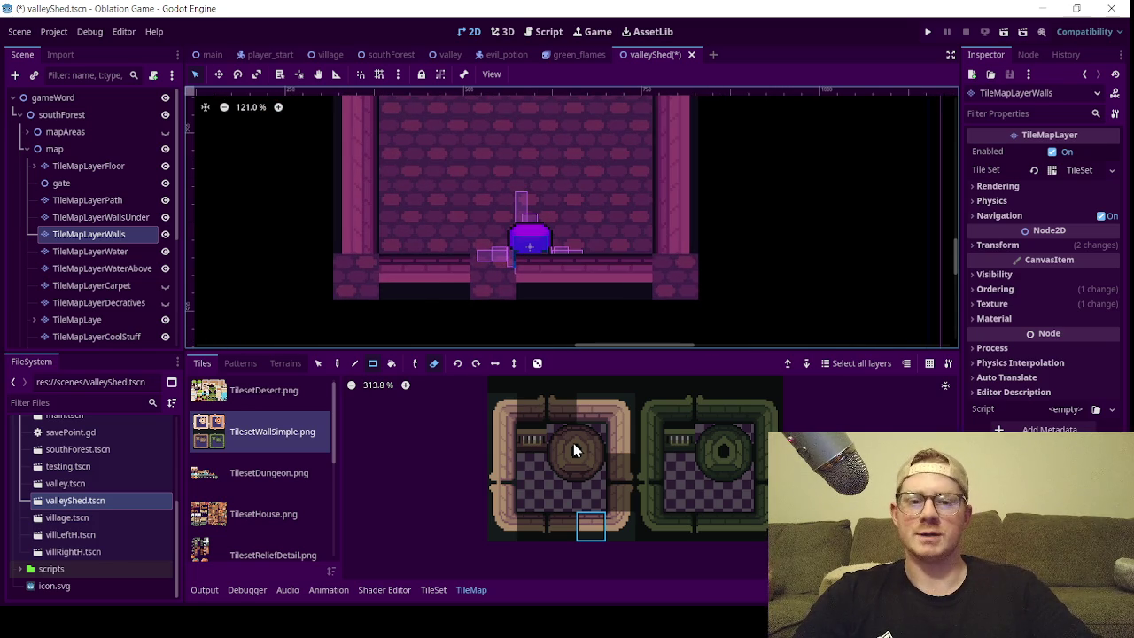
click(507, 528)
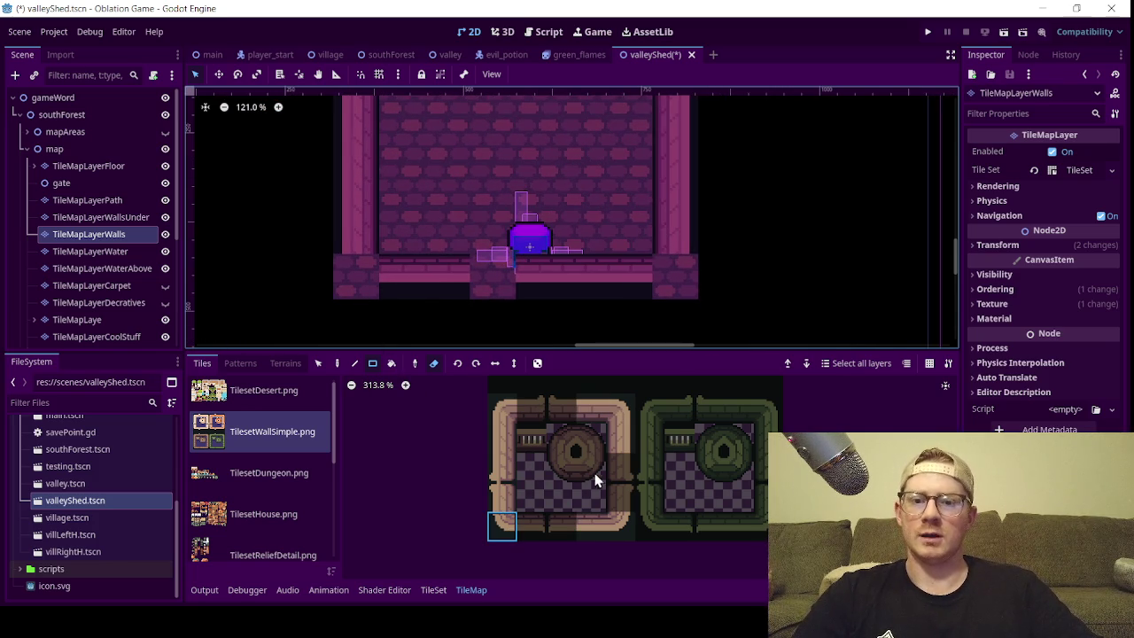
click(435, 363)
click(357, 273)
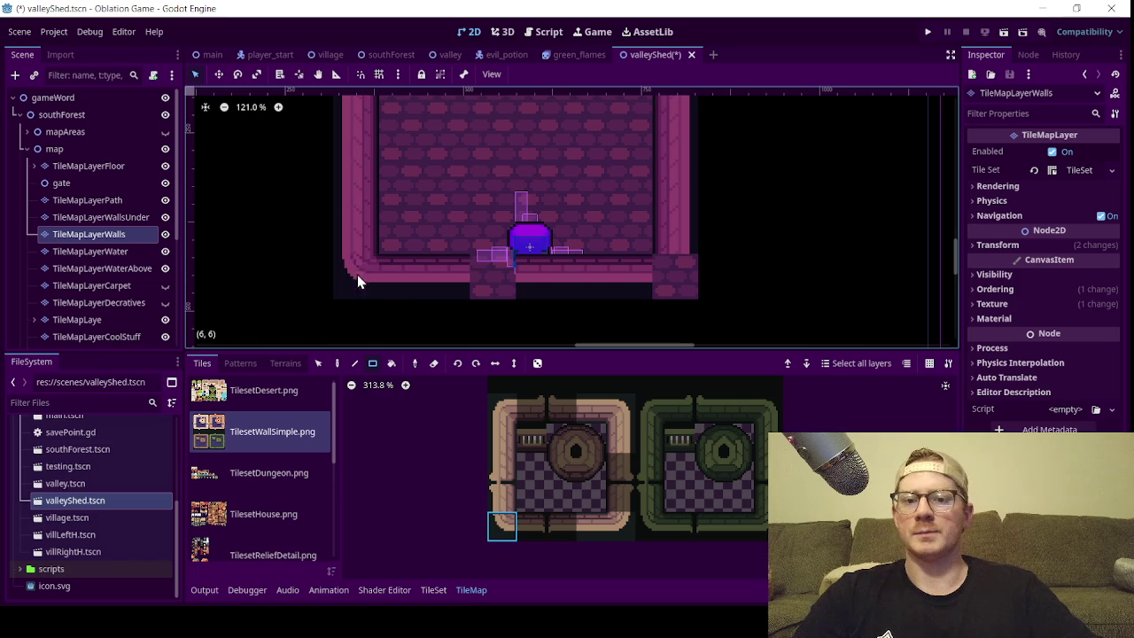
click(617, 526)
click(673, 294)
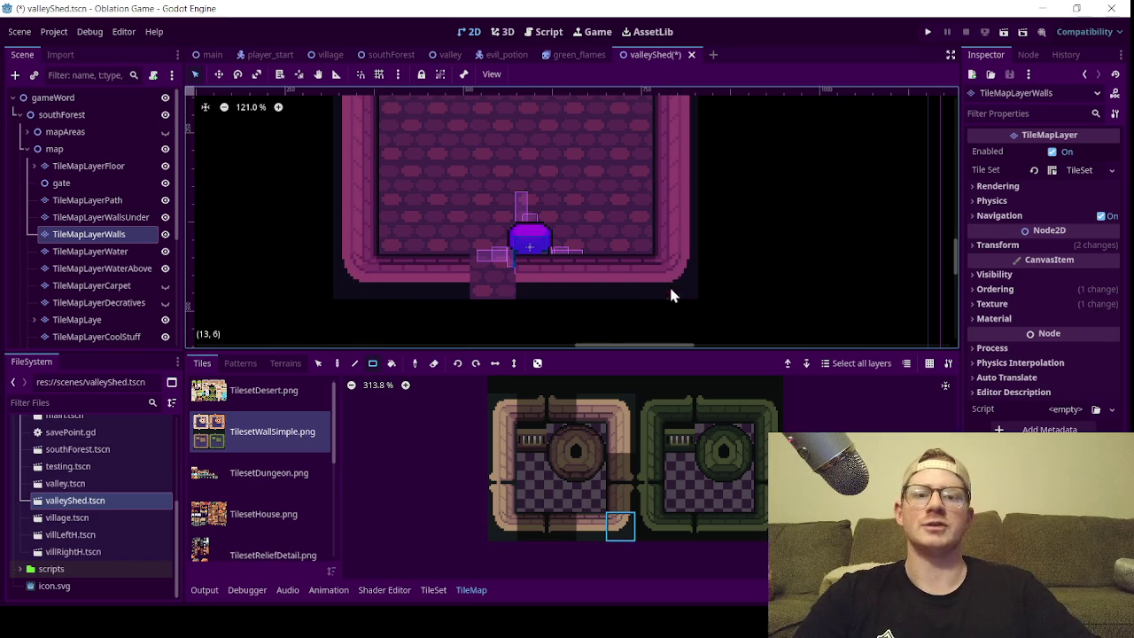
scroll(655, 222, down, 4)
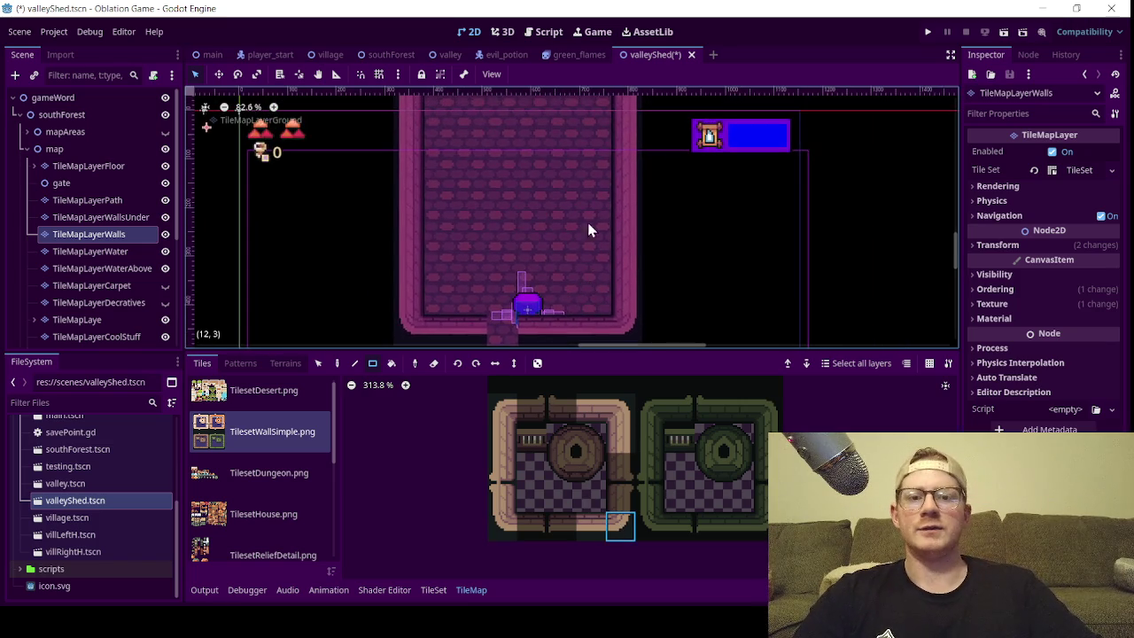
mouse_move(569, 329)
mouse_down()
mouse_move(559, 300)
mouse_move(582, 159)
mouse_up()
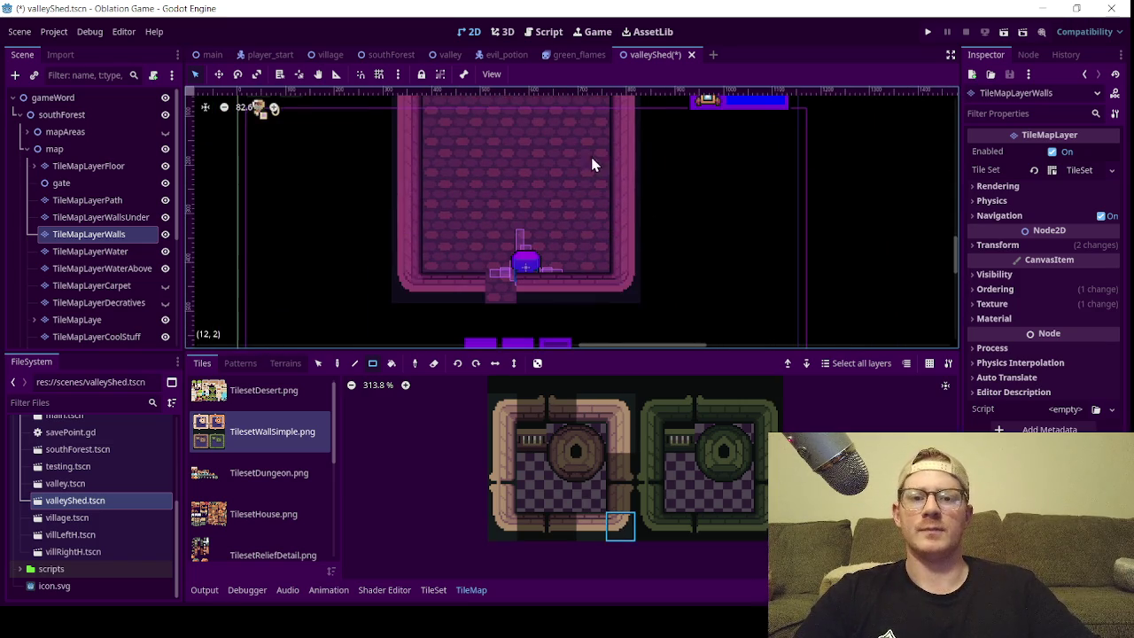
scroll(525, 260, up, 1)
drag(525, 259, 552, 203)
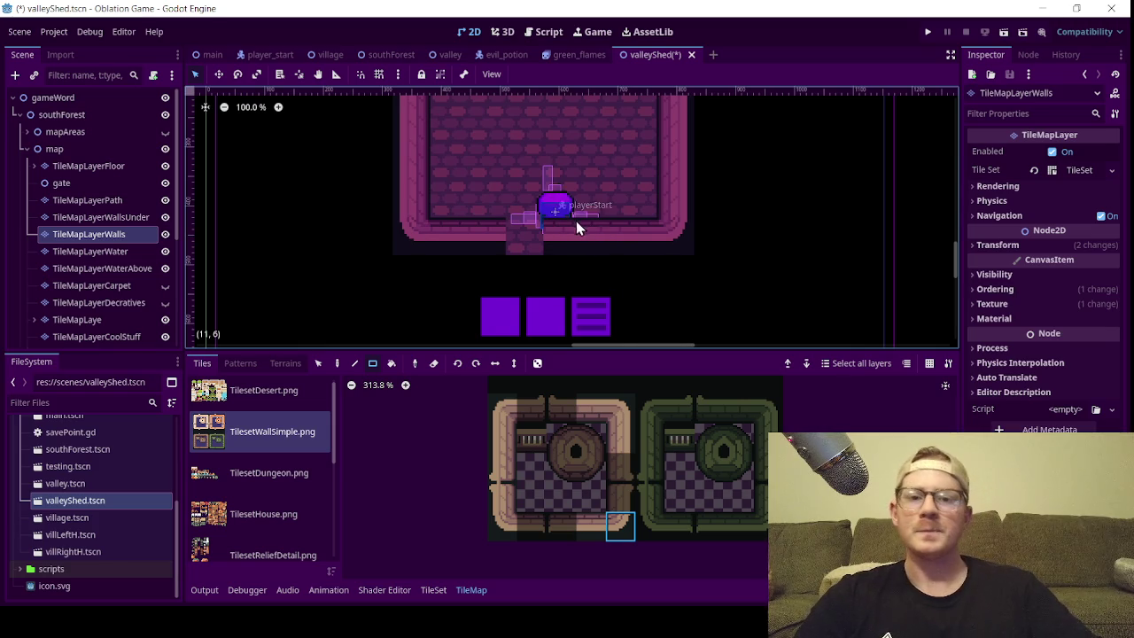
scroll(572, 228, up, 1)
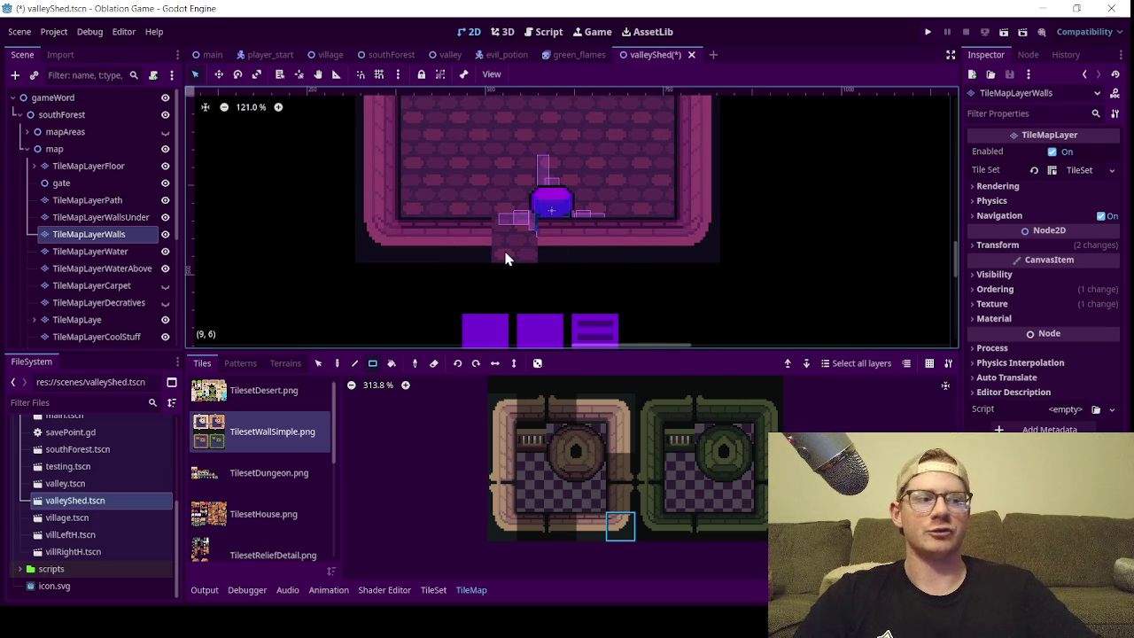
scroll(505, 257, up, 1)
scroll(505, 258, down, 2)
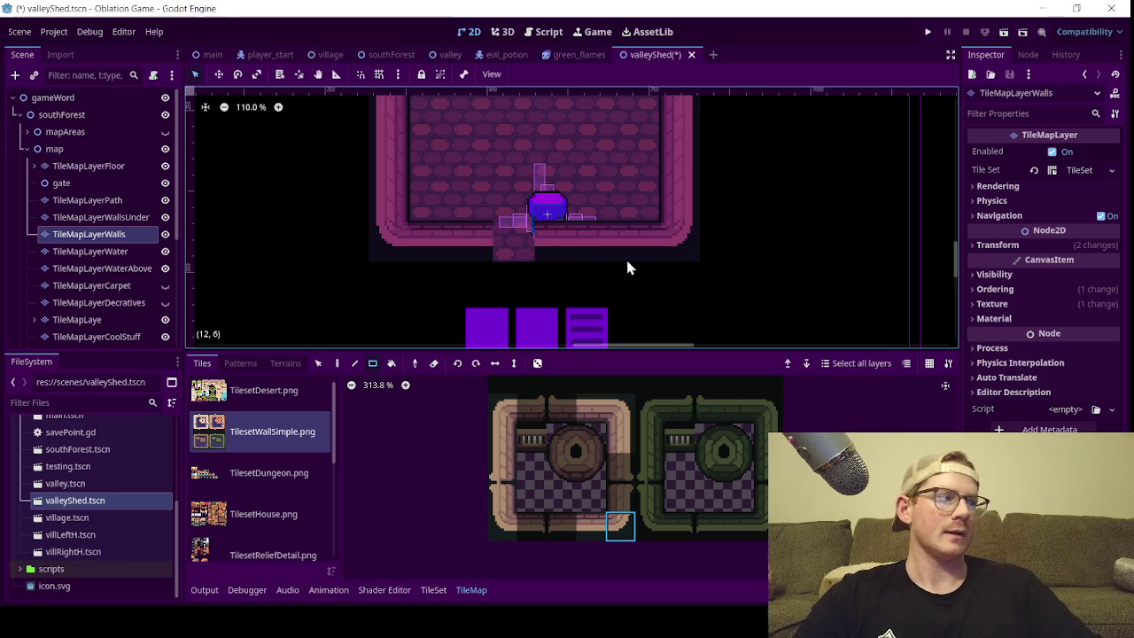
scroll(576, 252, up, 3)
scroll(567, 213, down, 8)
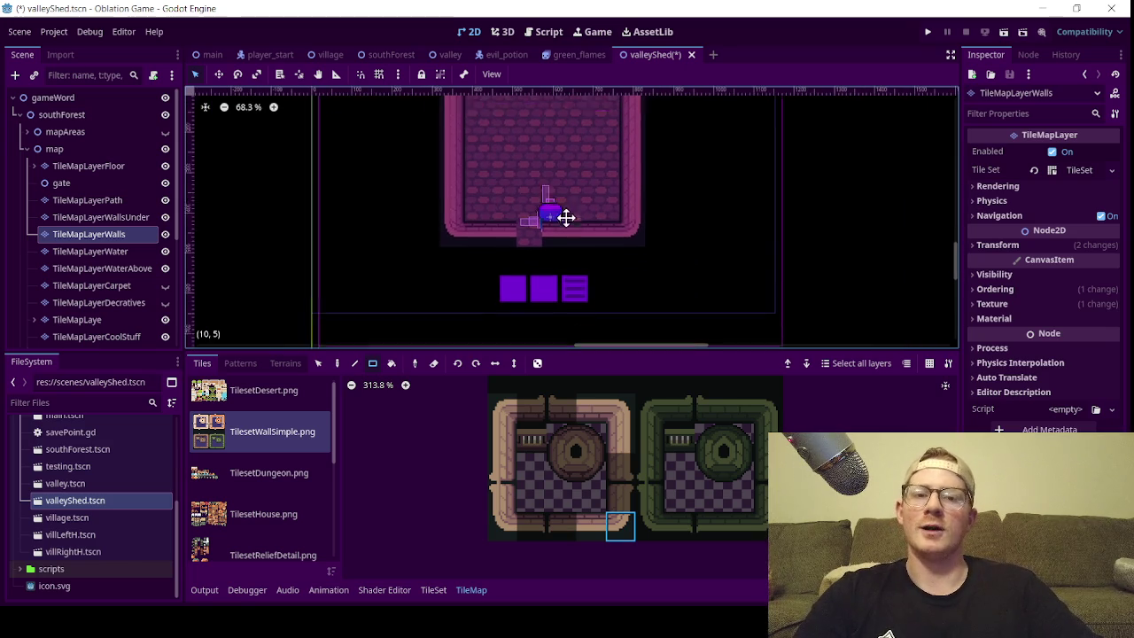
drag(566, 199, 566, 235)
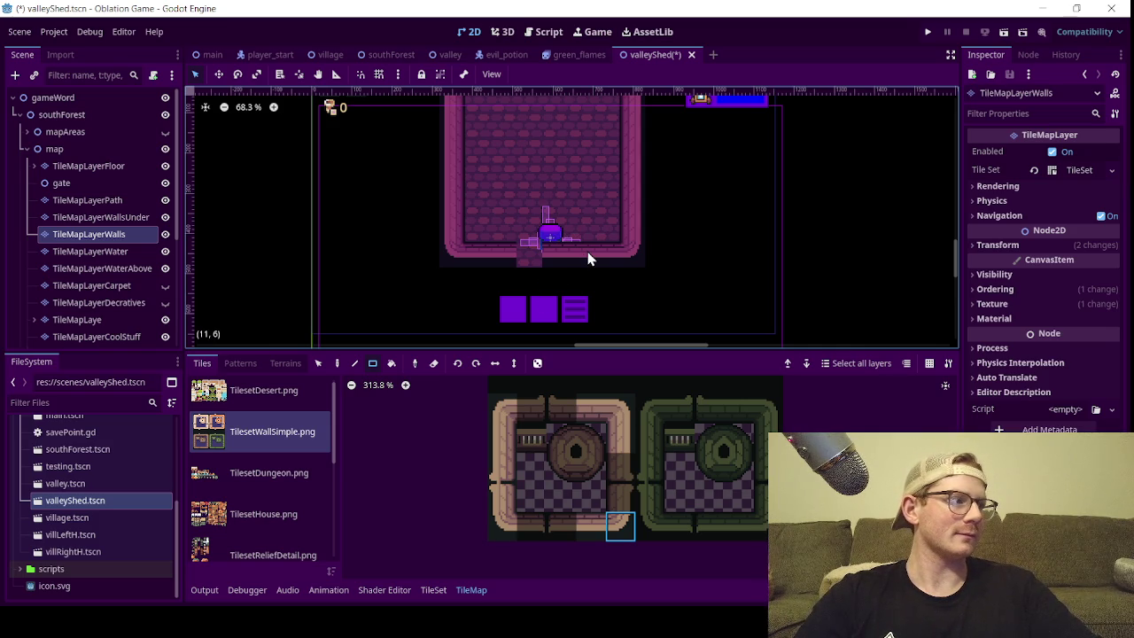
scroll(521, 246, up, 3)
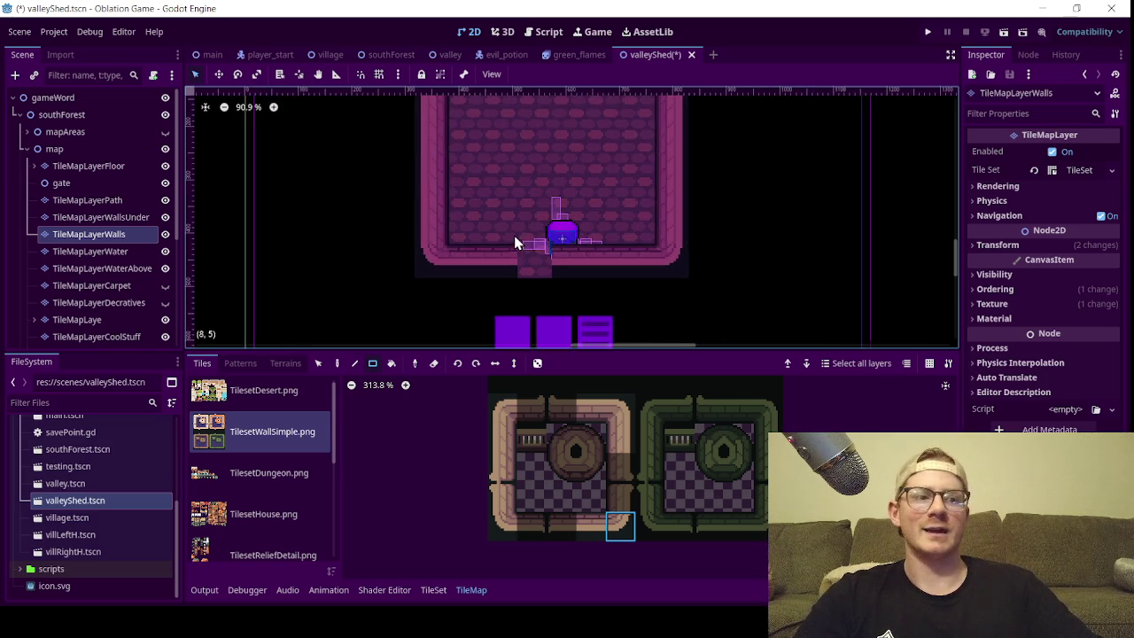
scroll(523, 247, up, 3)
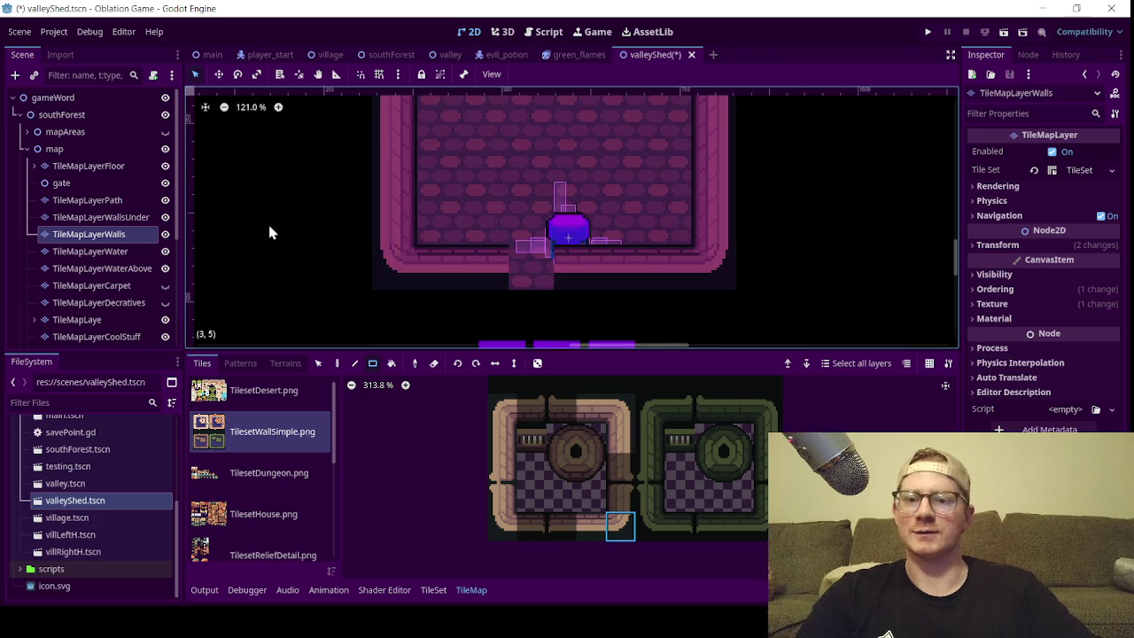
scroll(506, 239, down, 10)
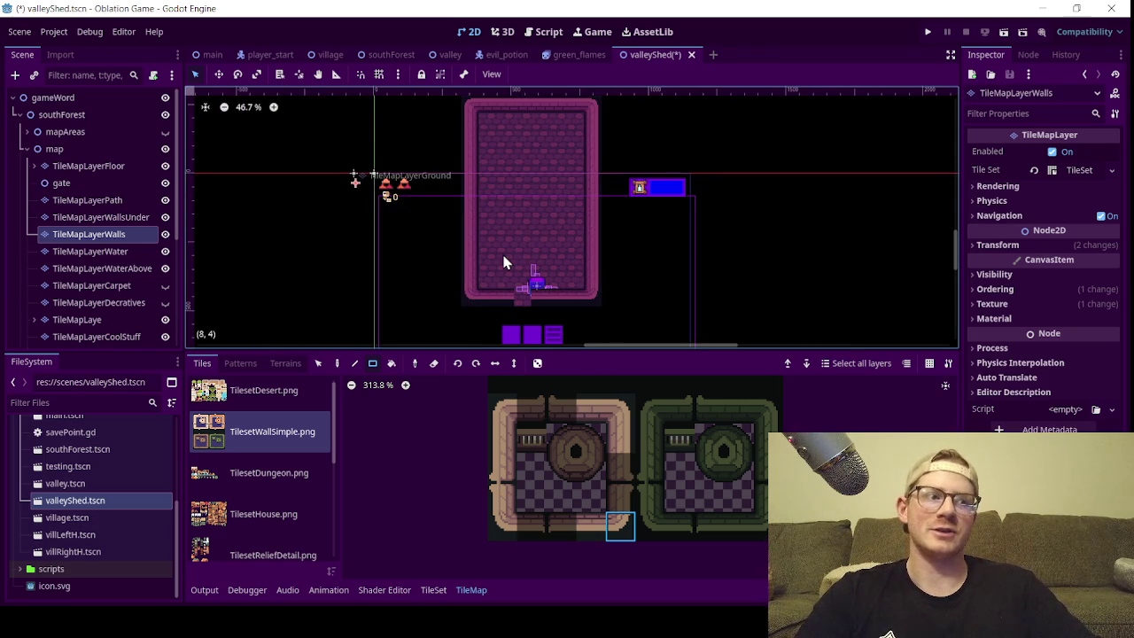
scroll(518, 290, up, 3)
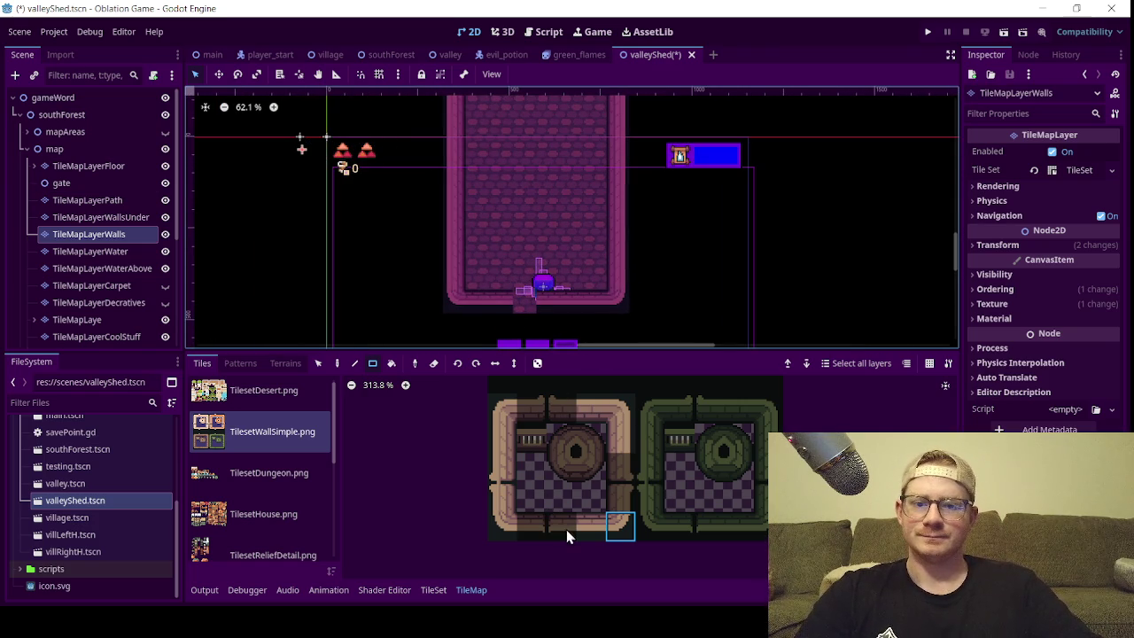
scroll(521, 481, up, 5)
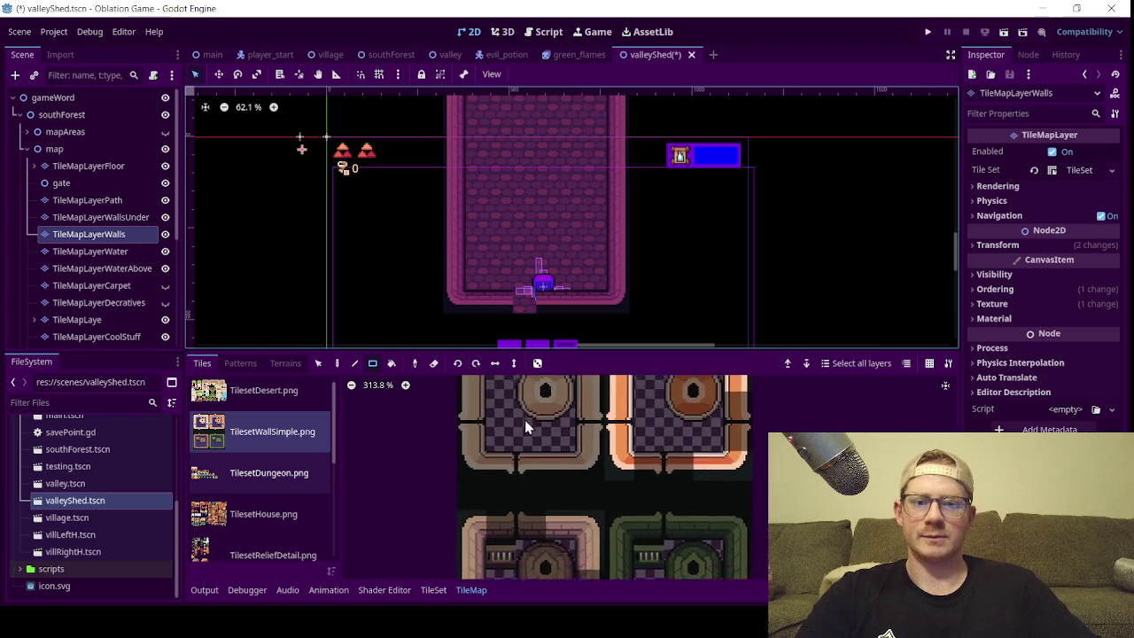
scroll(521, 475, down, 2)
scroll(518, 476, up, 2)
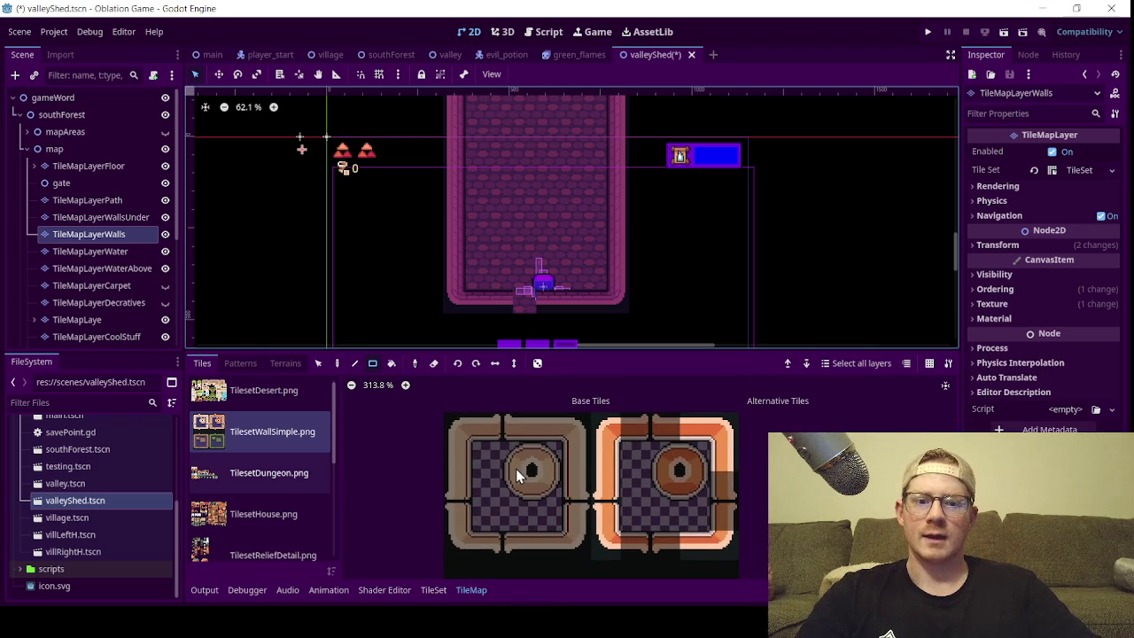
scroll(516, 469, down, 1)
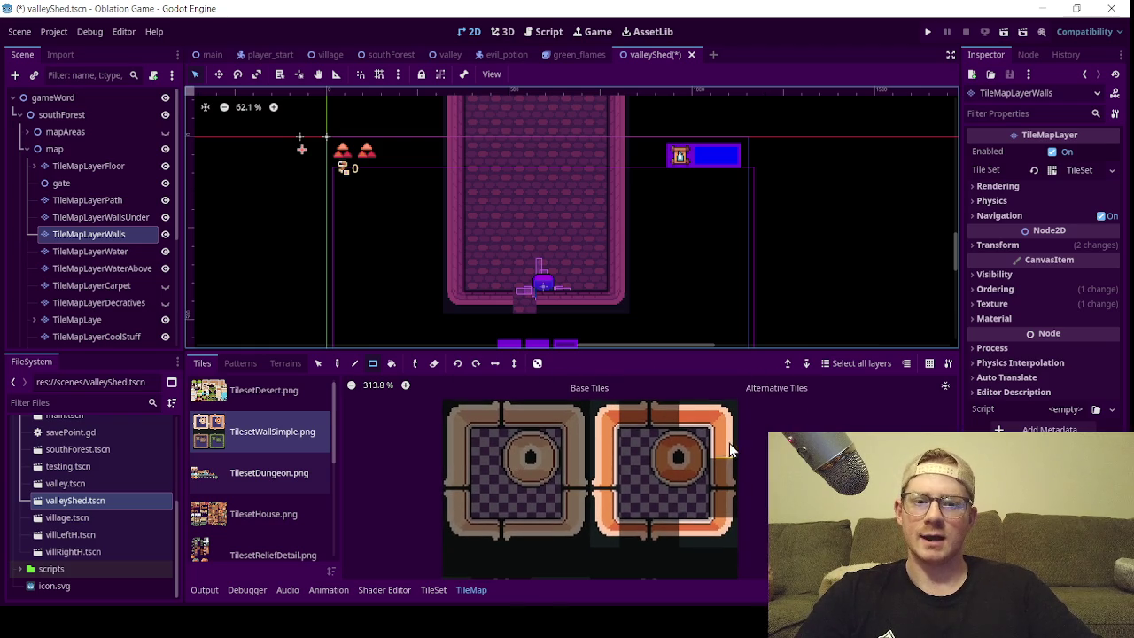
scroll(662, 525, down, 3)
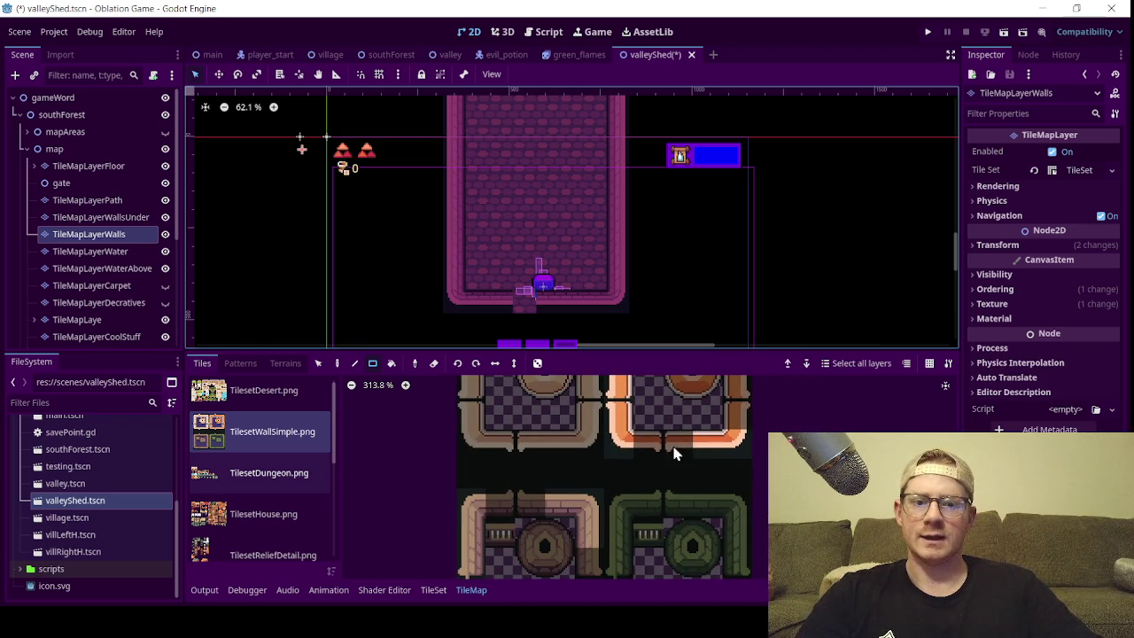
scroll(525, 301, up, 7)
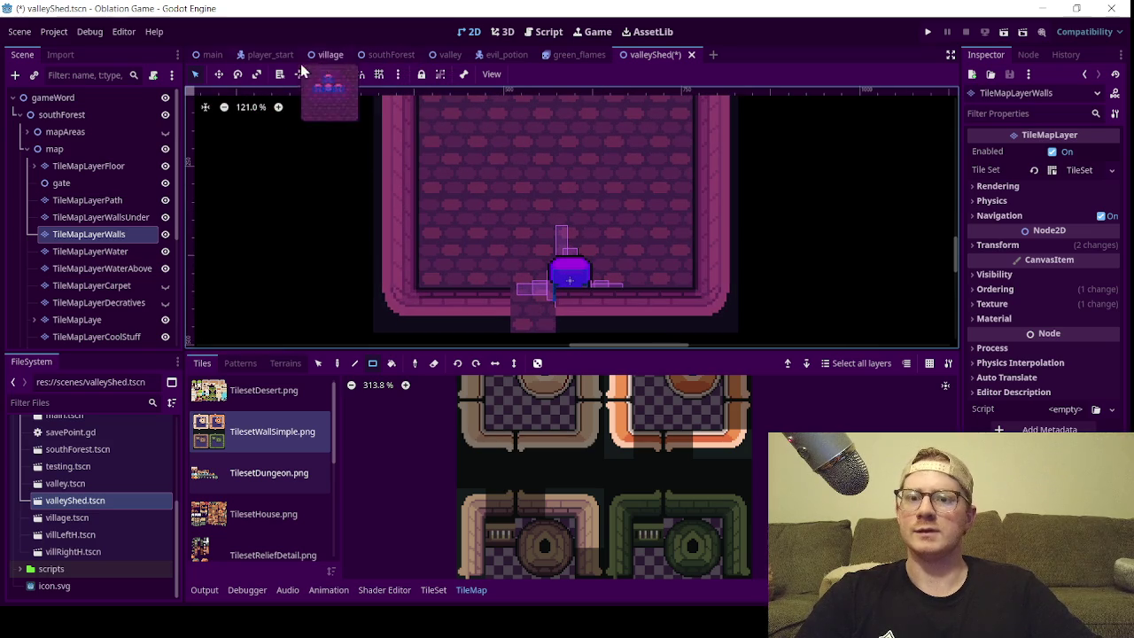
scroll(78, 266, down, 5)
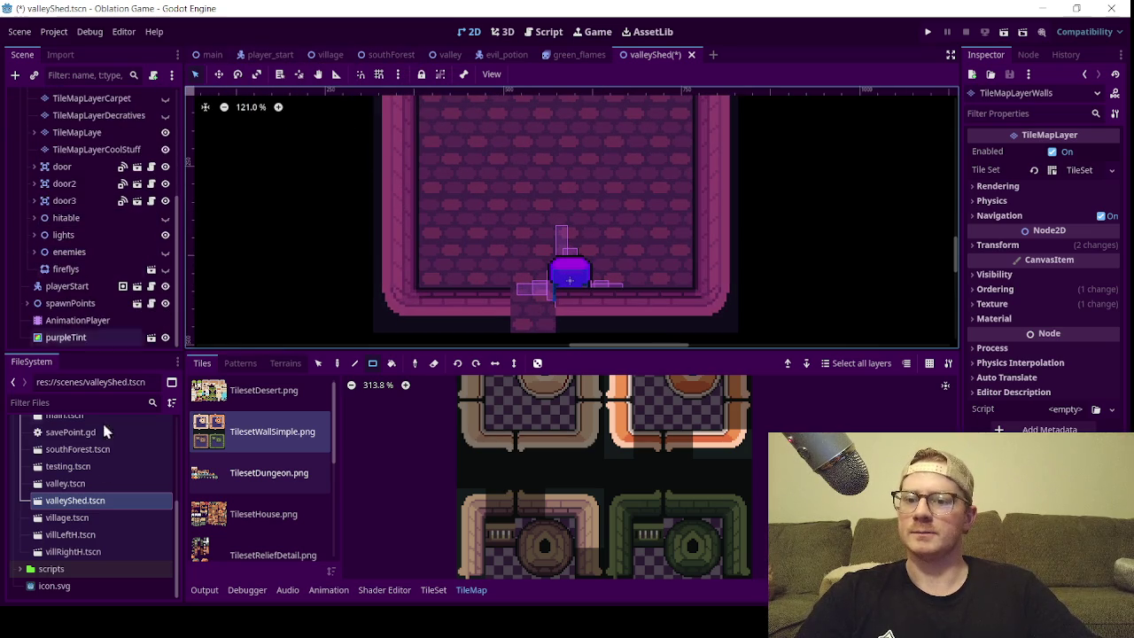
scroll(89, 478, up, 4)
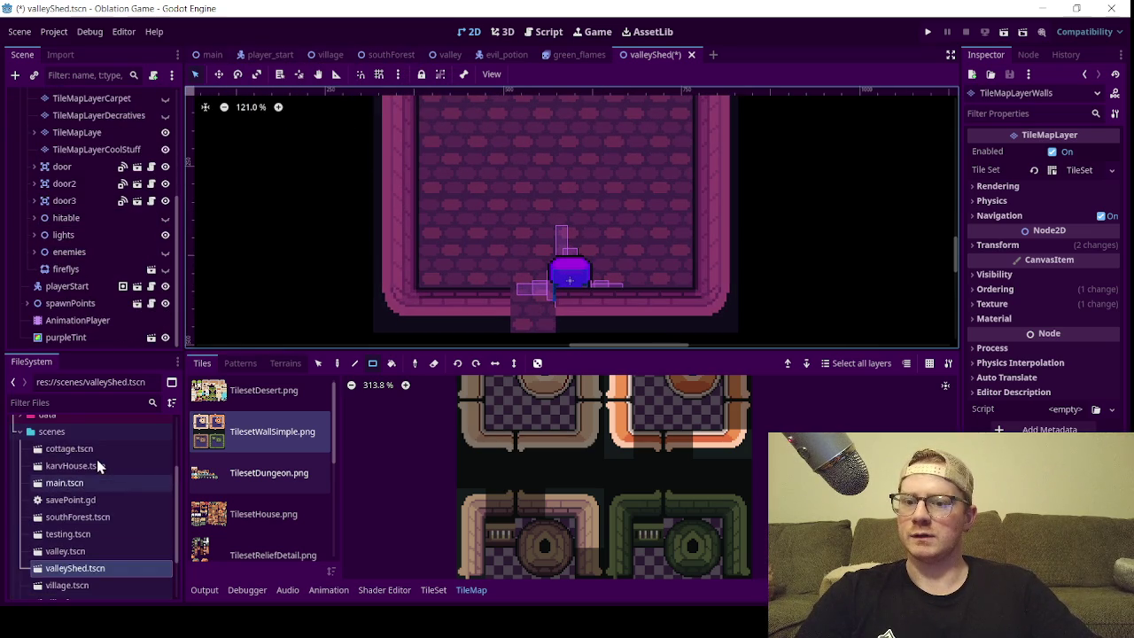
- Open cottage.tscn for reference, then go back to the valleyShed scene tab
double_click(71, 449)
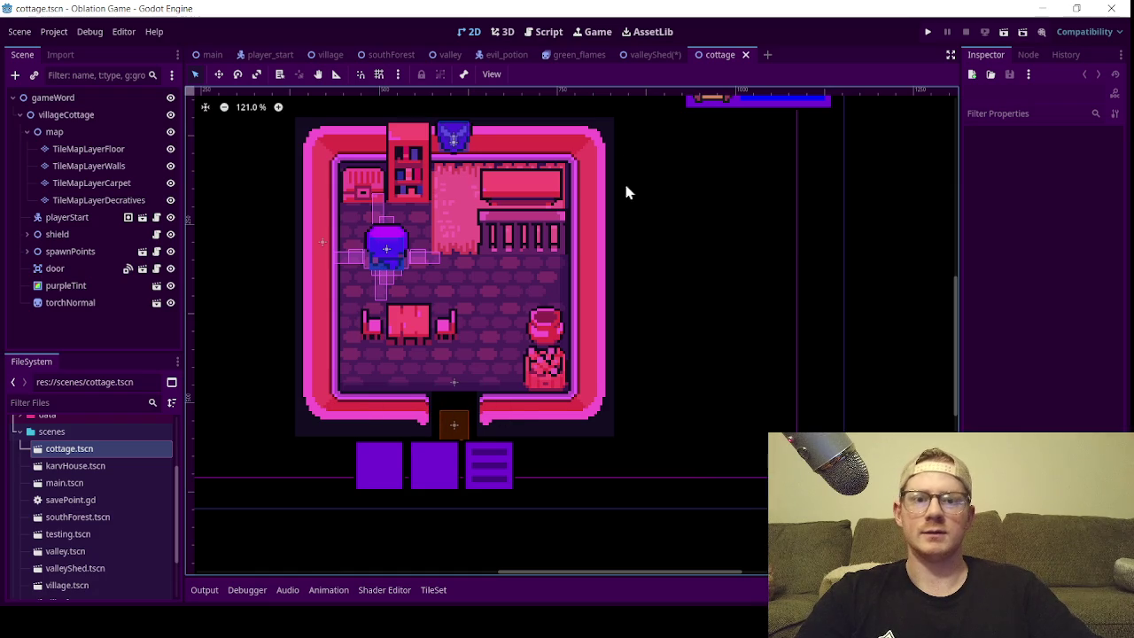
click(650, 55)
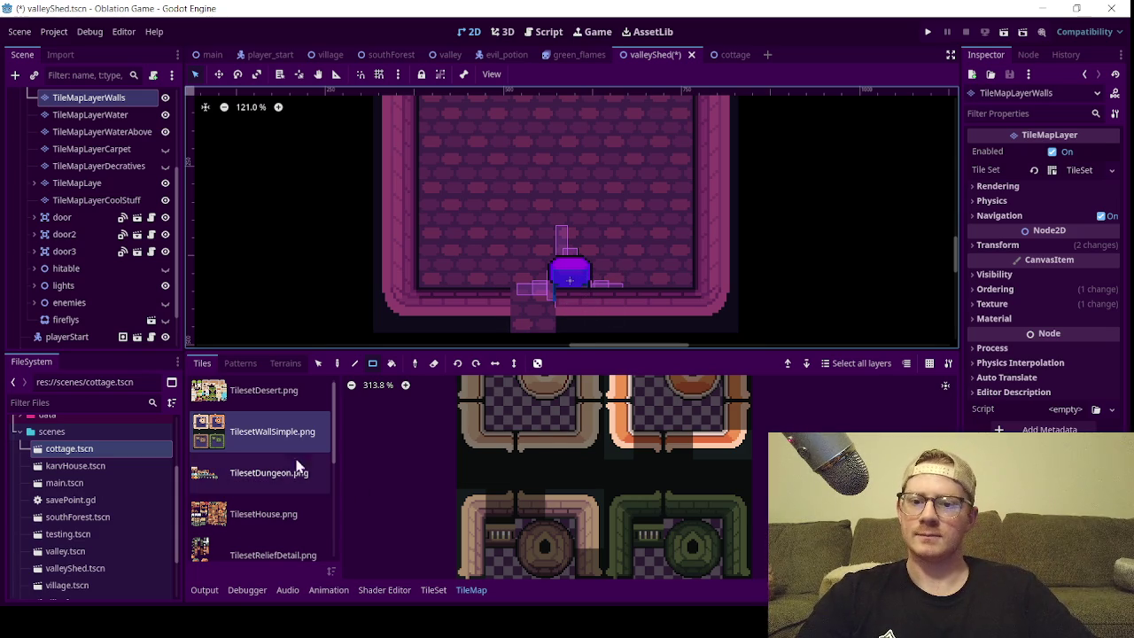
- Paint Physics Layer 0 collision onto the two top and two bottom wall tiles in the TileSet
click(433, 592)
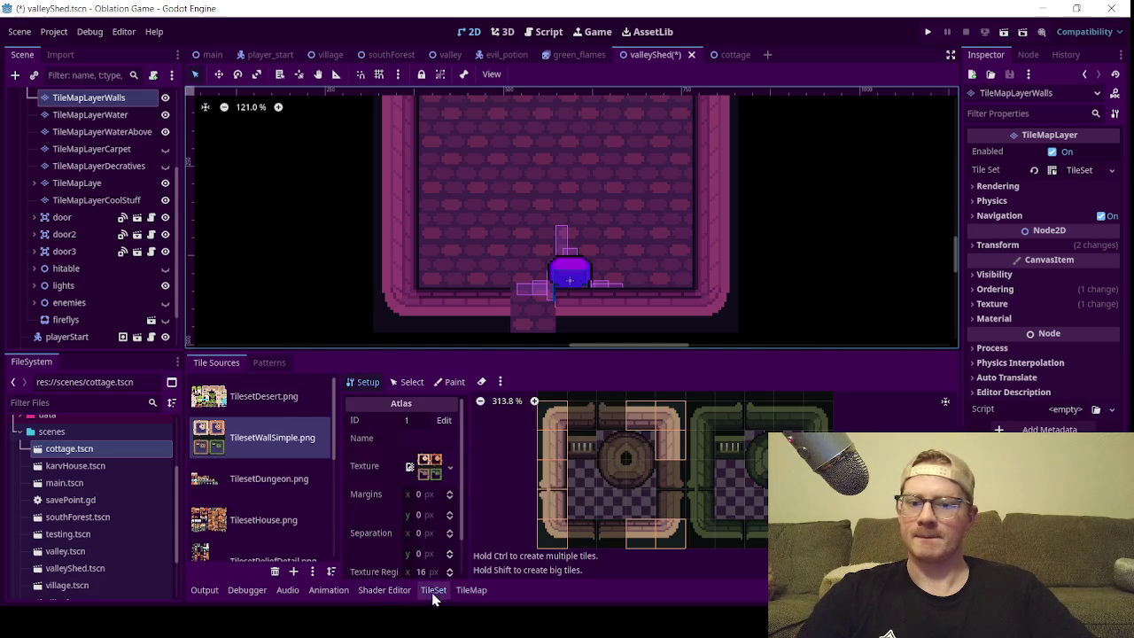
scroll(612, 537, up, 2)
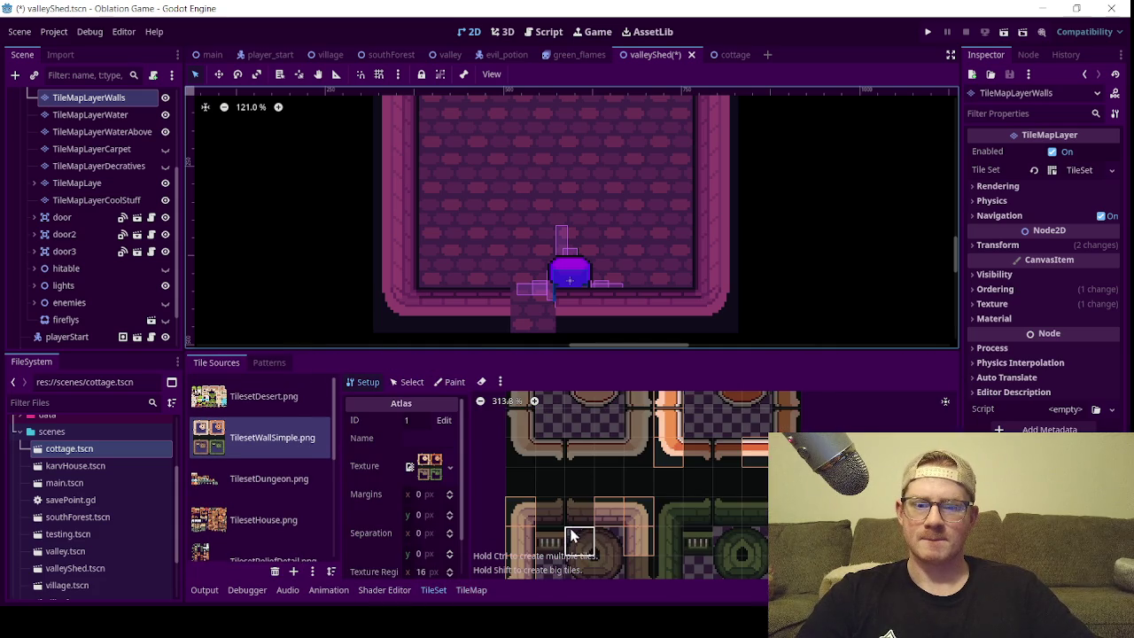
scroll(555, 523, down, 2)
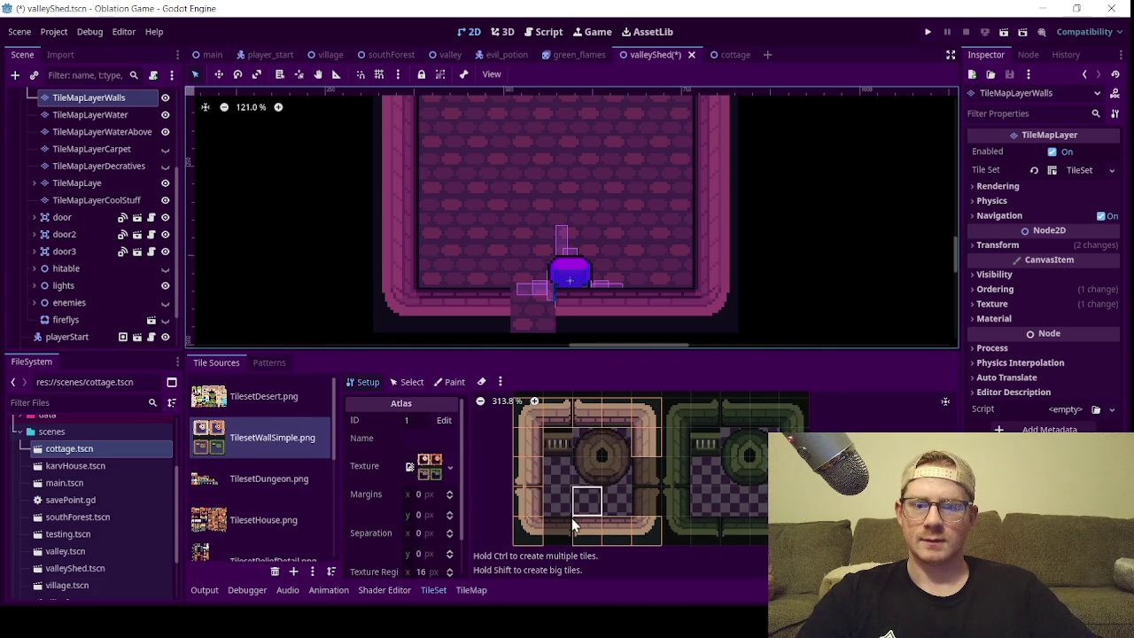
click(448, 383)
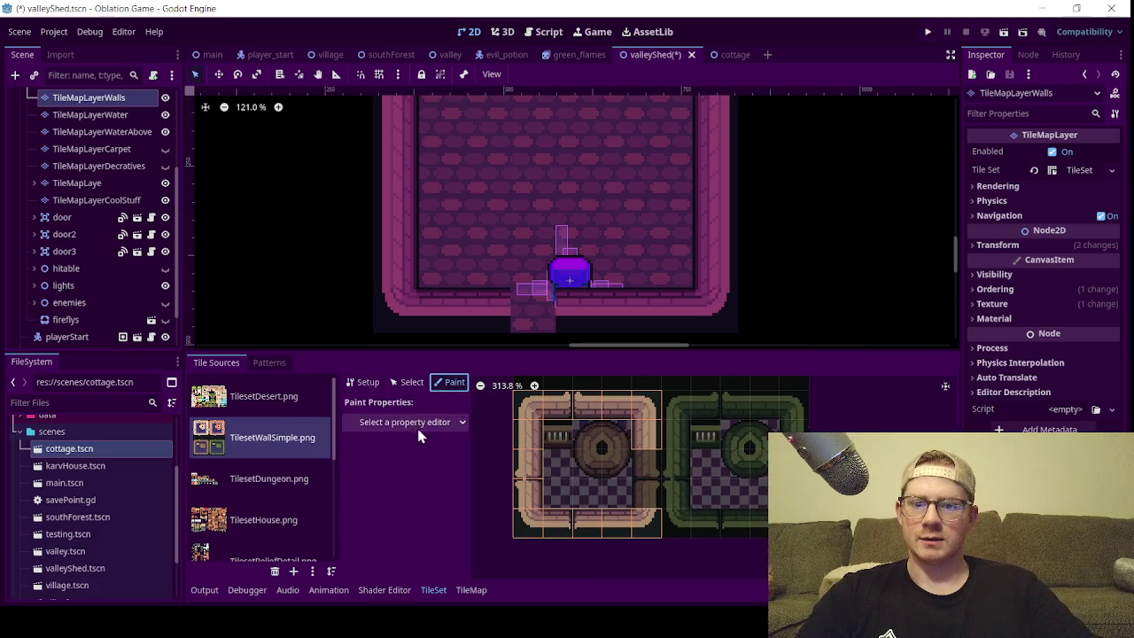
click(417, 426)
click(421, 539)
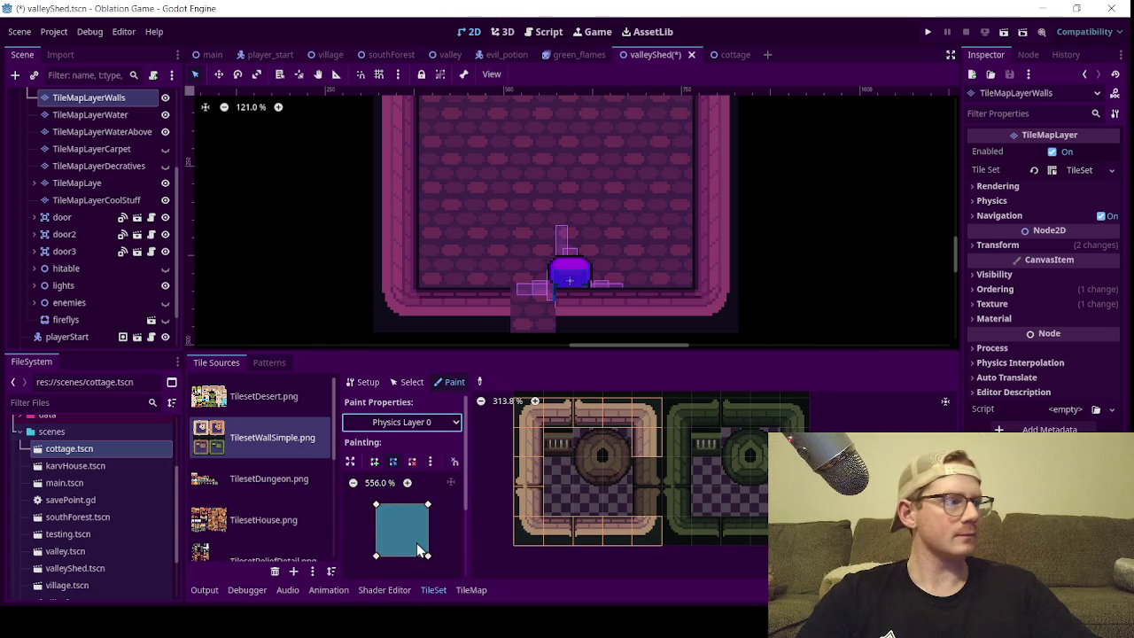
drag(554, 532, 591, 532)
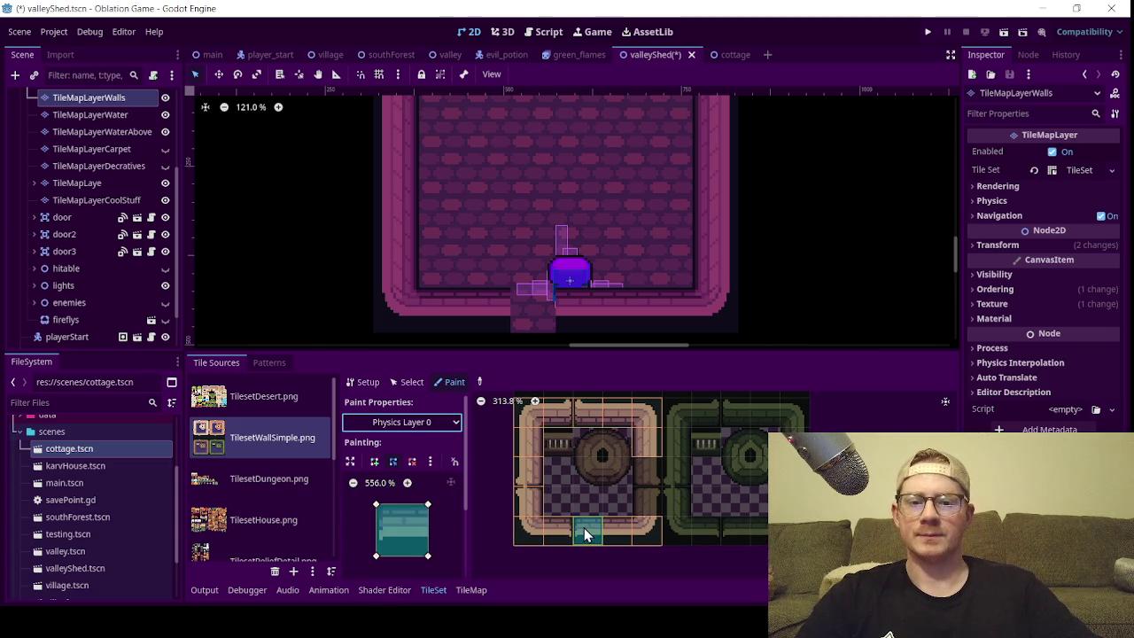
drag(558, 415, 590, 414)
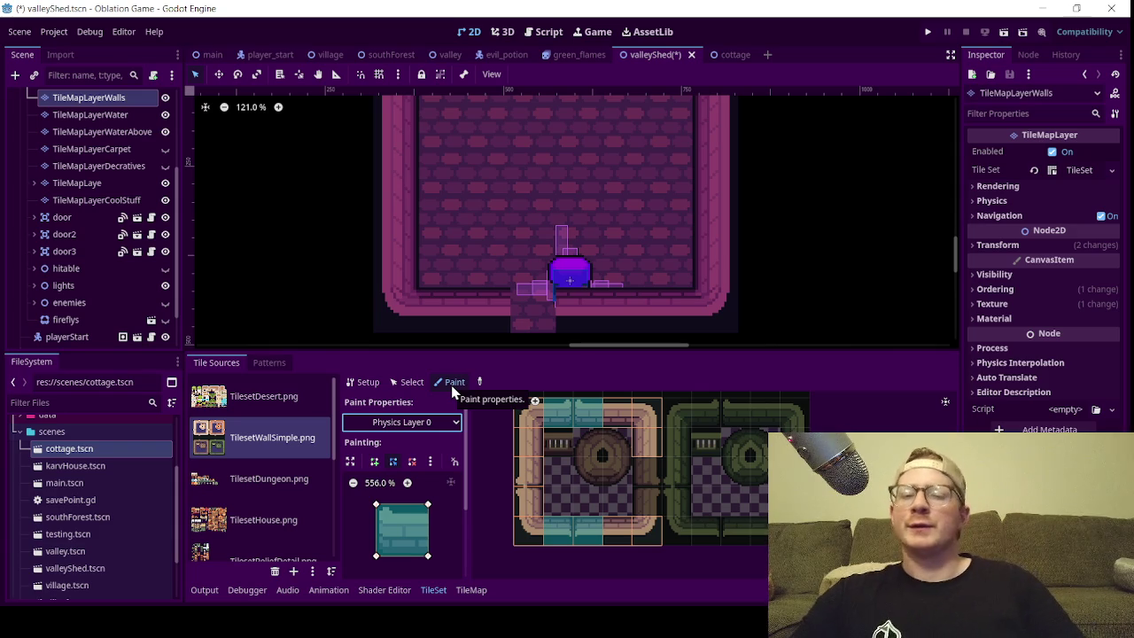
- Add Physics Layer 0 collision to the remaining left, bottom-row, top and right wall tiles
scroll(437, 263, down, 3)
scroll(505, 230, down, 4)
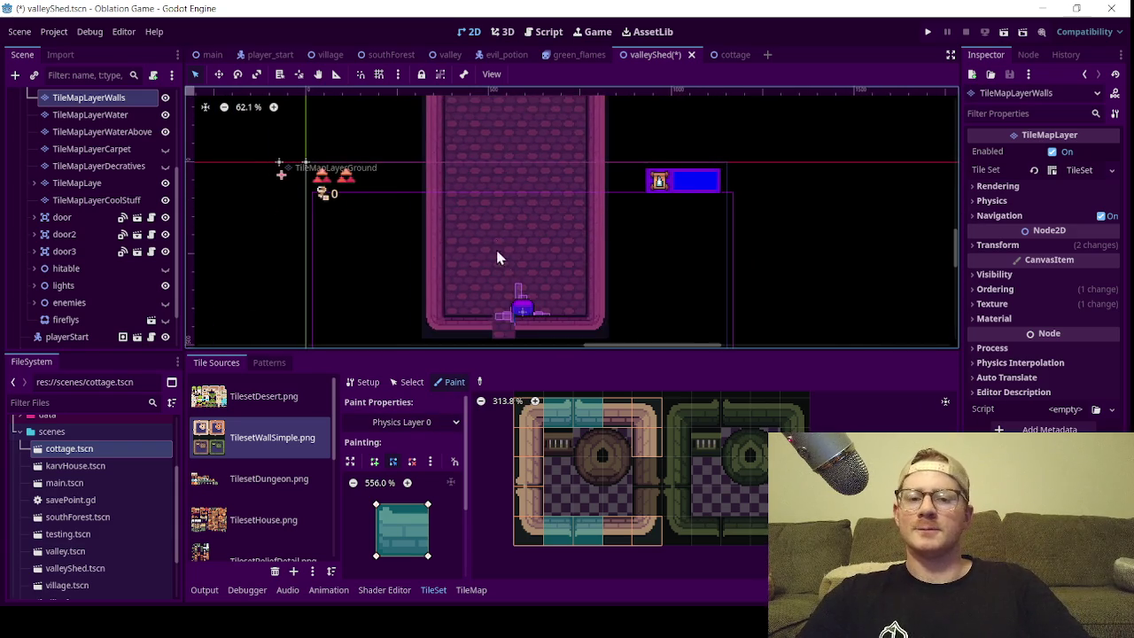
scroll(500, 265, up, 5)
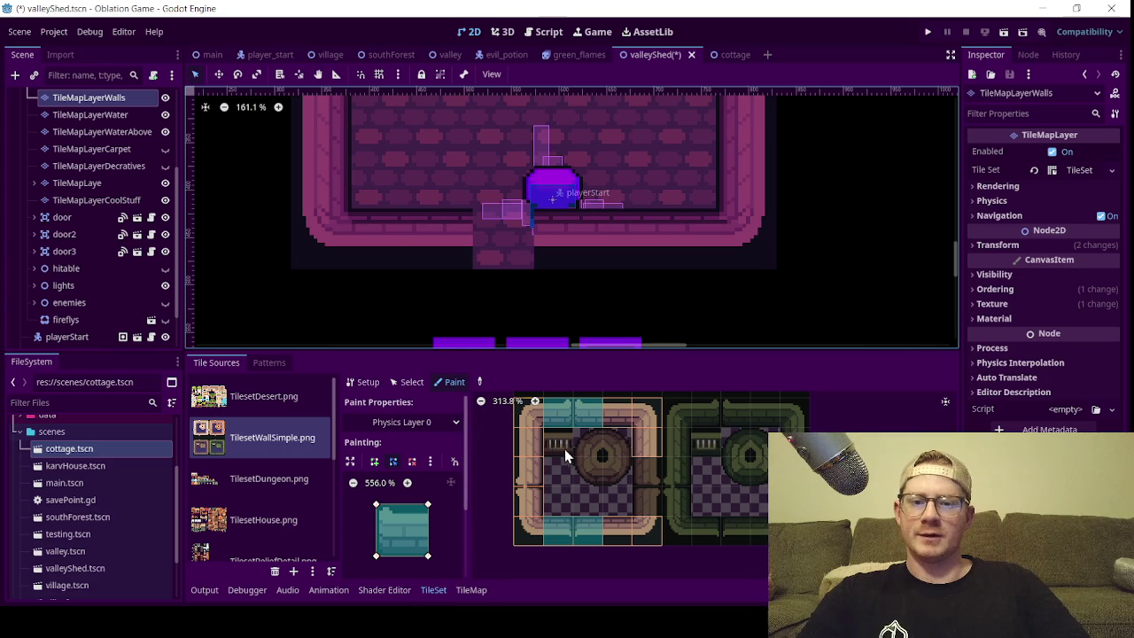
scroll(545, 444, left, 2)
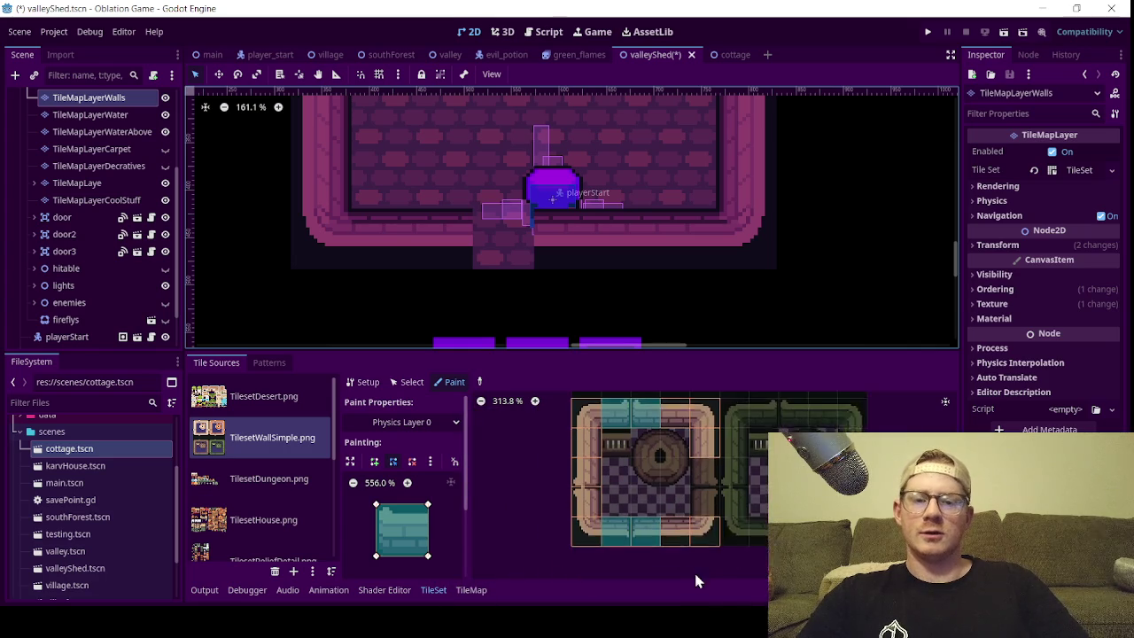
scroll(638, 531, up, 1)
click(576, 478)
mouse_move(585, 509)
mouse_down()
mouse_move(589, 550)
mouse_move(695, 557)
mouse_up()
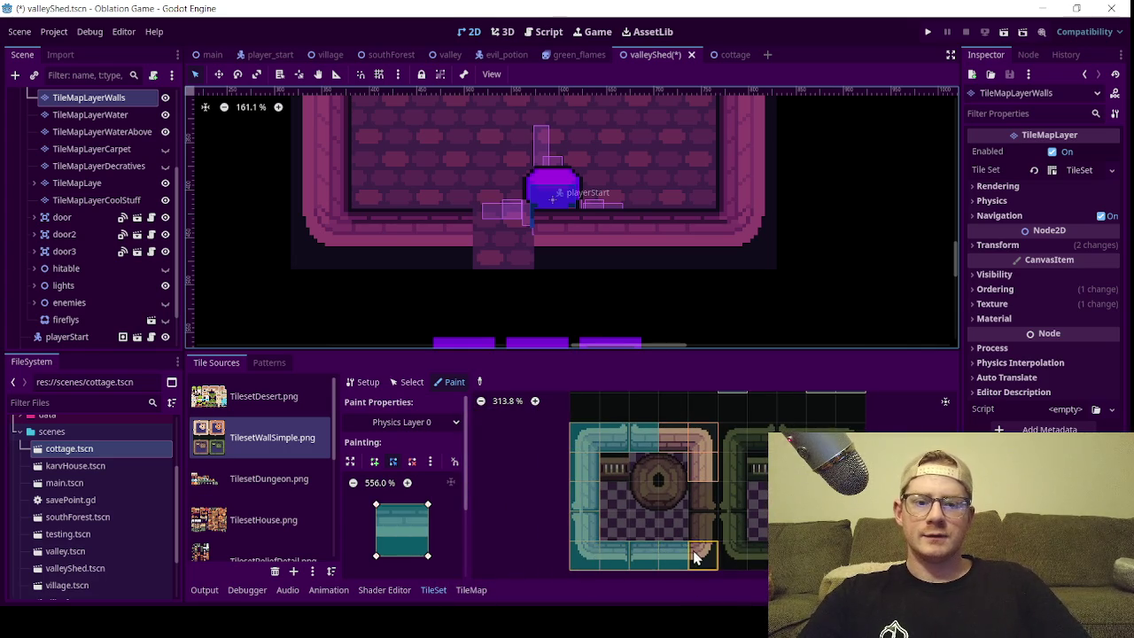
click(699, 463)
click(677, 445)
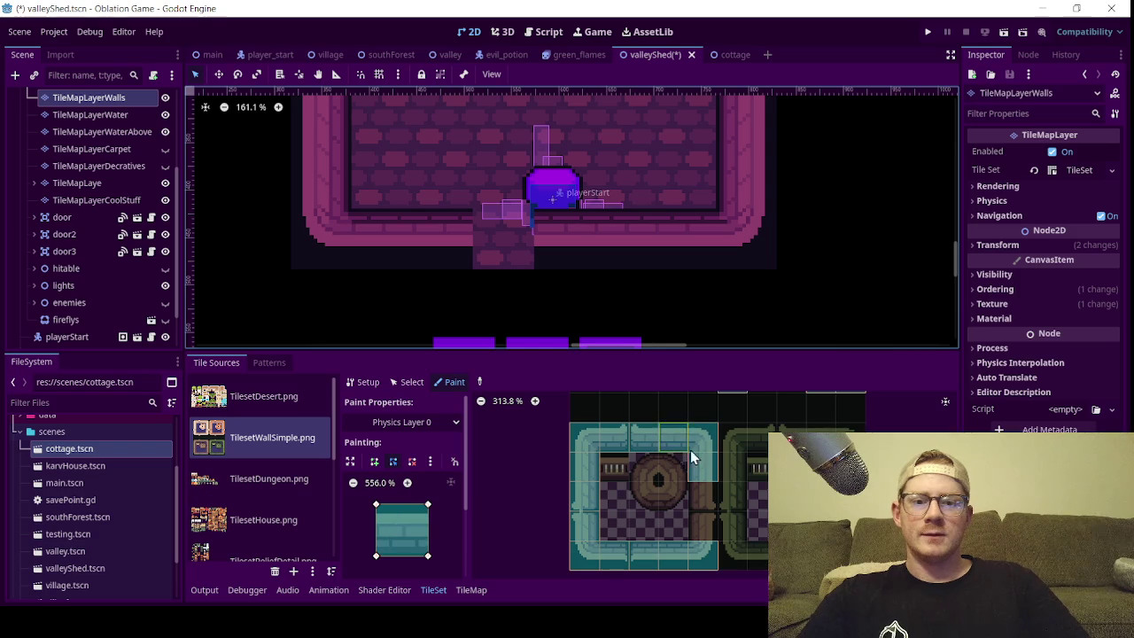
scroll(691, 461, up, 3)
- Expand the lights node in the Scene dock and select torchNormal
scroll(642, 272, down, 3)
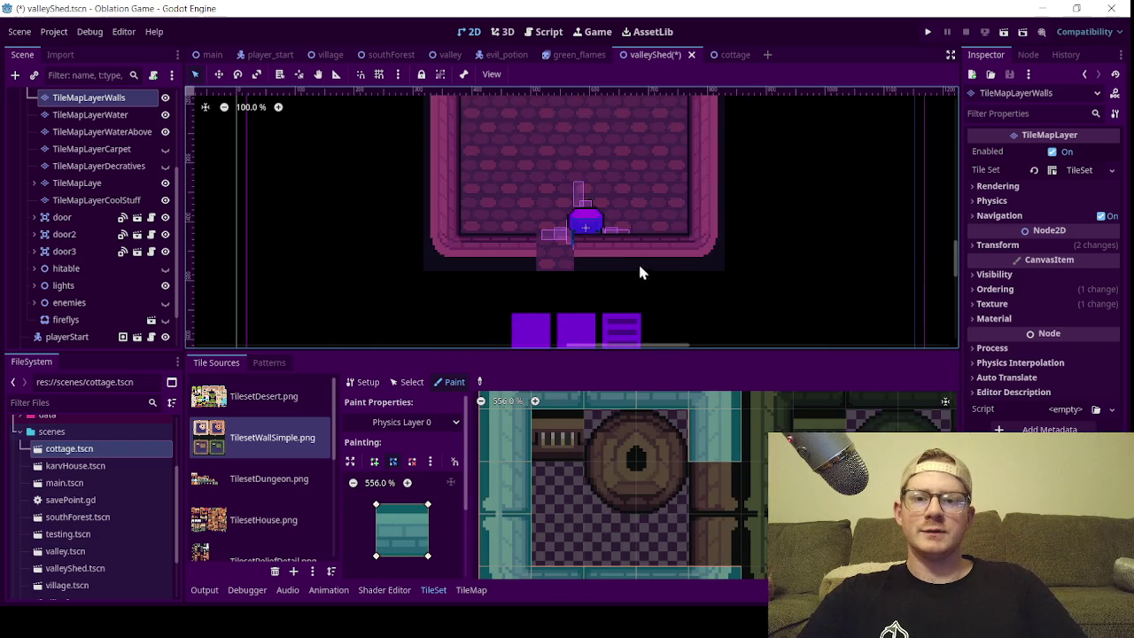
scroll(642, 272, down, 5)
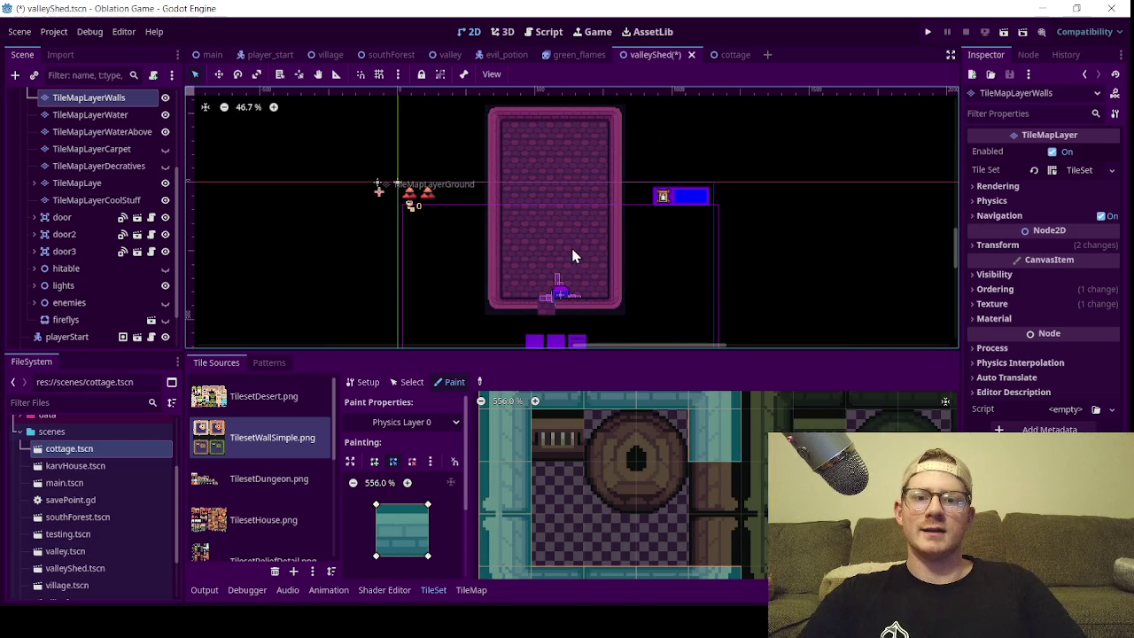
scroll(554, 293, up, 5)
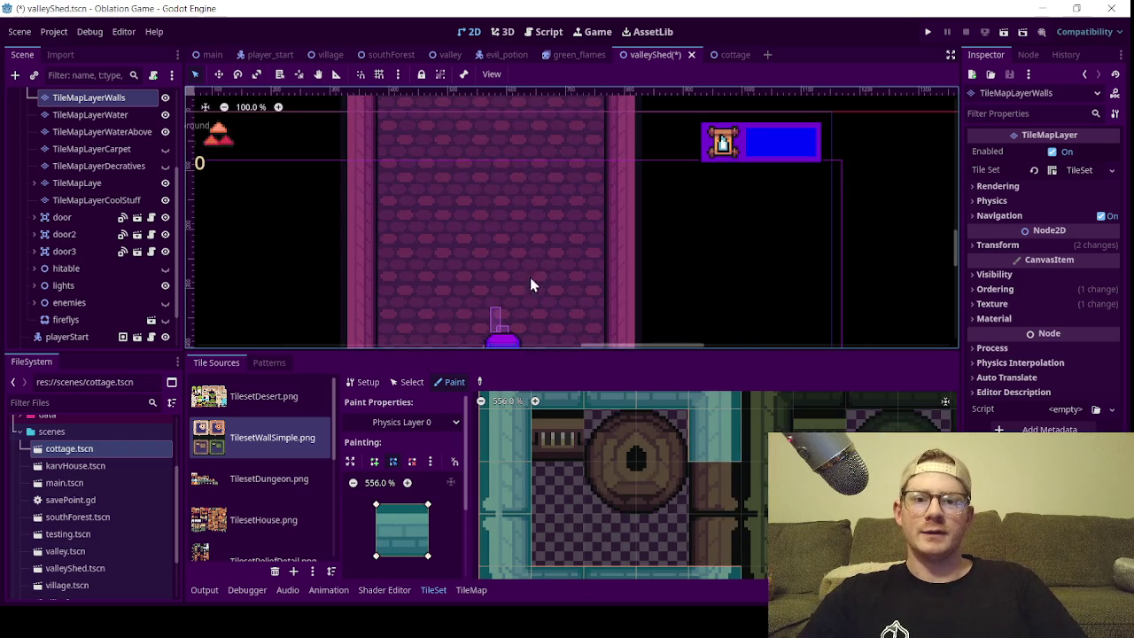
scroll(515, 255, down, 2)
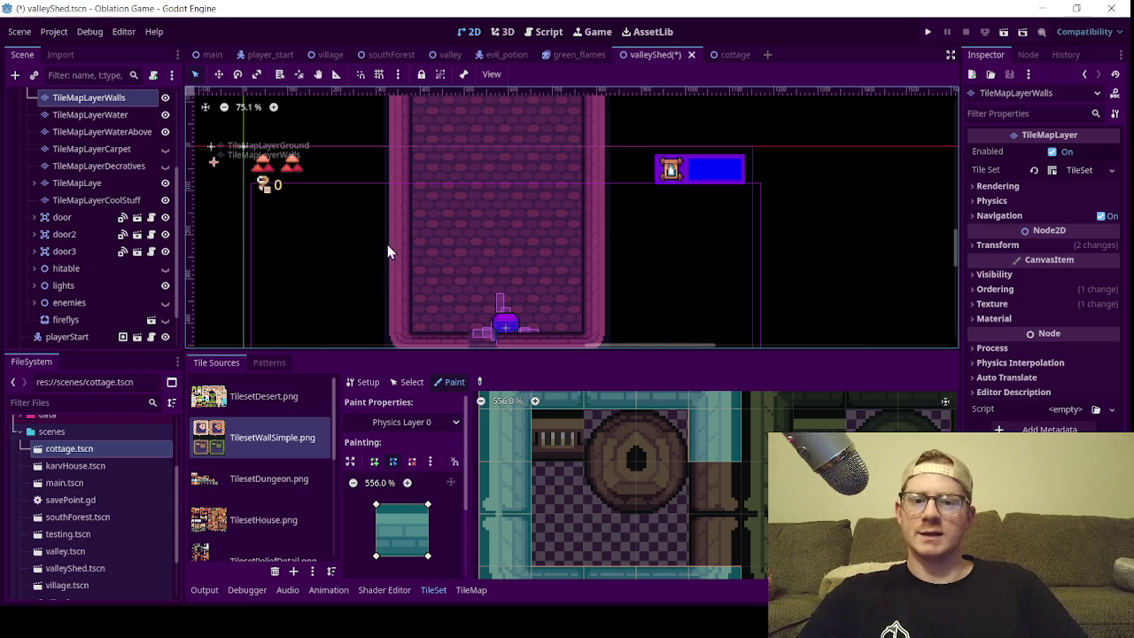
scroll(397, 254, down, 2)
scroll(97, 159, up, 3)
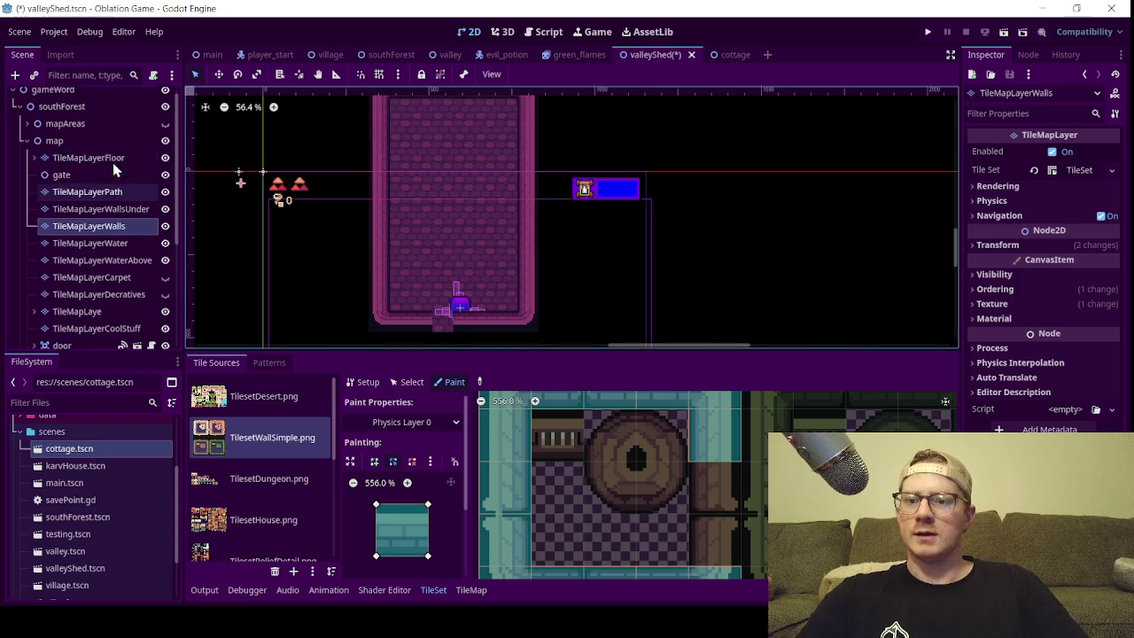
click(26, 149)
click(27, 149)
scroll(39, 264, down, 2)
scroll(39, 264, down, 2)
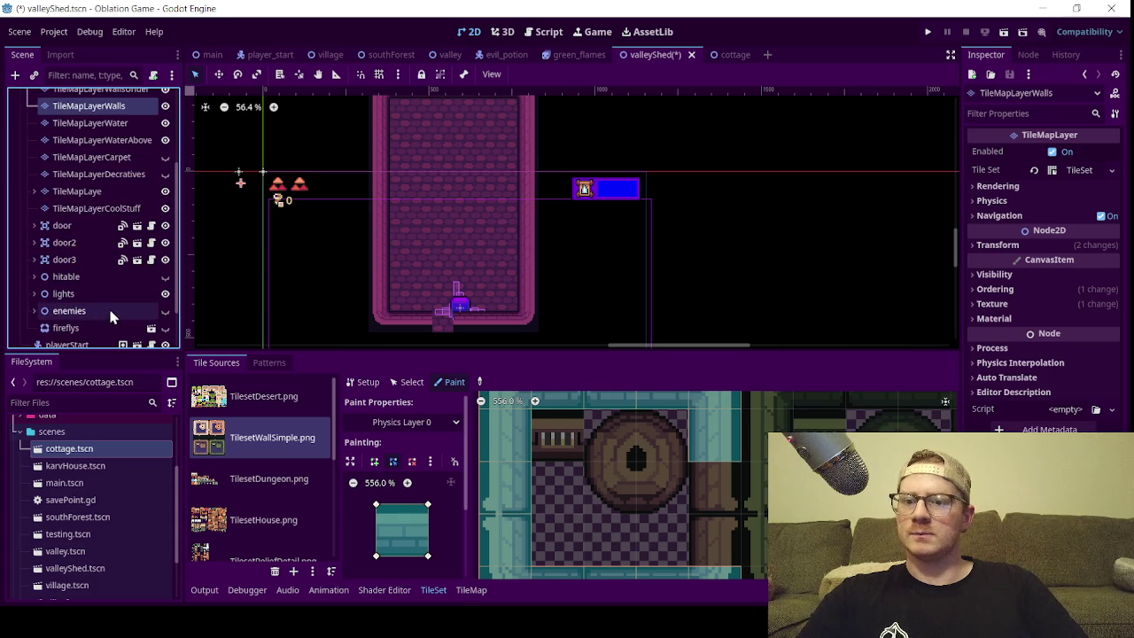
click(34, 295)
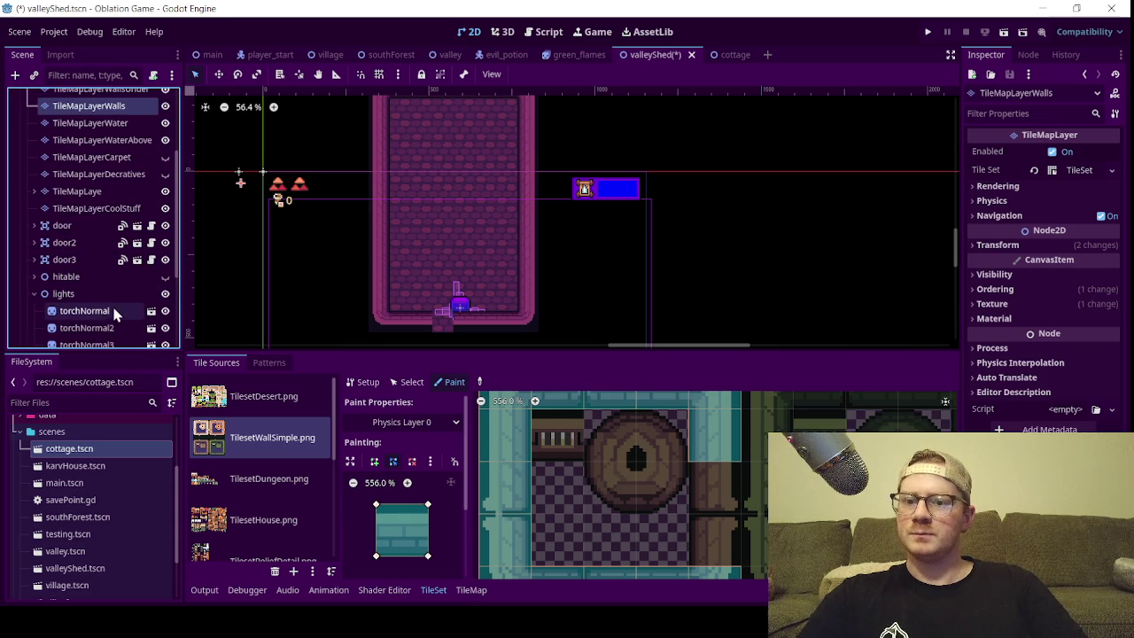
click(113, 311)
- Drag torchNormal into the shed room with the Move tool and nudge it slightly left
click(219, 74)
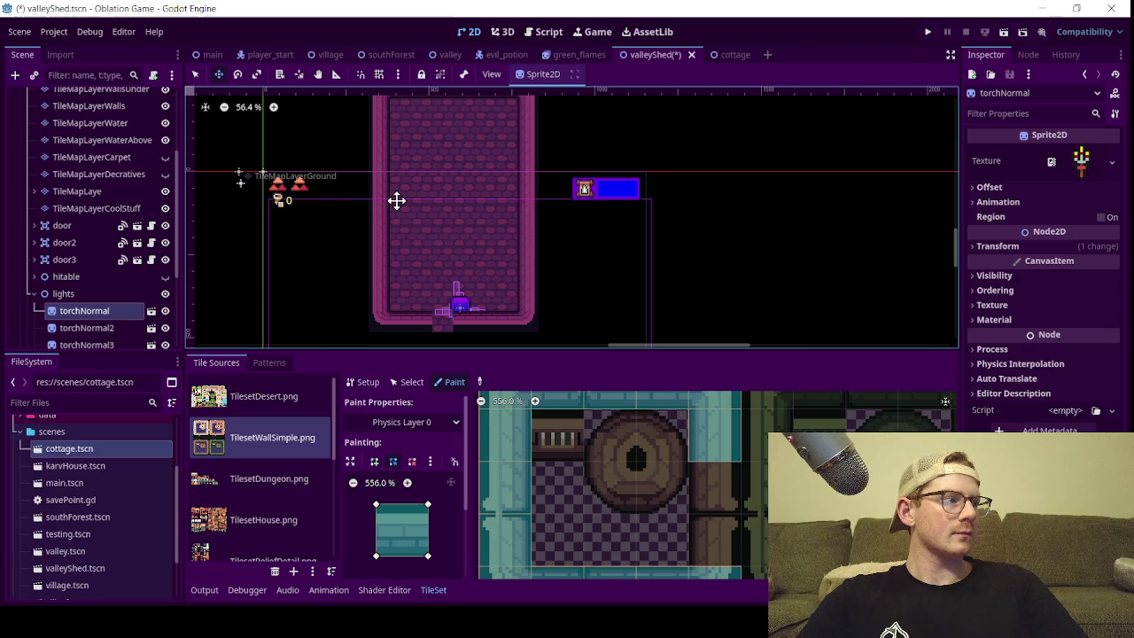
scroll(494, 243, down, 3)
scroll(493, 243, down, 4)
drag(347, 200, 547, 271)
scroll(499, 236, up, 7)
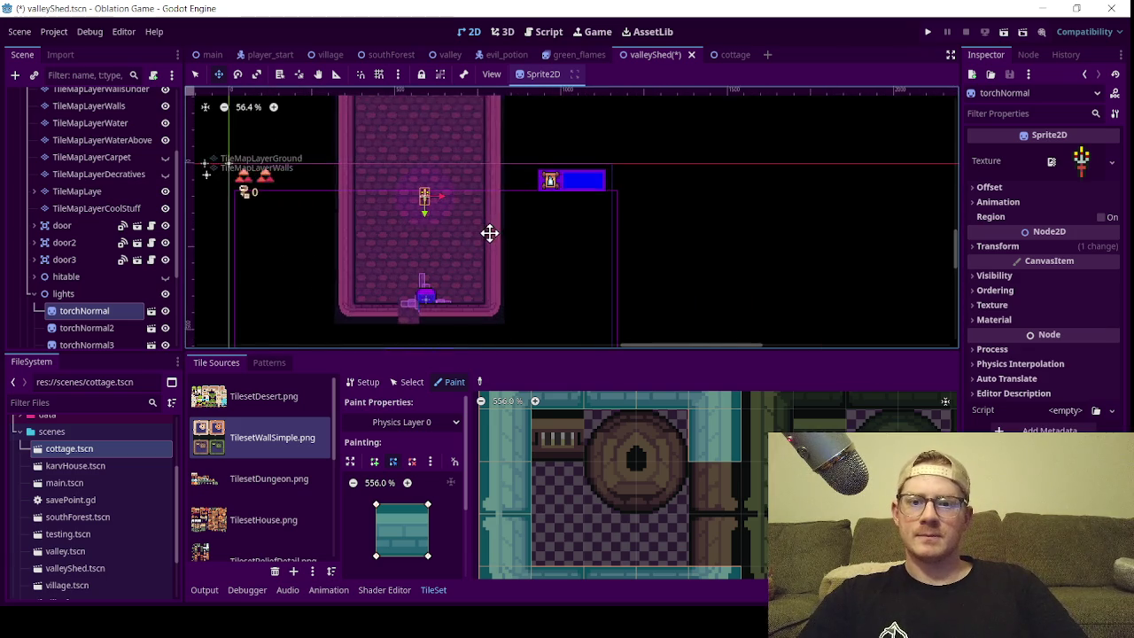
scroll(441, 233, up, 1)
scroll(455, 241, up, 1)
drag(453, 242, 441, 240)
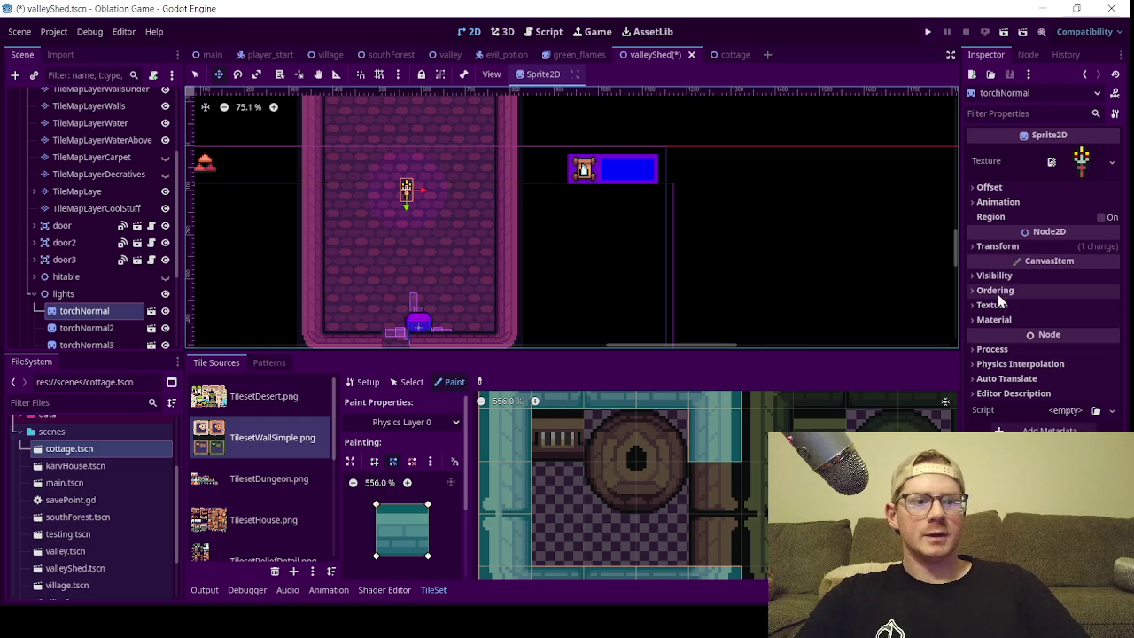
- Make torchNormal's Self Modulate colour transparent under Visibility
click(1006, 250)
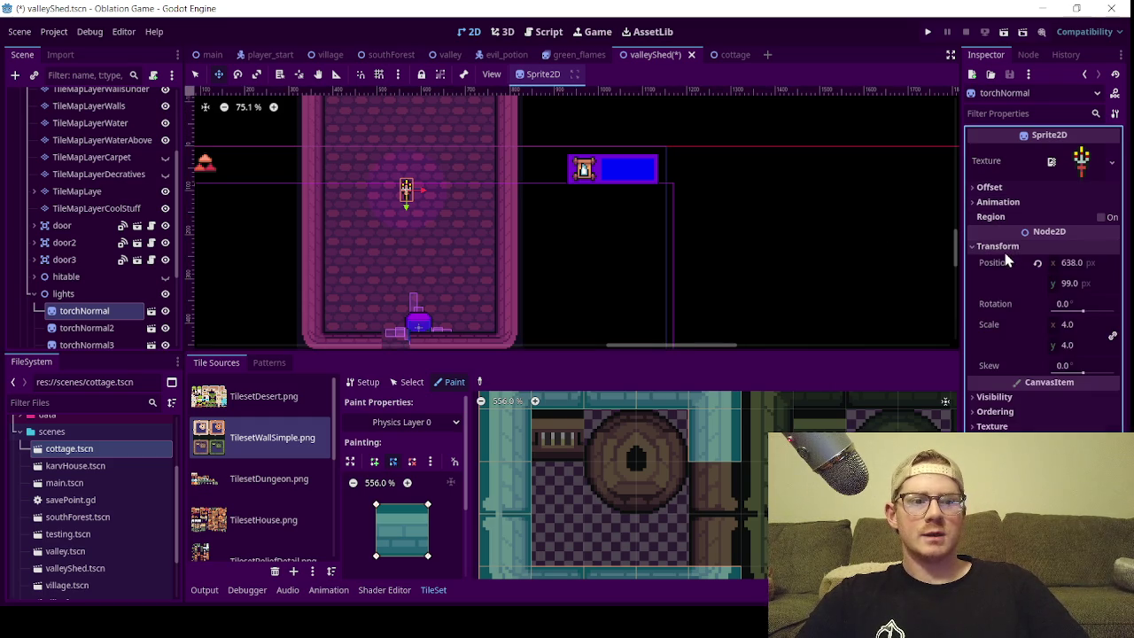
click(1006, 249)
click(1006, 275)
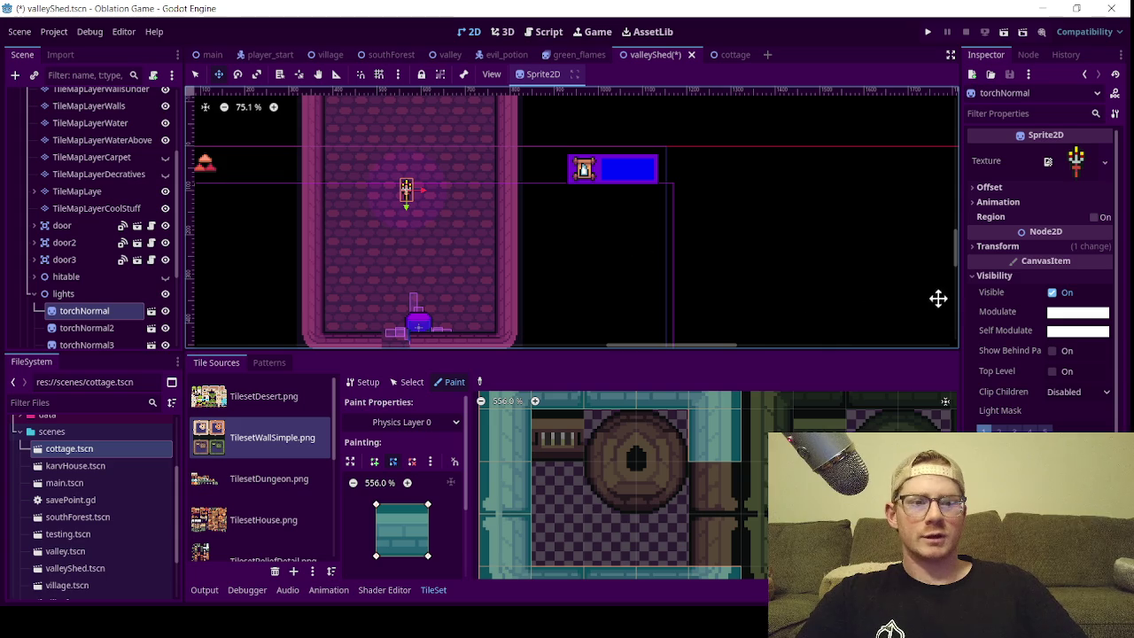
scroll(70, 314, down, 3)
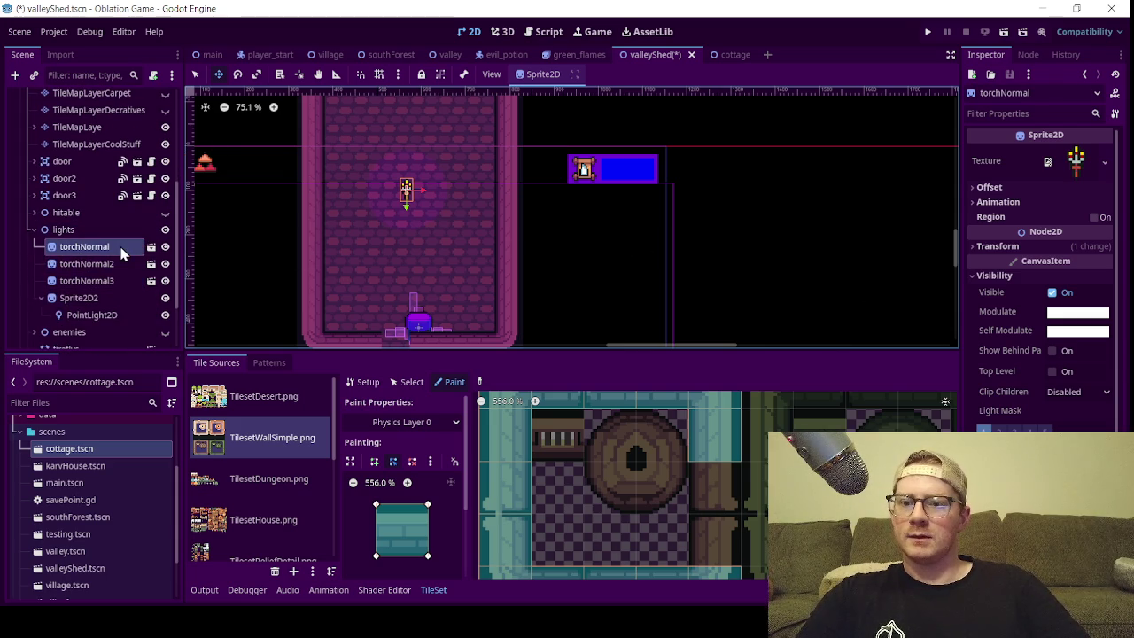
click(1079, 336)
scroll(394, 266, down, 2)
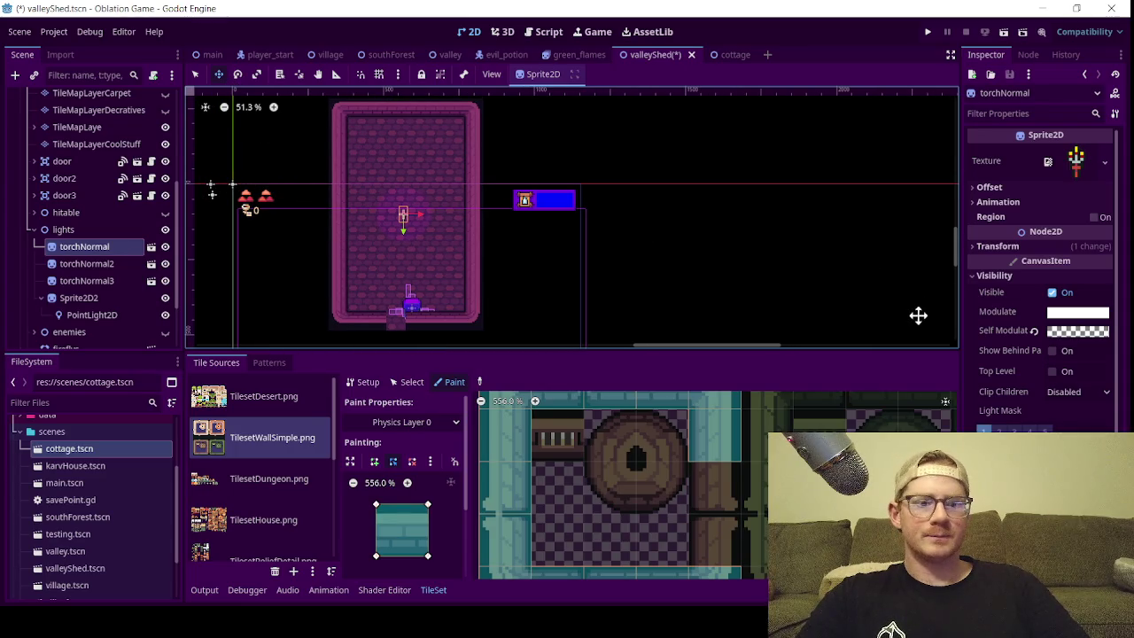
scroll(1068, 357, down, 2)
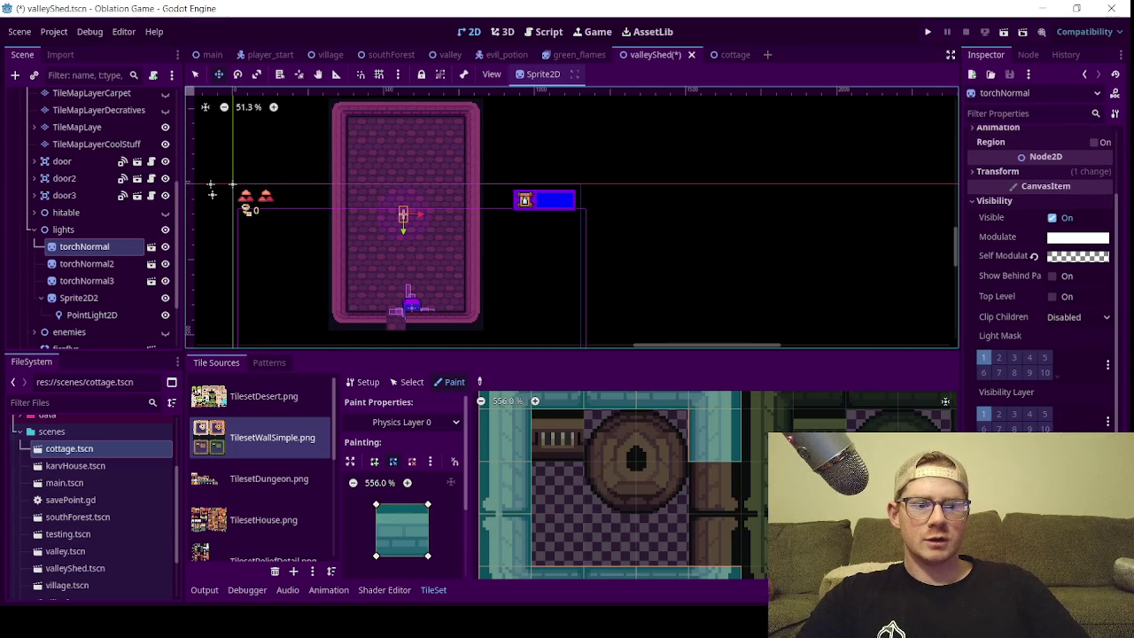
scroll(1013, 395, up, 2)
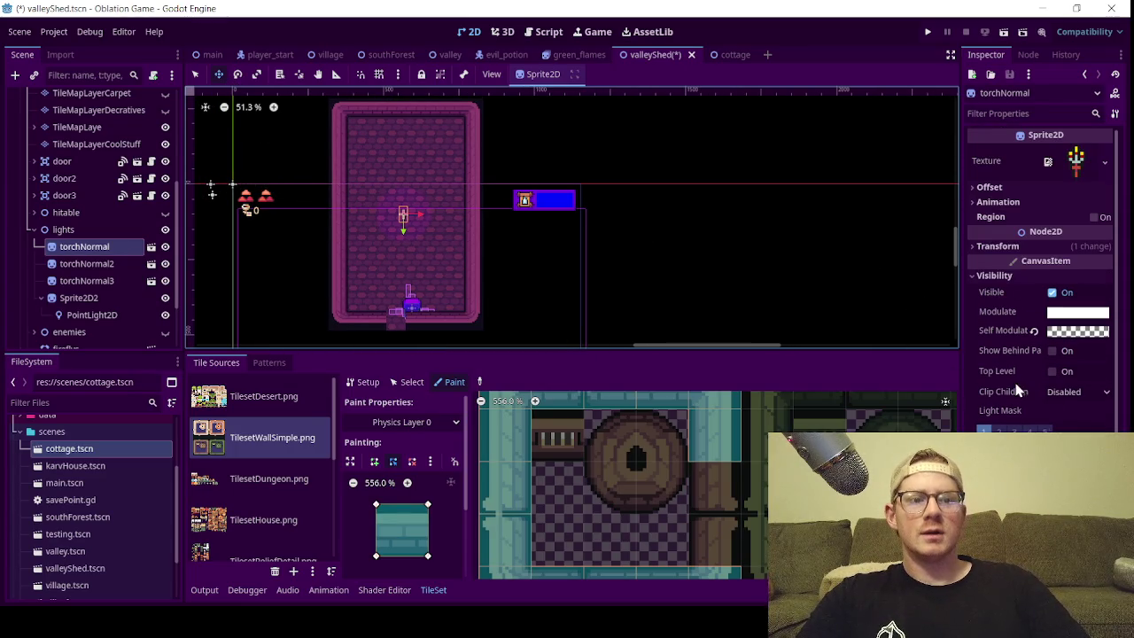
- Set torchNormal's Transform Scale to 15, then to 20
click(1010, 249)
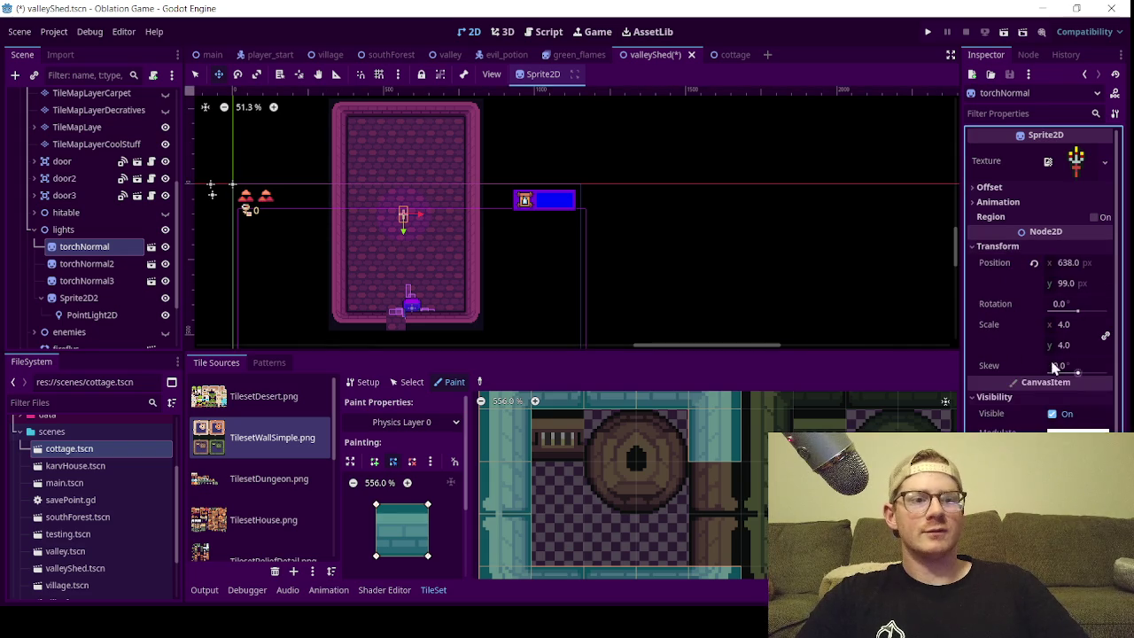
click(1067, 326)
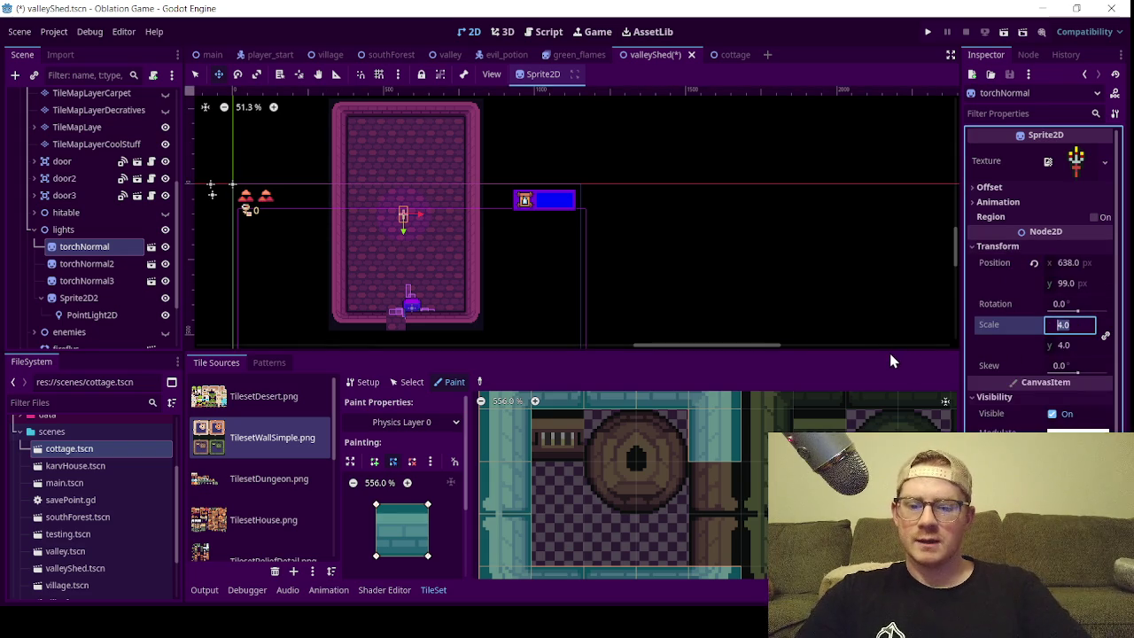
text(15)
key(Return)
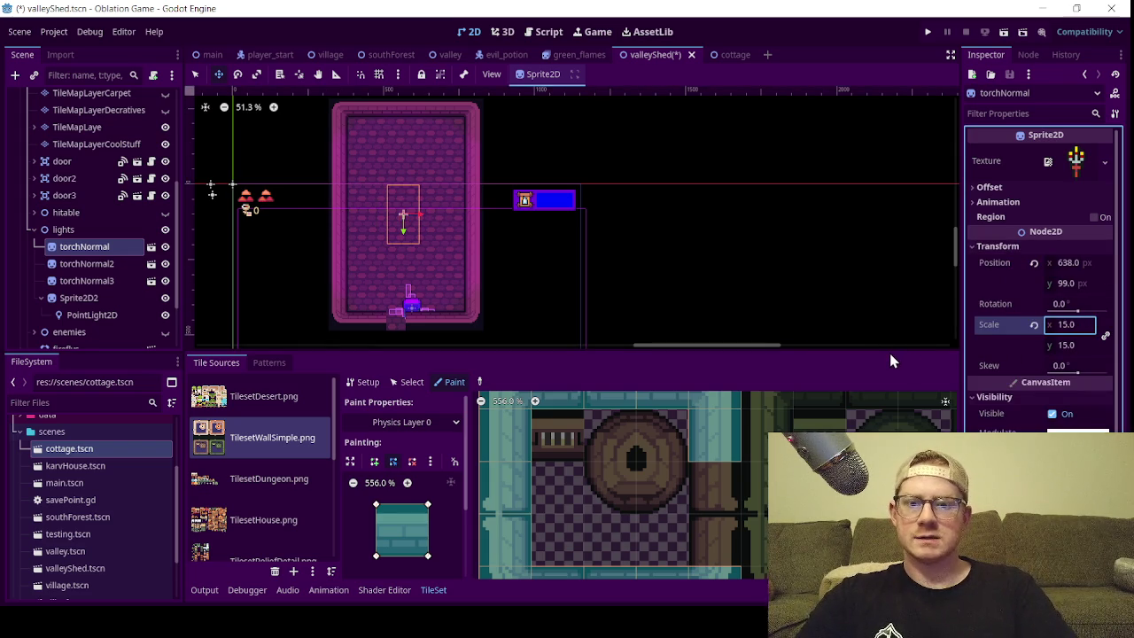
click(1067, 325)
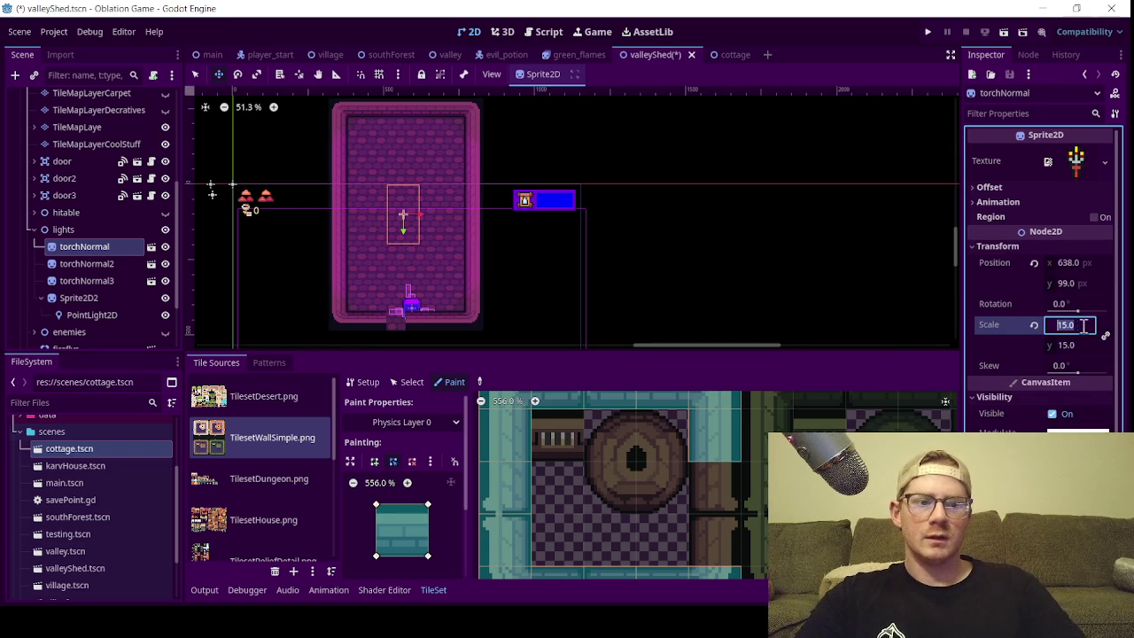
text(20)
key(Return)
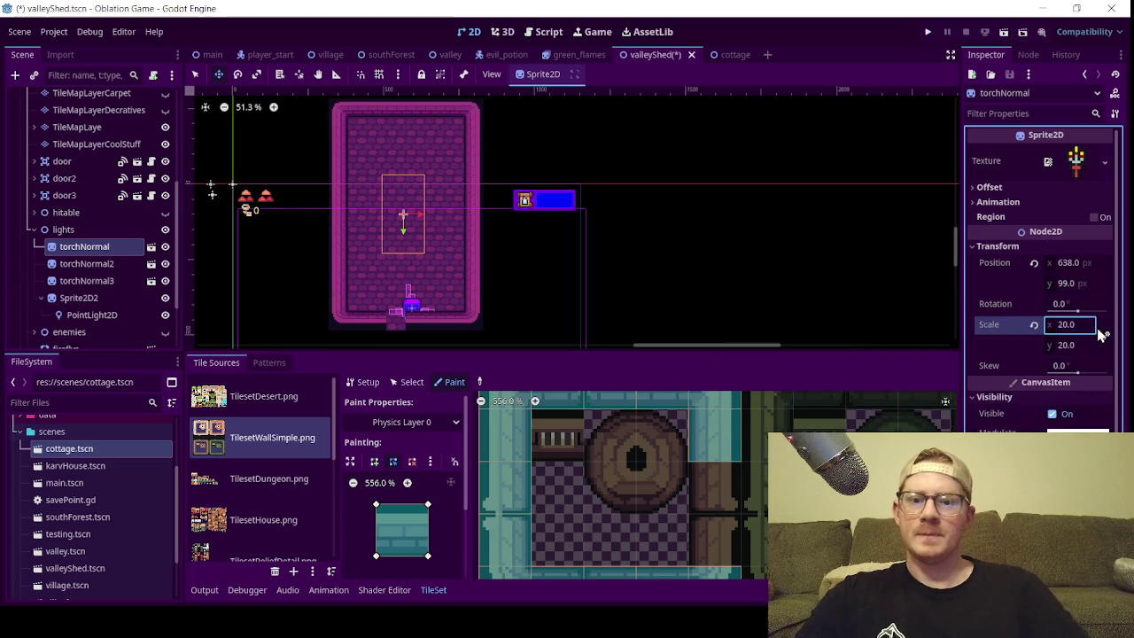
scroll(383, 233, up, 2)
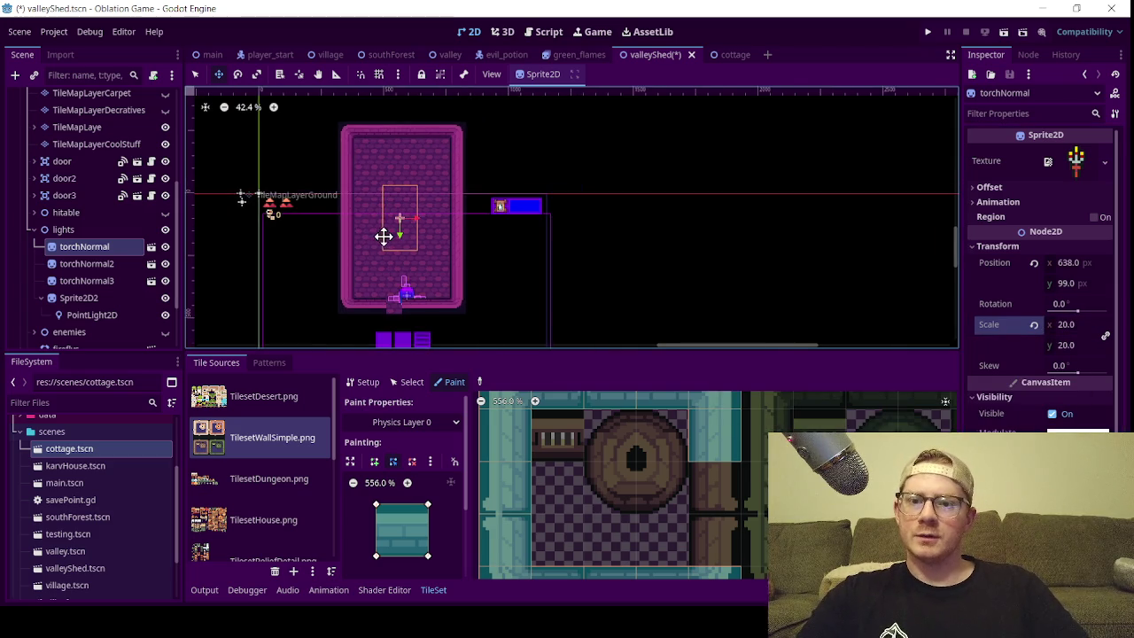
- Delete torchNormal2, torchNormal3 and Sprite2D2 from the lights group
scroll(336, 221, up, 2)
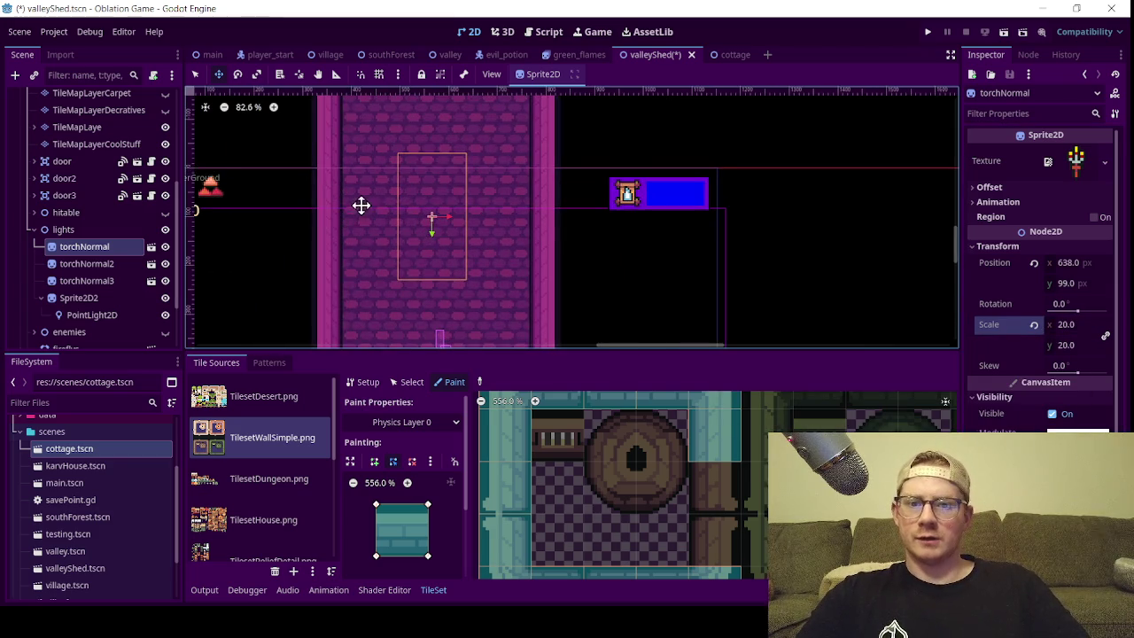
scroll(390, 200, down, 3)
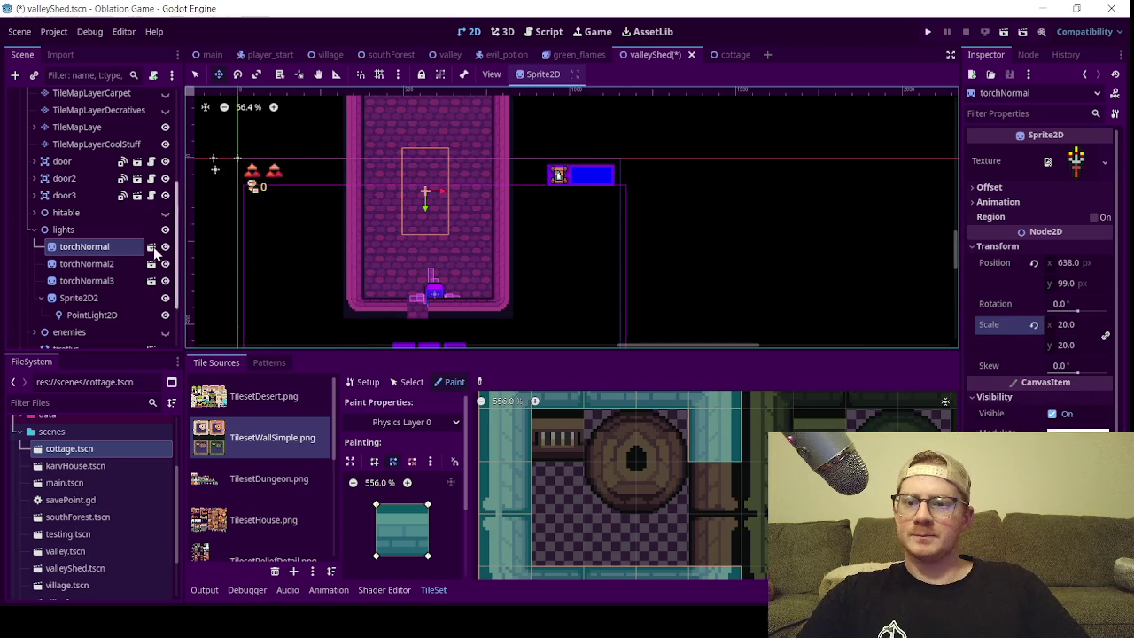
click(85, 264)
shift+click(88, 280)
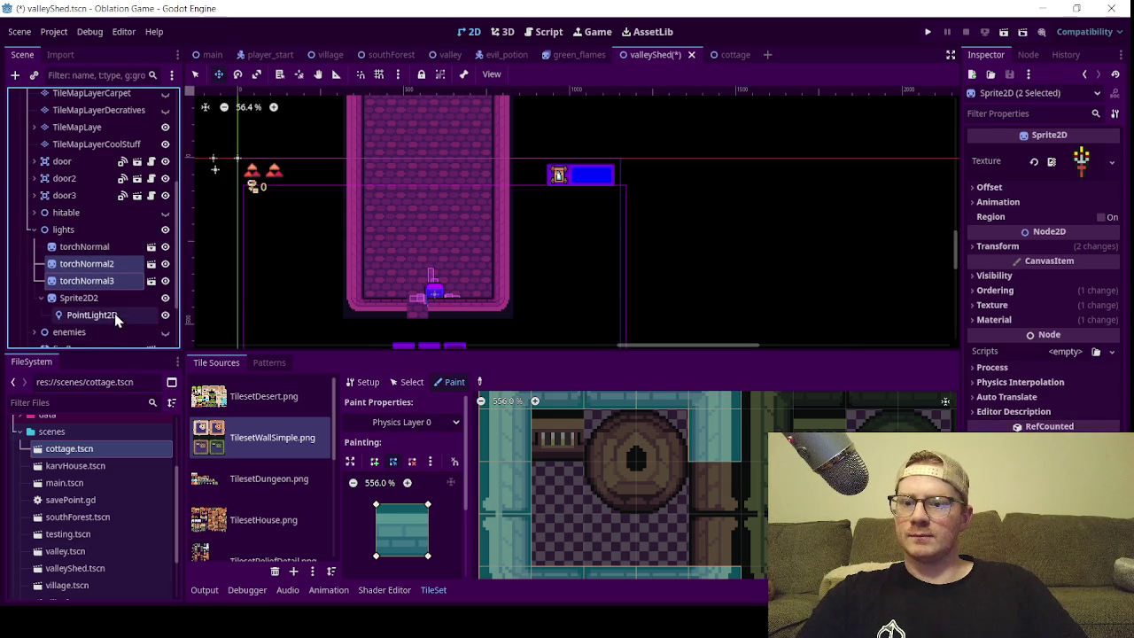
shift+click(109, 301)
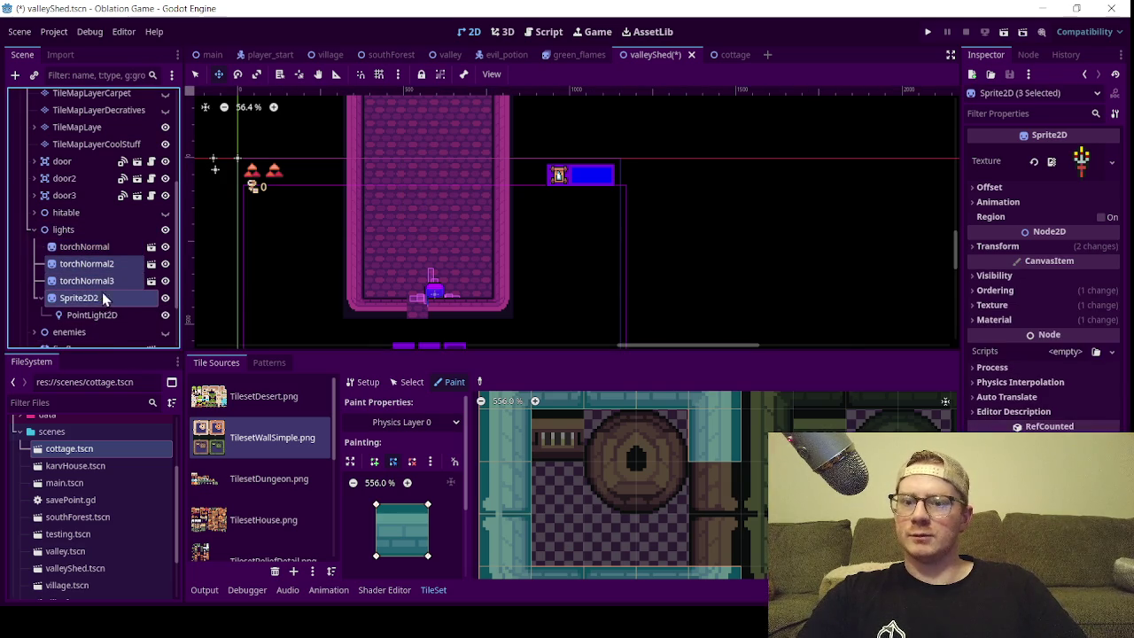
key(Delete)
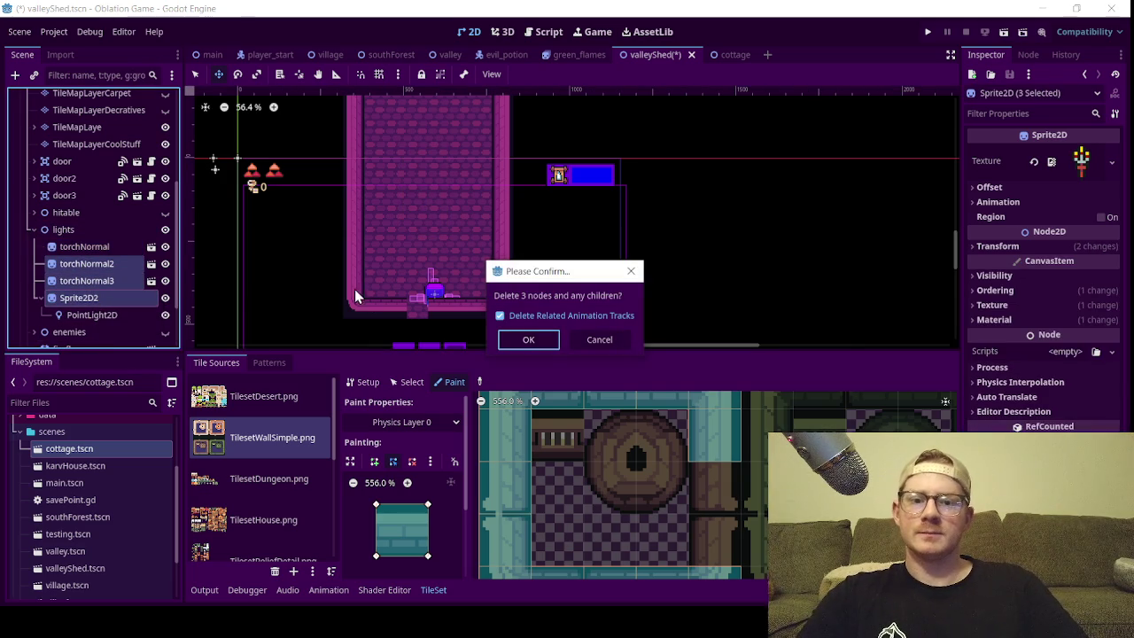
click(528, 339)
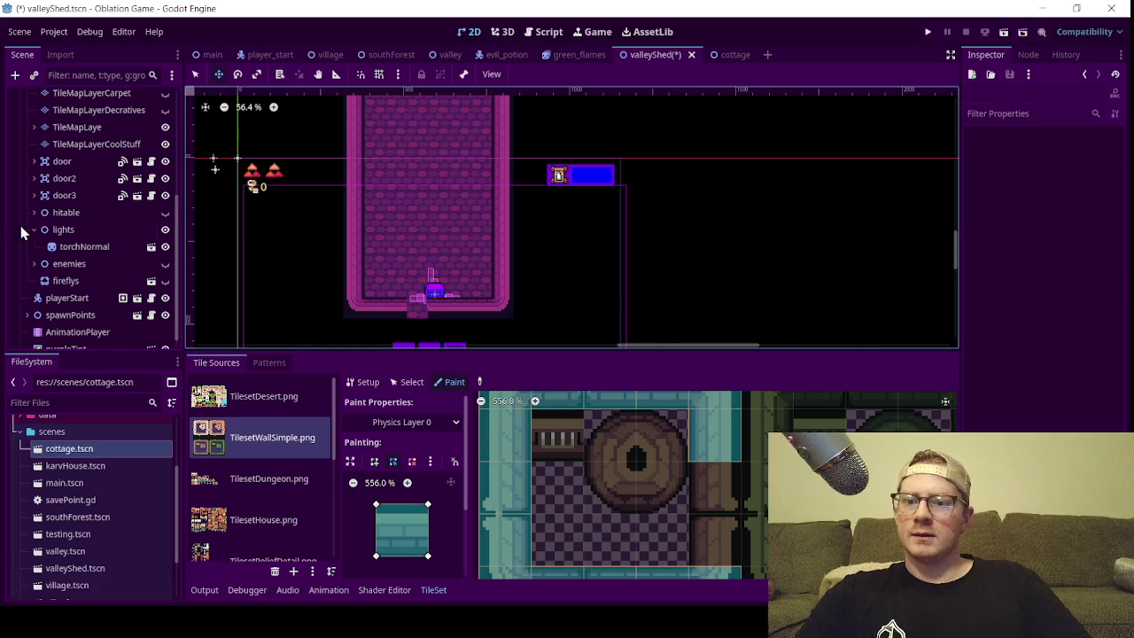
- Select the TileMapLayerWalls layer in the Scene dock
scroll(402, 242, down, 3)
scroll(397, 232, up, 4)
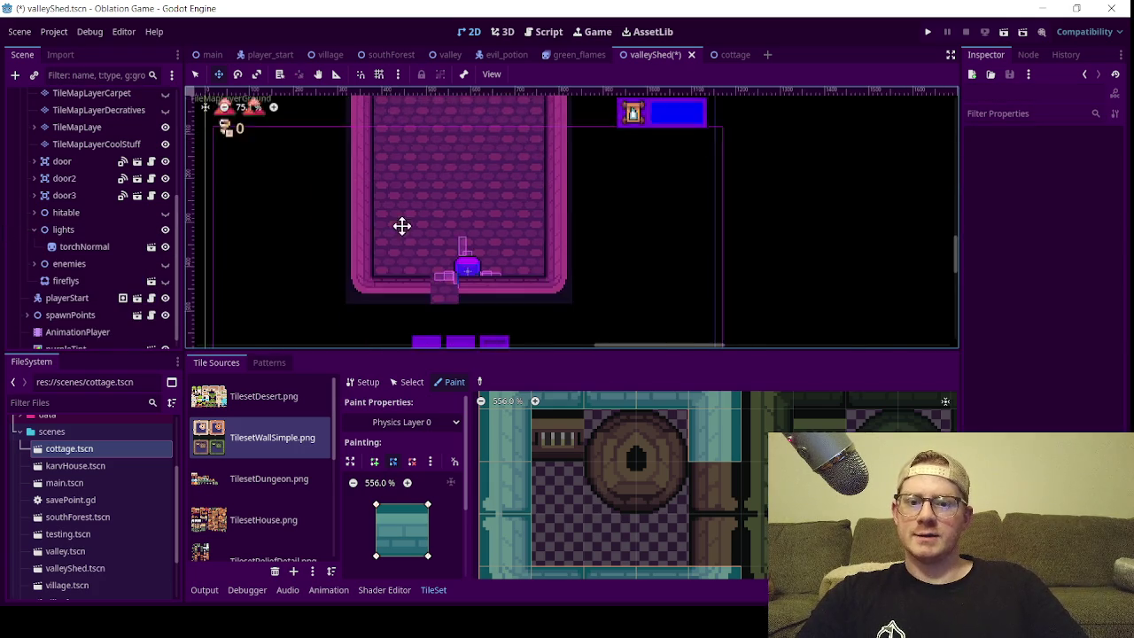
scroll(403, 241, up, 5)
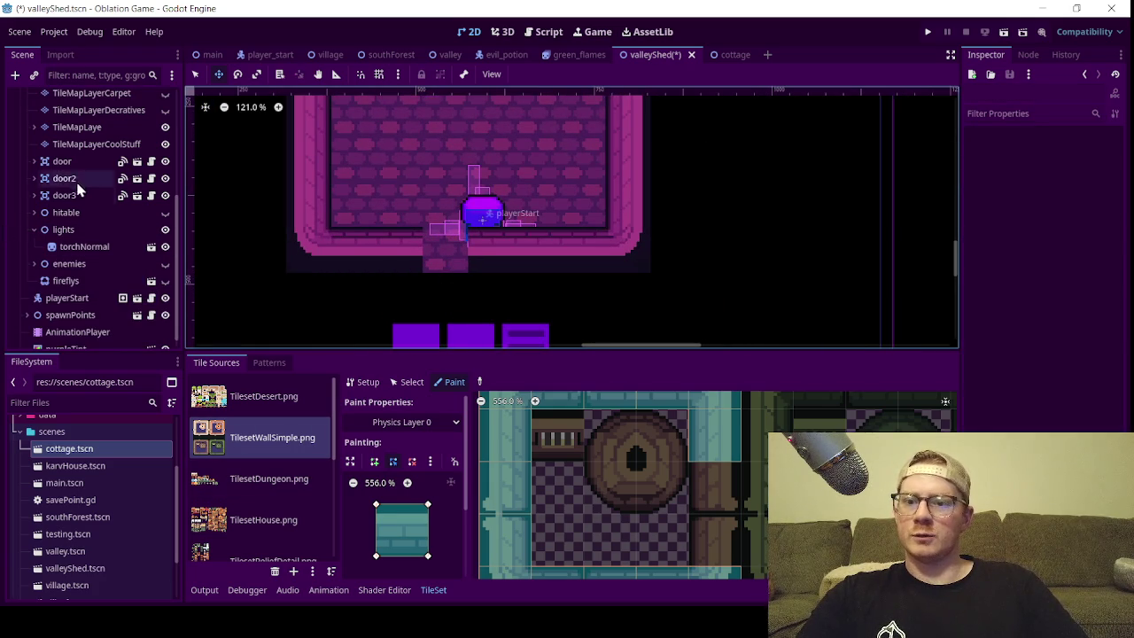
scroll(80, 200, up, 5)
click(104, 174)
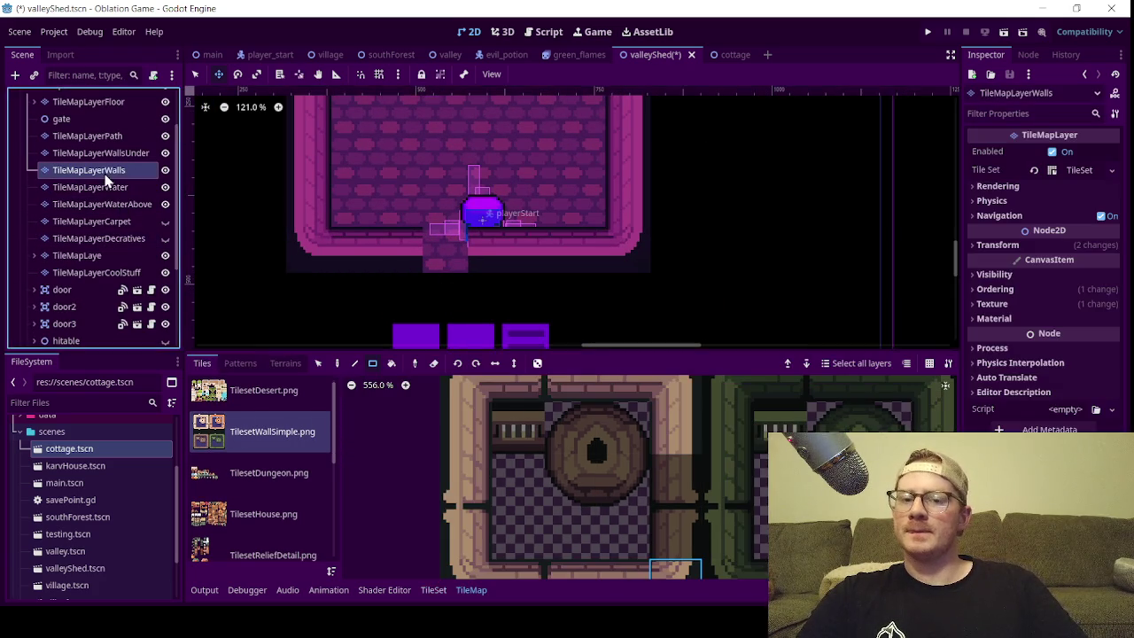
- Save the valleyShed scene with Ctrl+S, then return to it from the valley tab
scroll(522, 469, down, 2)
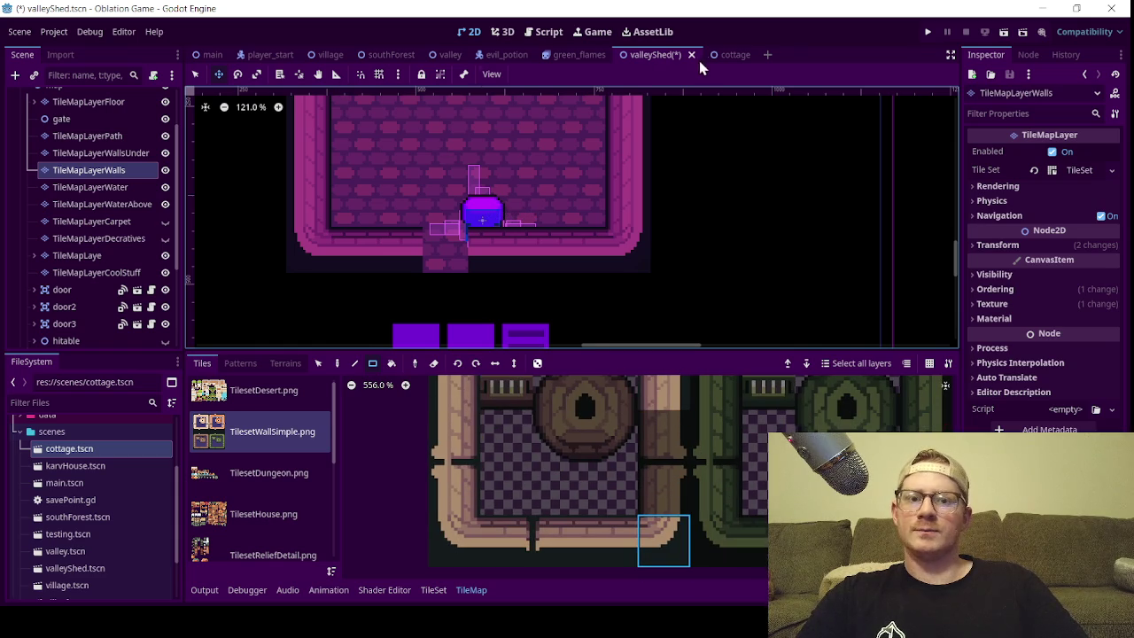
key(ctrl+s)
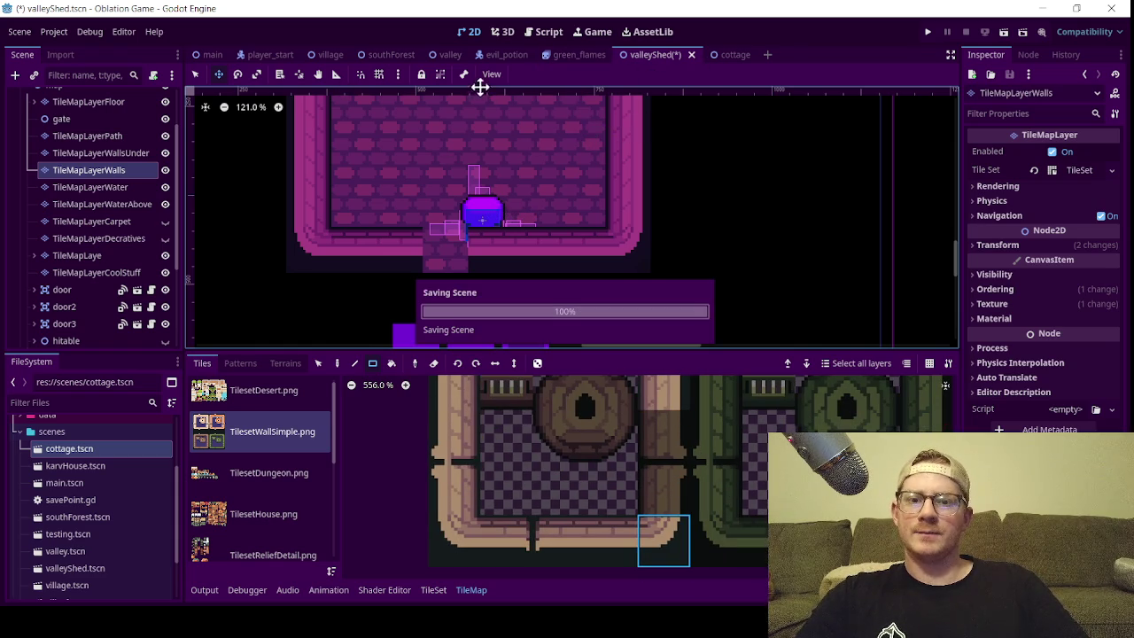
click(447, 58)
scroll(443, 212, up, 5)
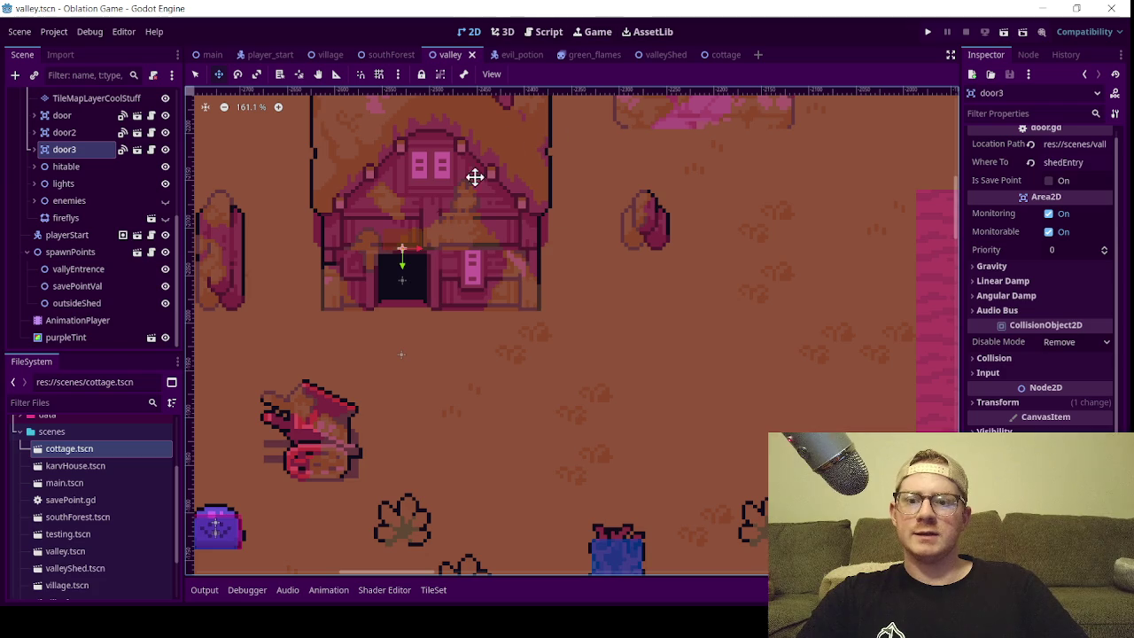
click(660, 54)
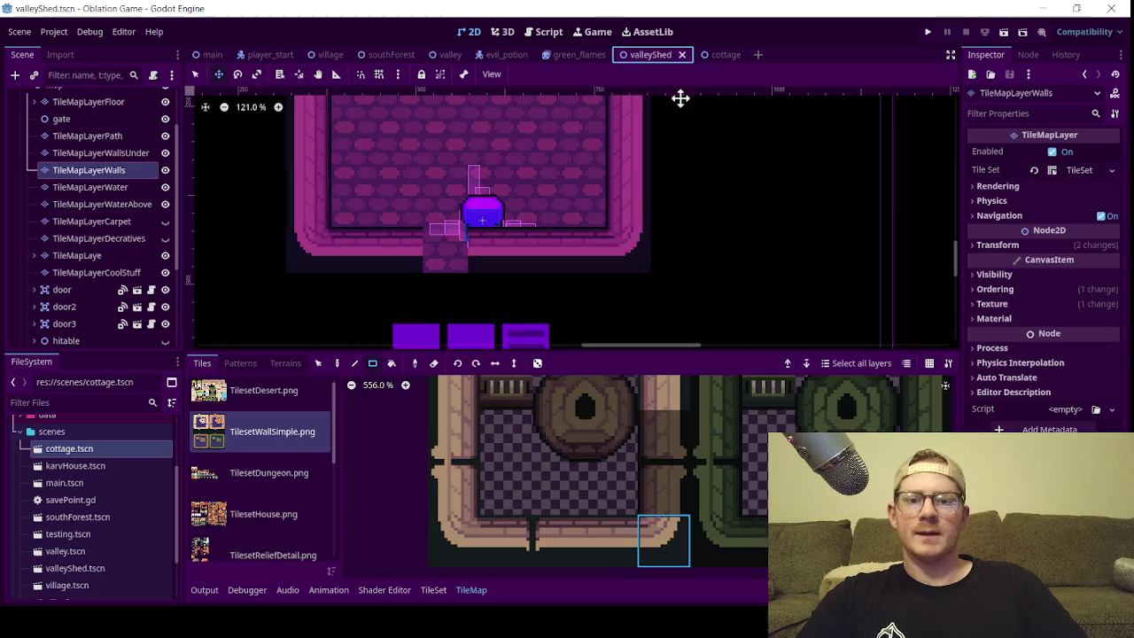
- Paint a wall tile at the doorway corner and pick another wall tile
click(519, 529)
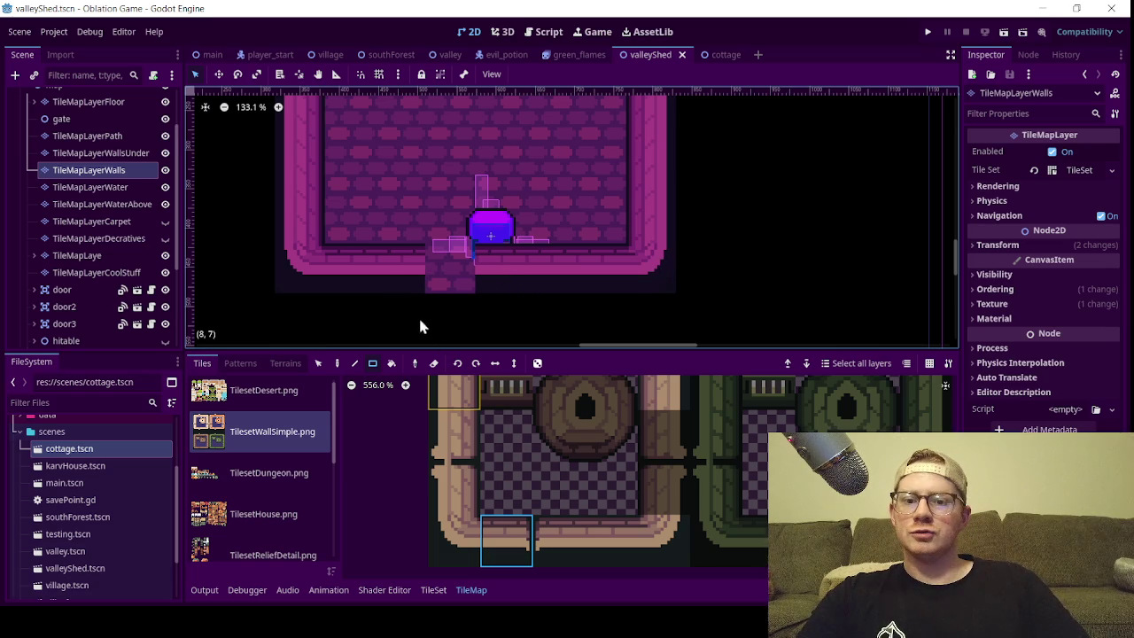
click(403, 271)
click(548, 538)
scroll(505, 310, down, 4)
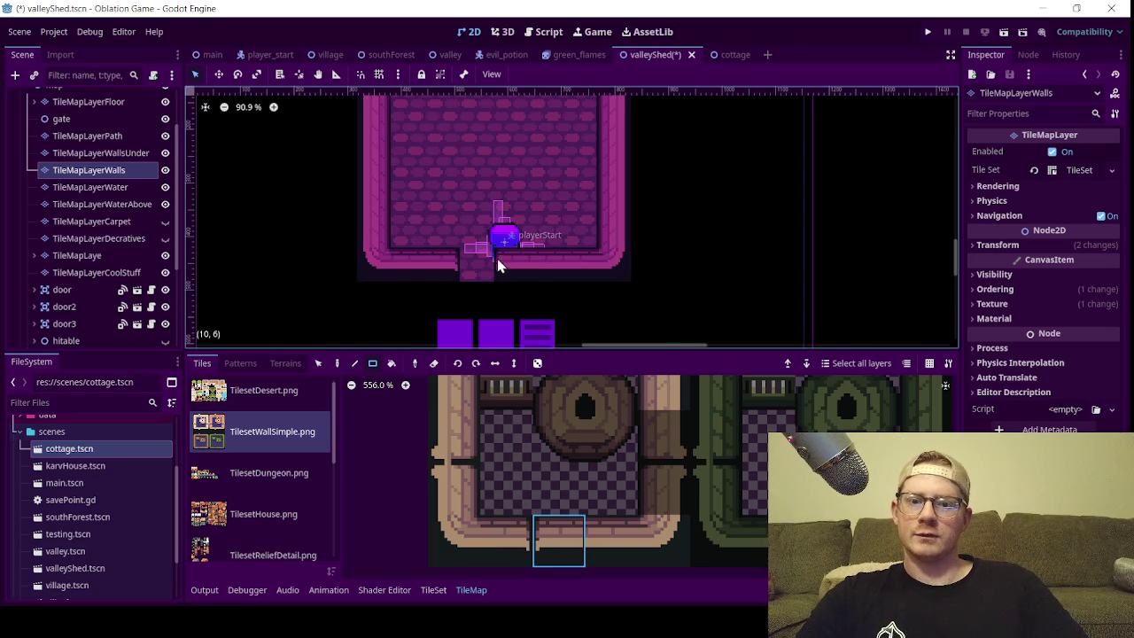
scroll(64, 182, up, 3)
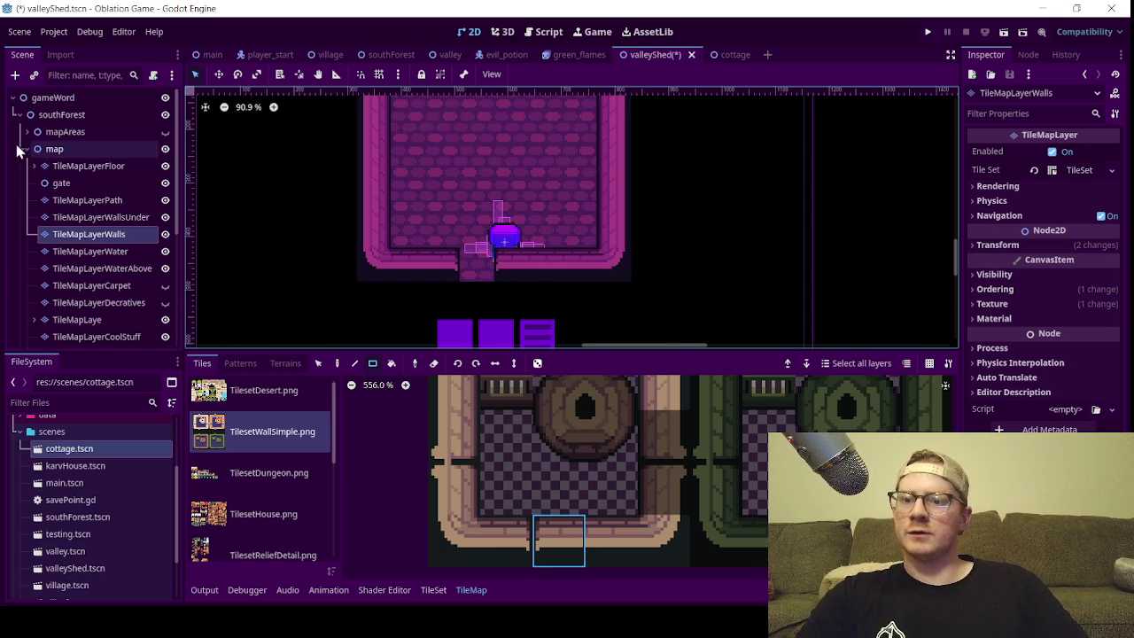
- Move playerStart slightly up and left inside the shed
click(26, 149)
click(71, 169)
click(219, 74)
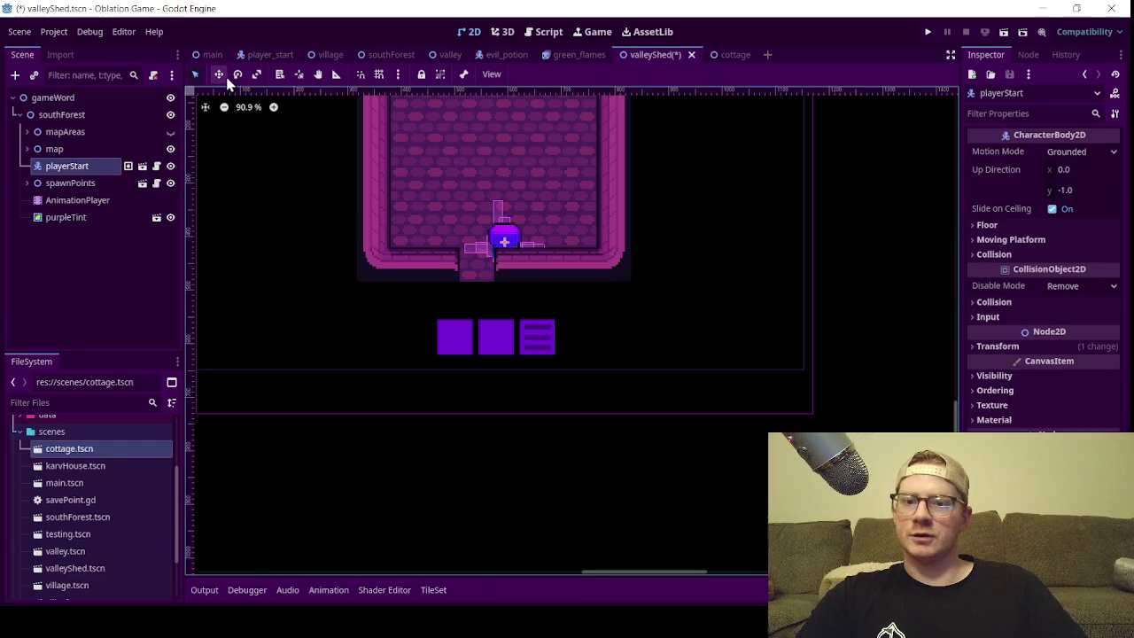
drag(464, 212, 435, 190)
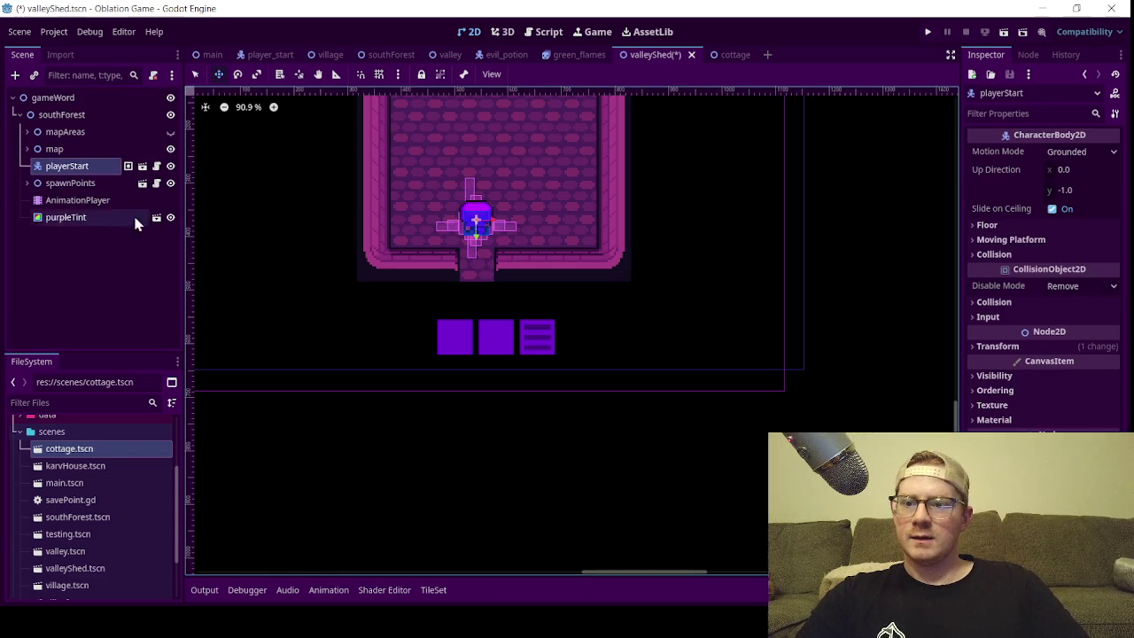
- Check door3's Where To target in the valley, then rename vallyEntrence to shedEntry
click(27, 183)
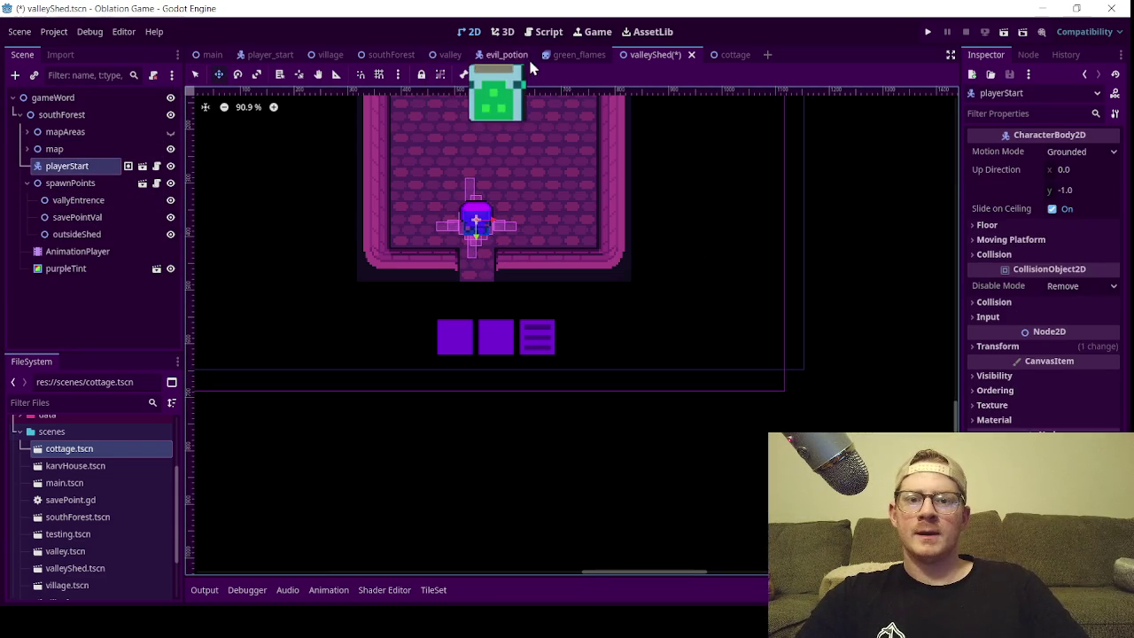
click(451, 55)
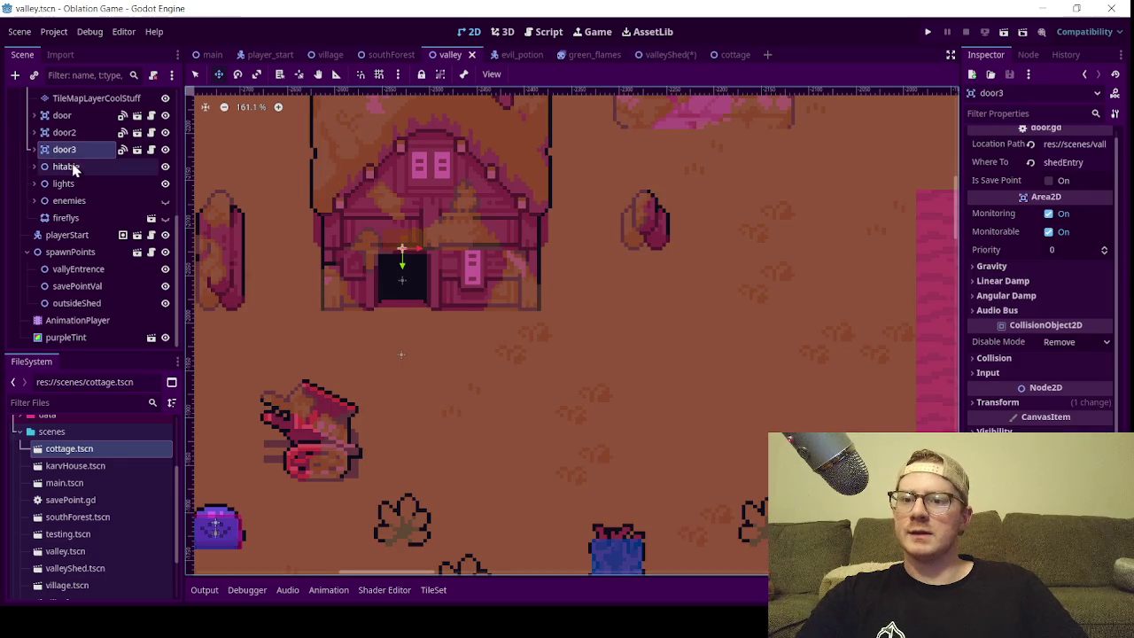
click(1080, 163)
double_click(1081, 163)
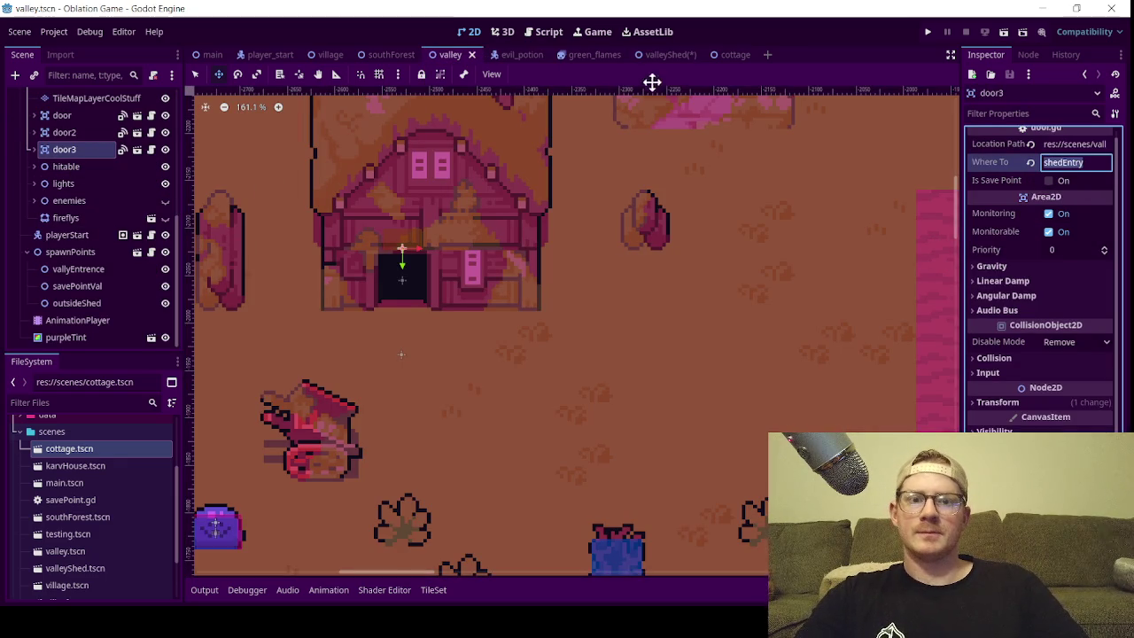
click(667, 55)
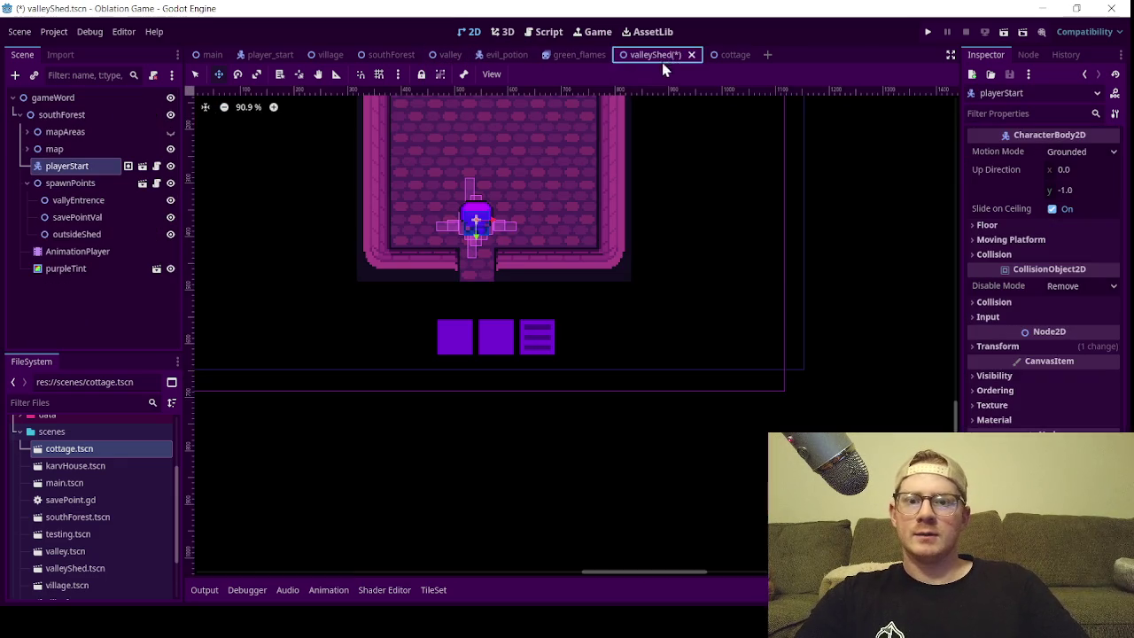
click(93, 204)
click(95, 201)
text(shedEntry)
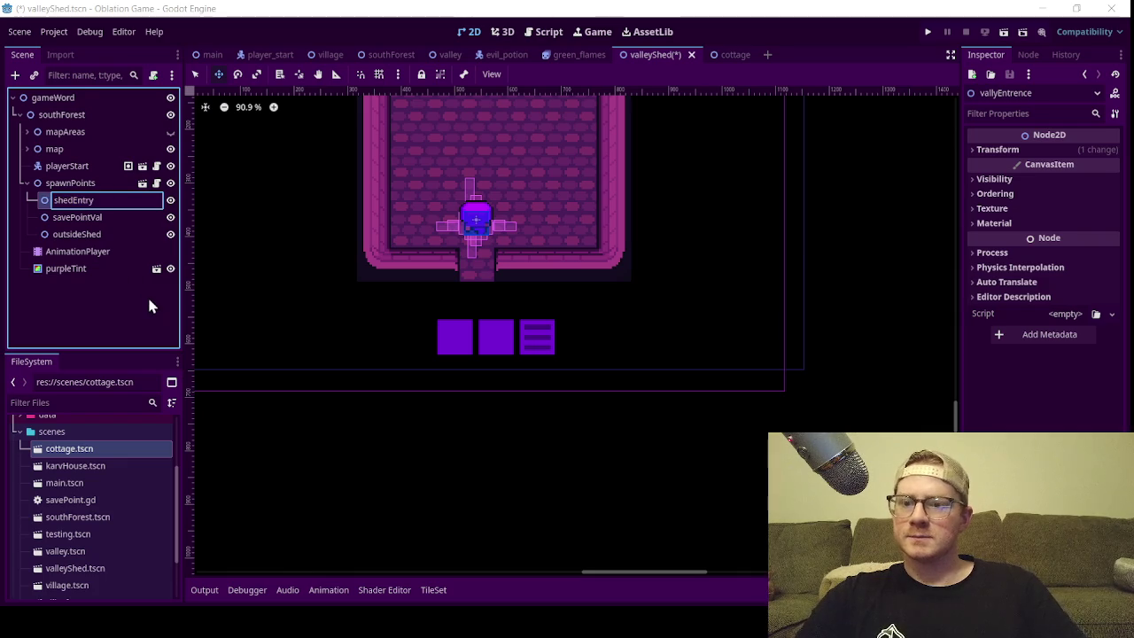
key(Return)
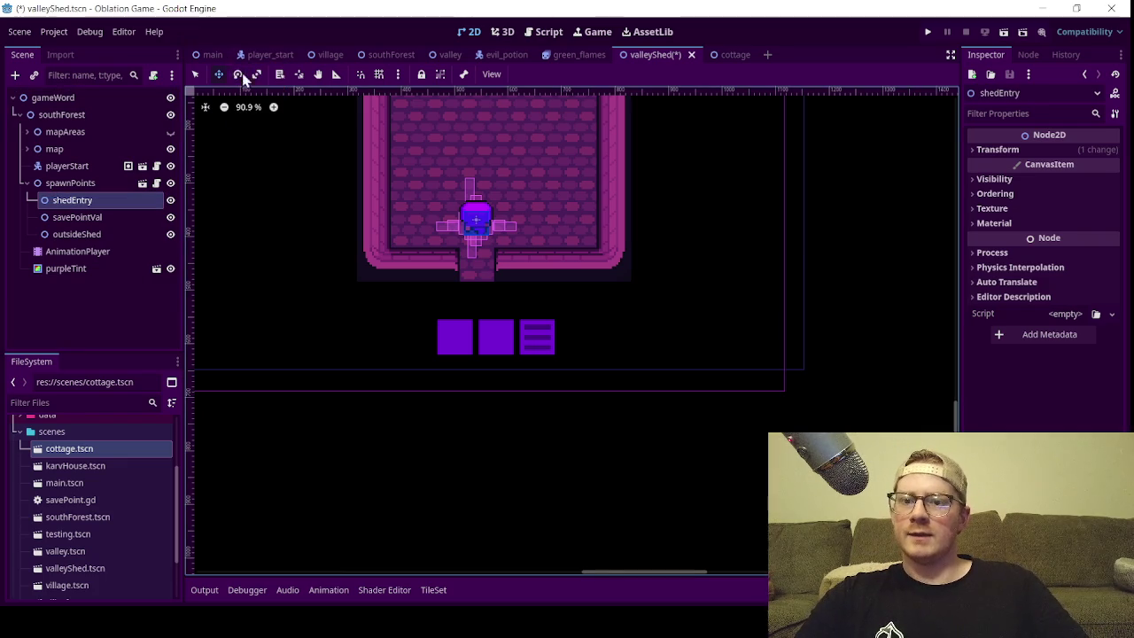
scroll(363, 228, down, 4)
- Move shedEntry just inside the shed doorway and save the valleyShed scene
scroll(365, 230, down, 1)
drag(481, 349, 286, 291)
scroll(331, 260, up, 8)
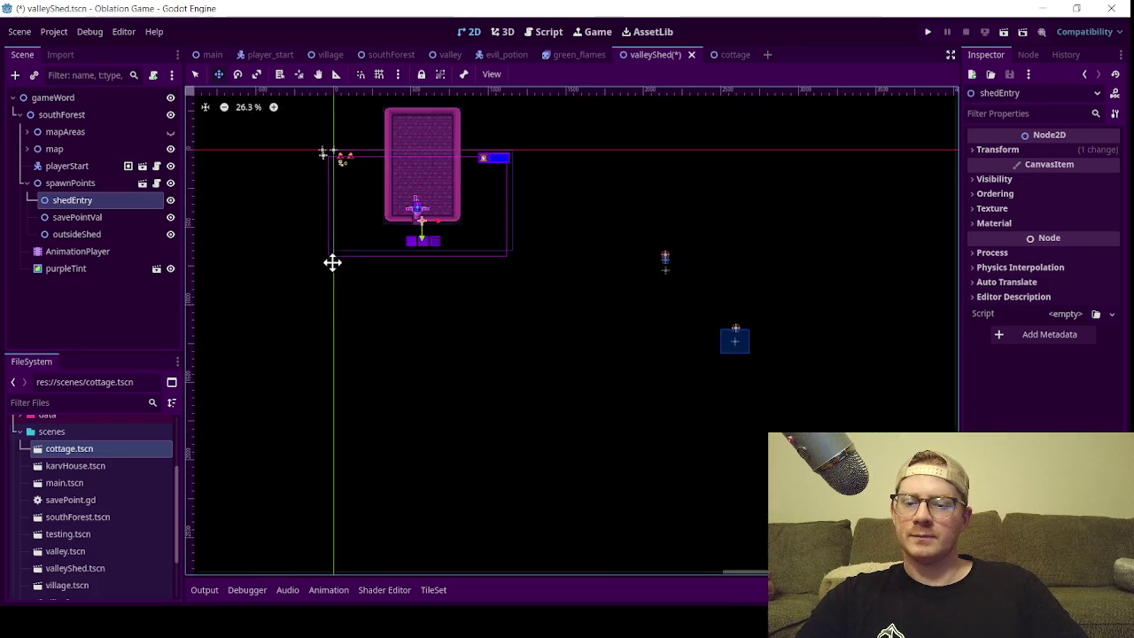
drag(472, 328, 433, 245)
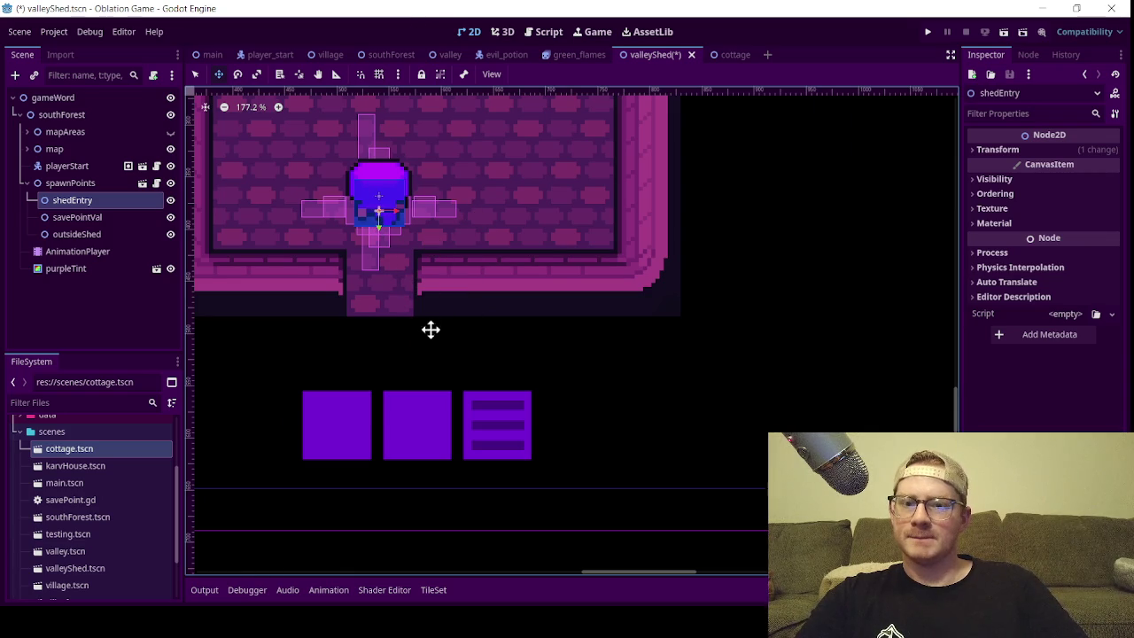
key(ctrl+s)
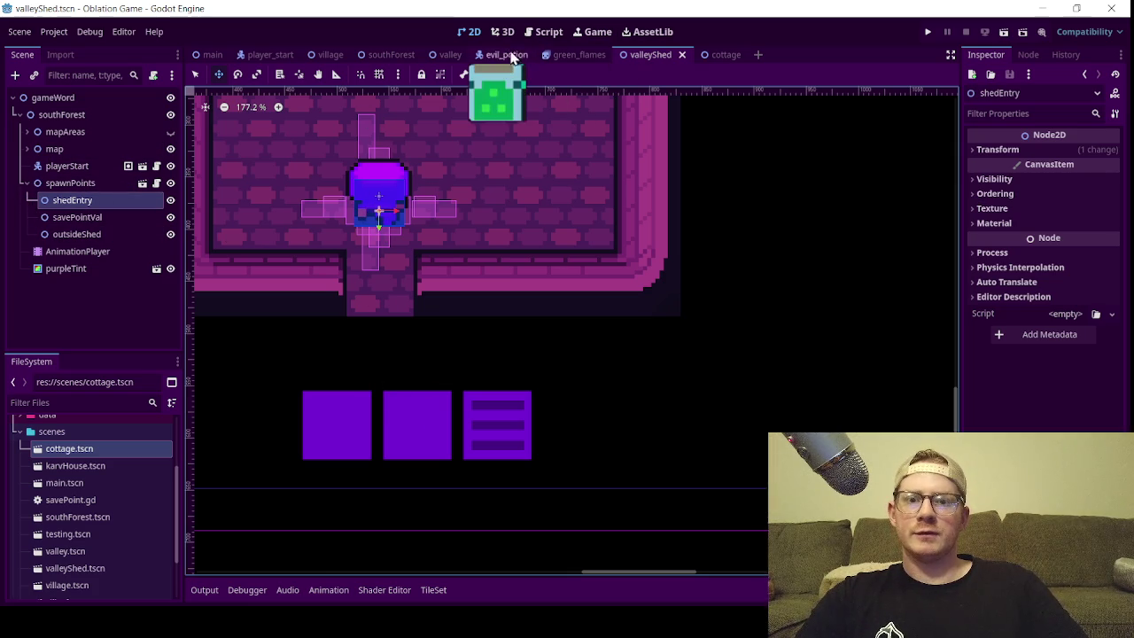
- Check the outsideShed spawn point's name in the valley scene, then collapse valleyShed's spawn points list
click(445, 56)
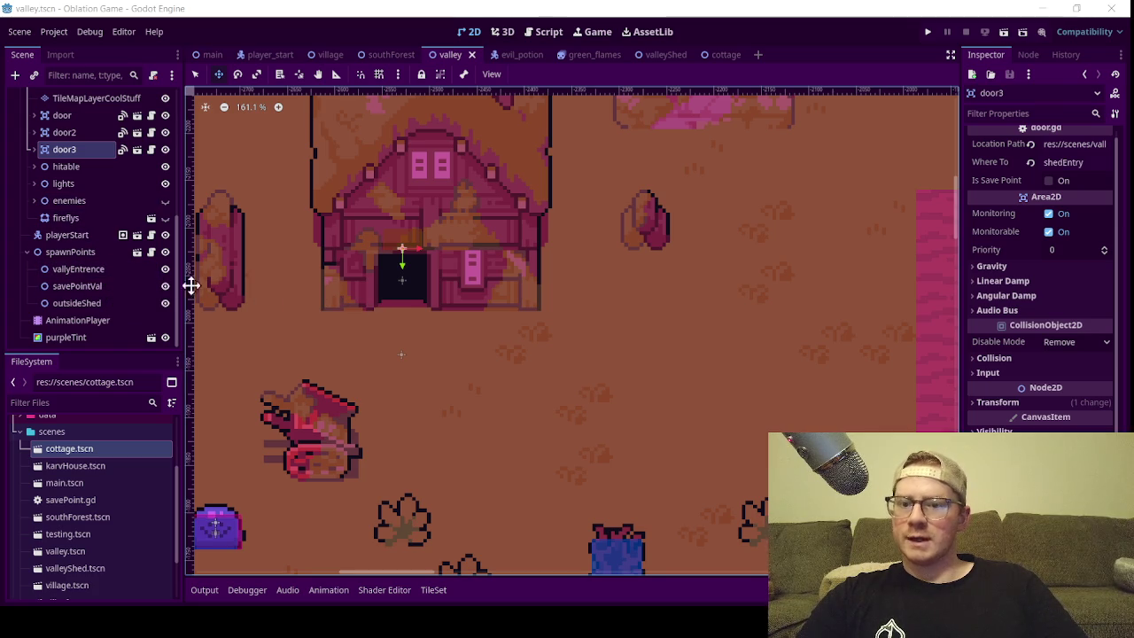
double_click(106, 303)
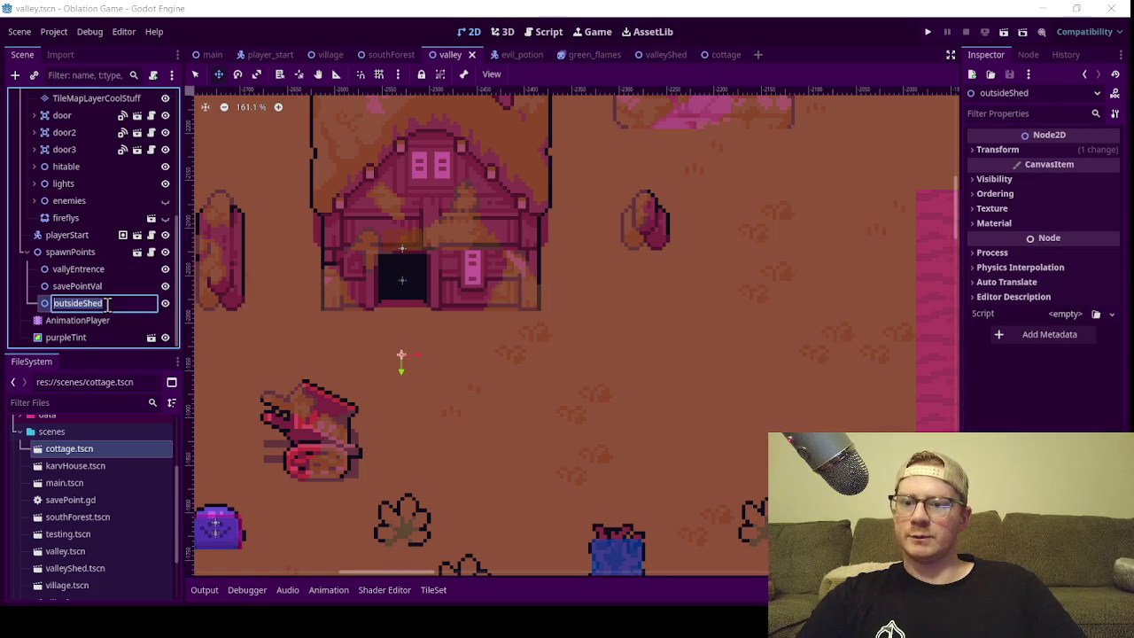
click(659, 54)
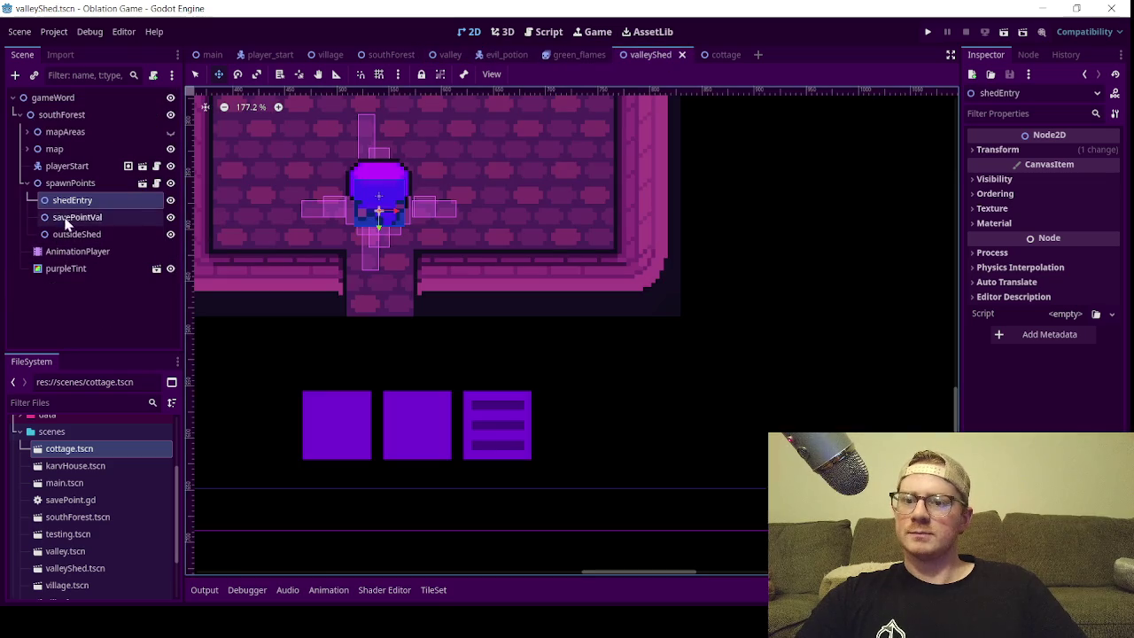
click(27, 183)
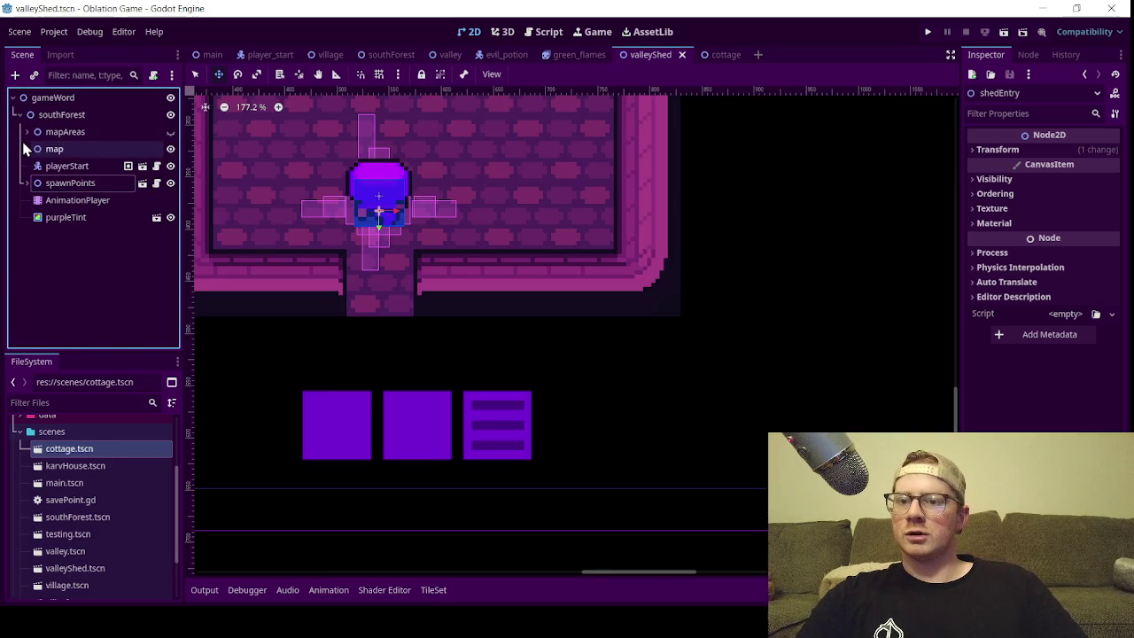
- Move the first door node out of the doorway to the right of the shed
click(27, 149)
scroll(26, 204, down, 4)
click(62, 193)
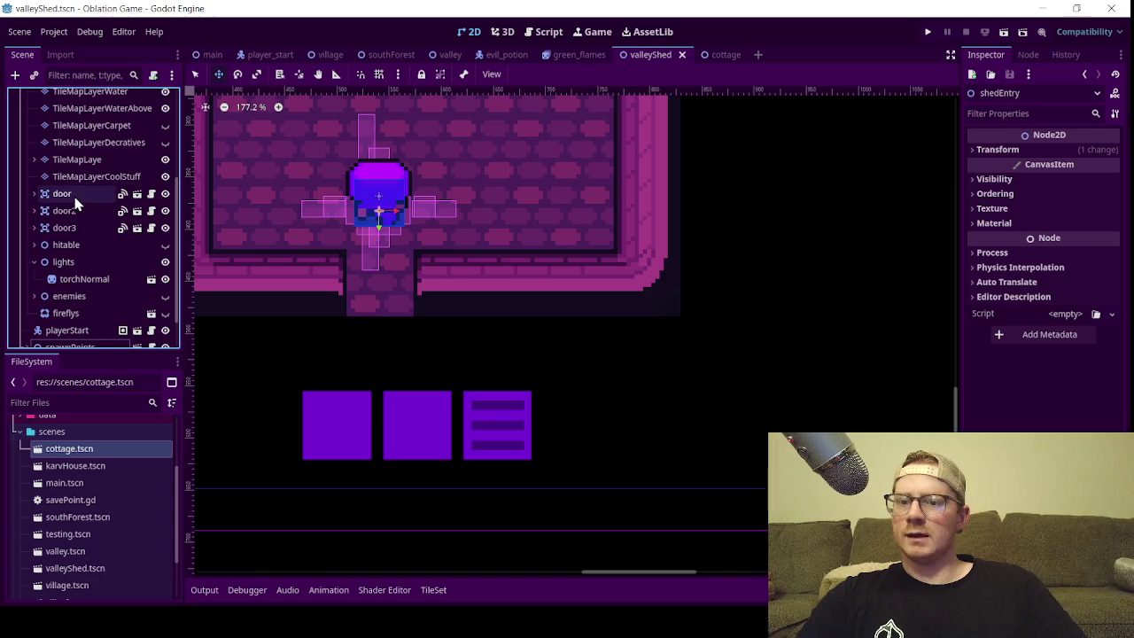
scroll(529, 279, down, 7)
scroll(530, 279, down, 8)
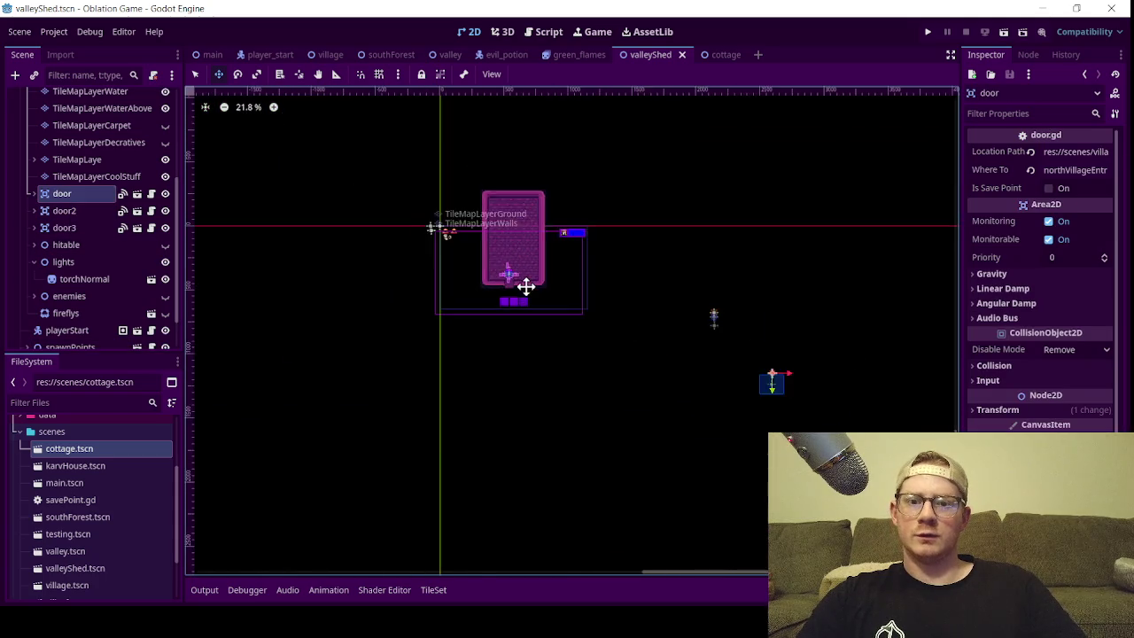
drag(597, 354, 466, 311)
scroll(549, 286, up, 15)
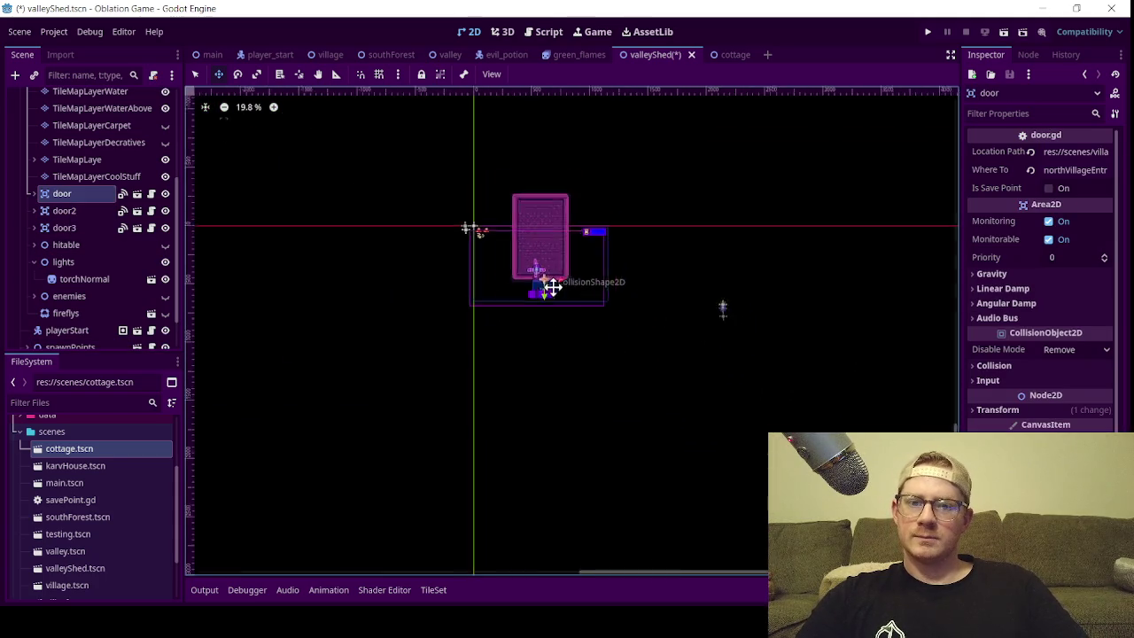
scroll(576, 306, up, 2)
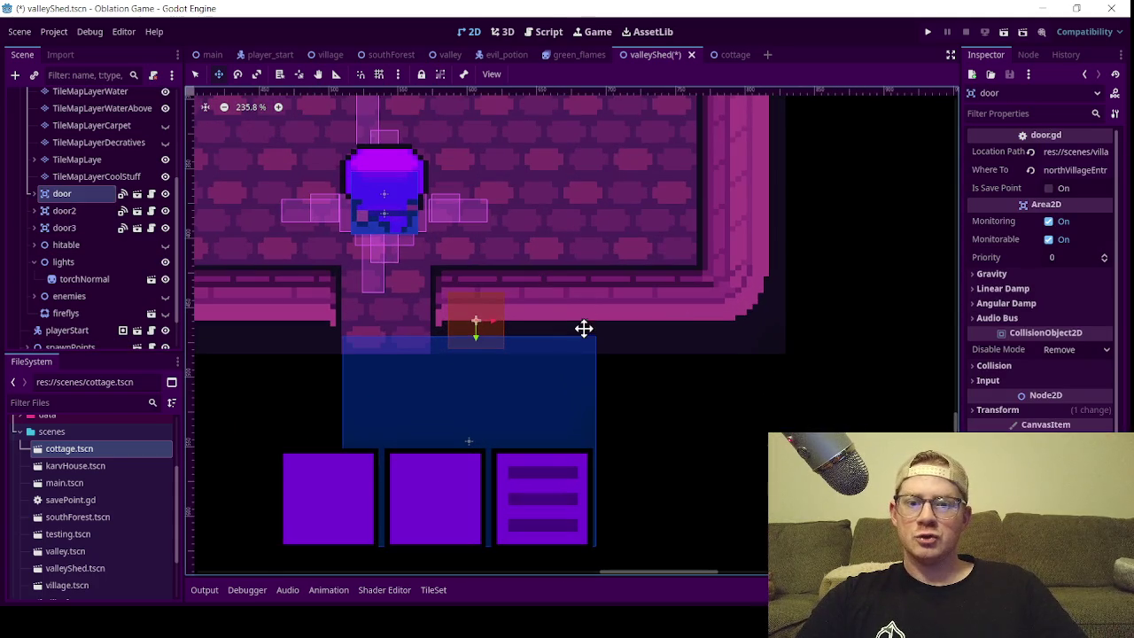
drag(582, 332, 490, 305)
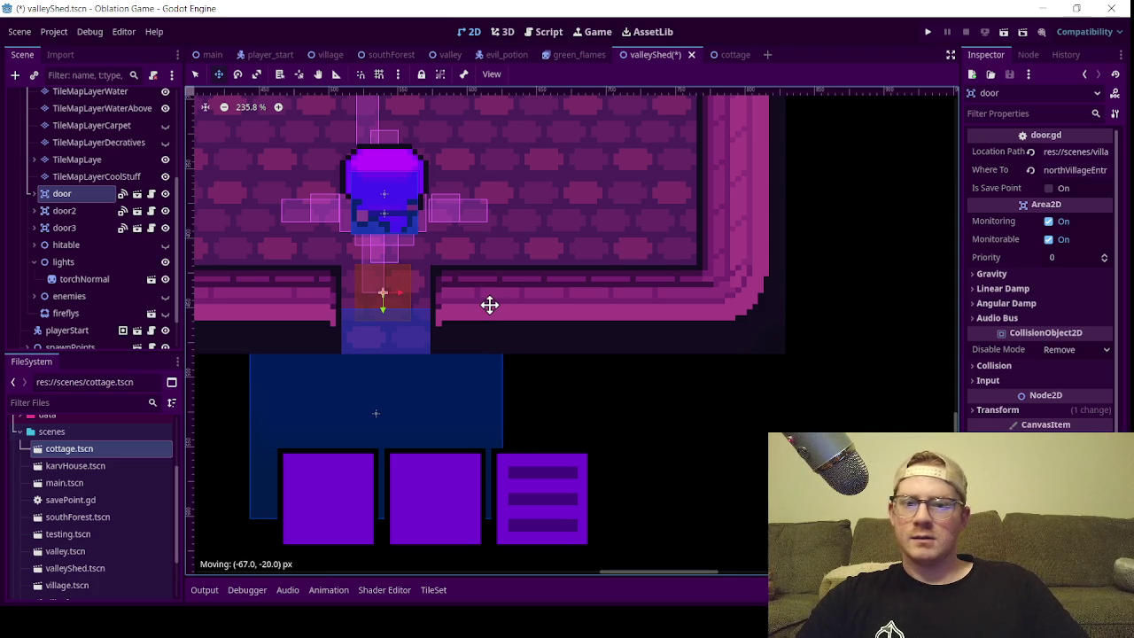
drag(490, 305, 486, 309)
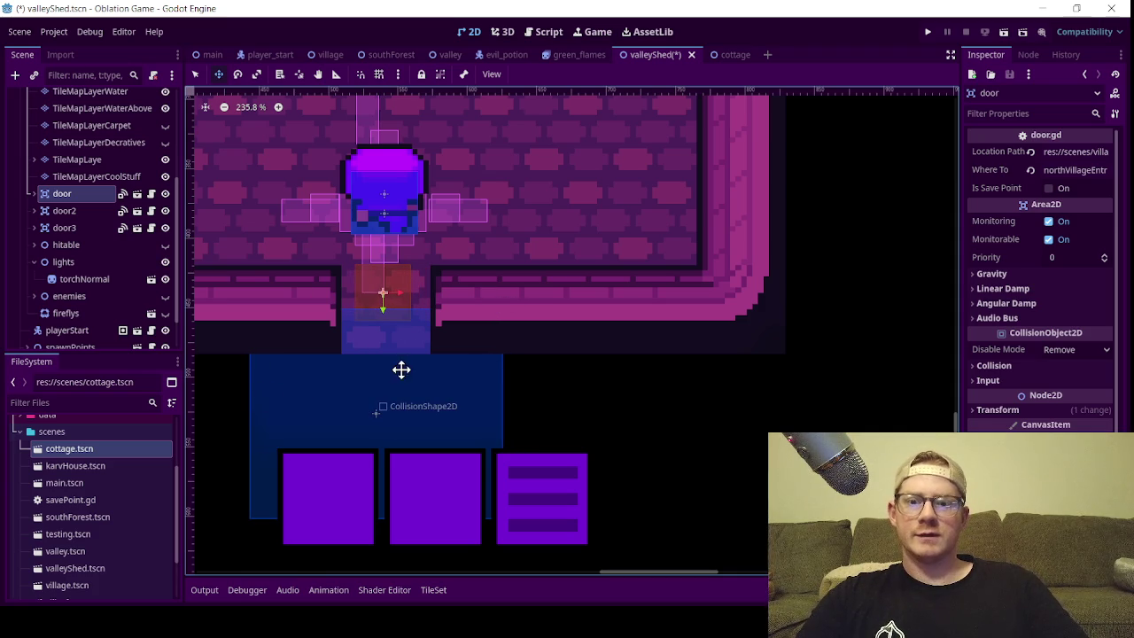
drag(387, 309, 387, 324)
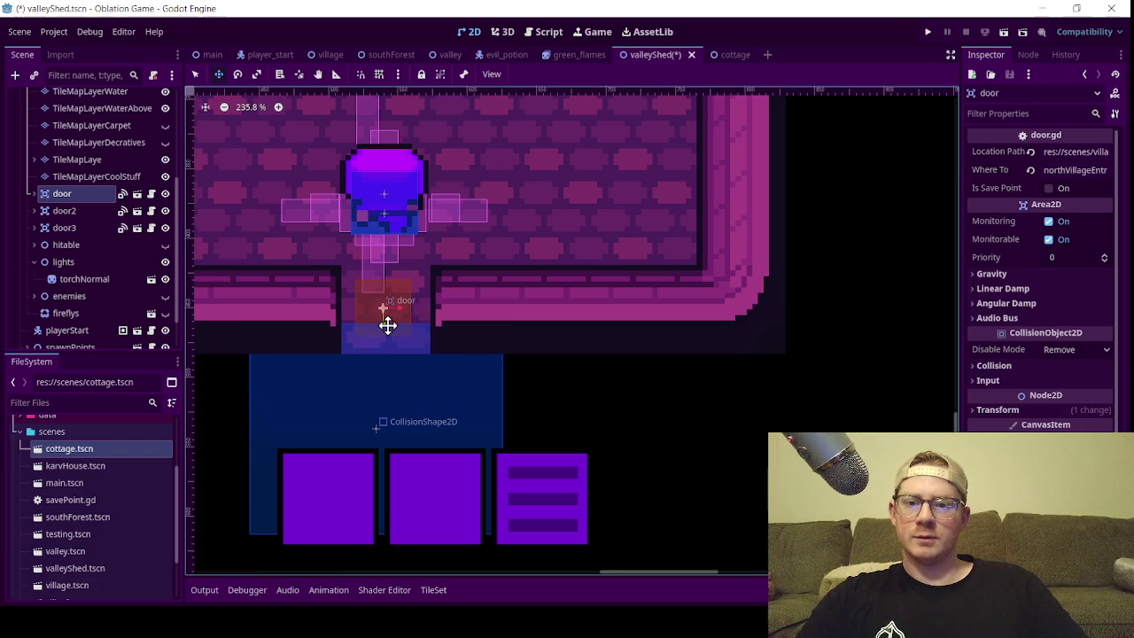
scroll(442, 350, down, 5)
scroll(442, 354, up, 3)
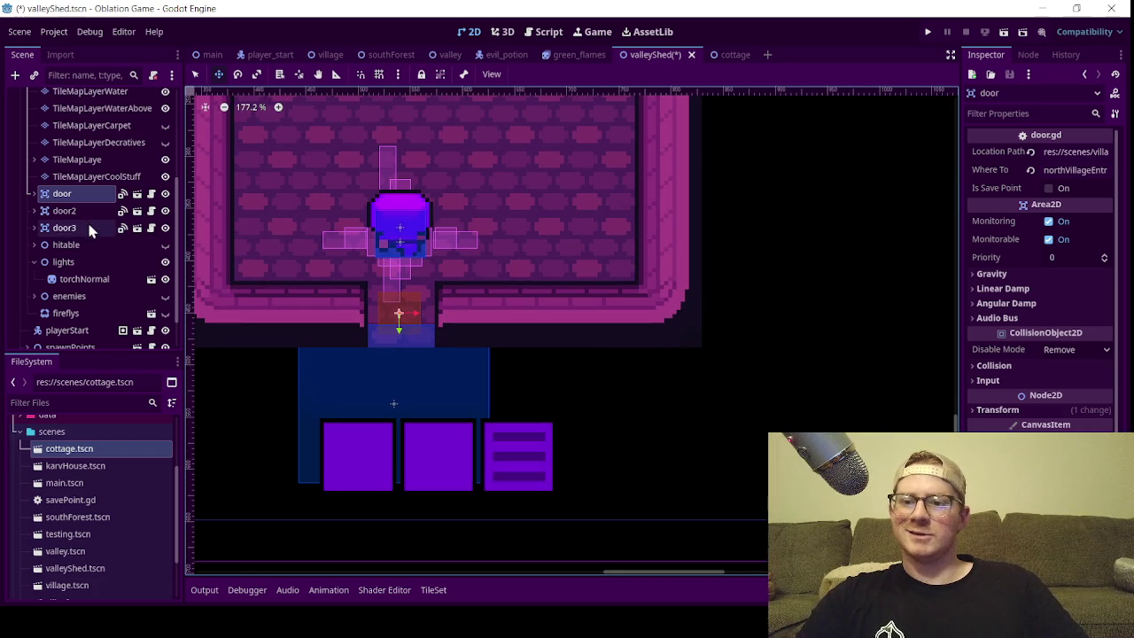
mouse_move(367, 374)
mouse_down()
mouse_move(818, 342)
mouse_move(839, 323)
mouse_up()
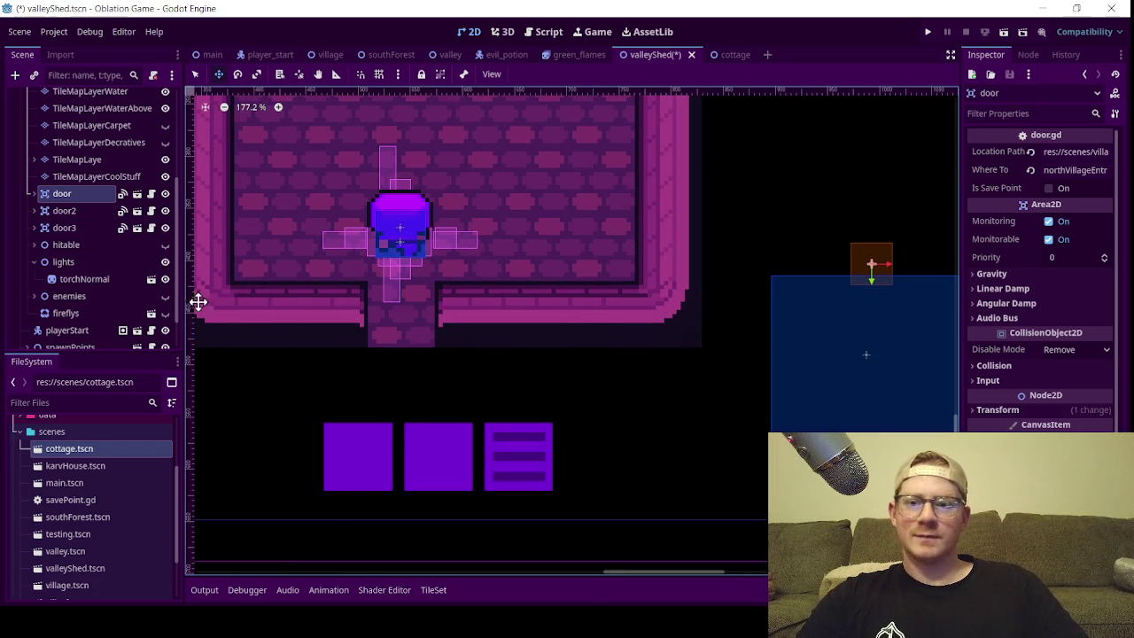
- Drag door2 onto the shed doorway
click(91, 215)
scroll(521, 372, down, 19)
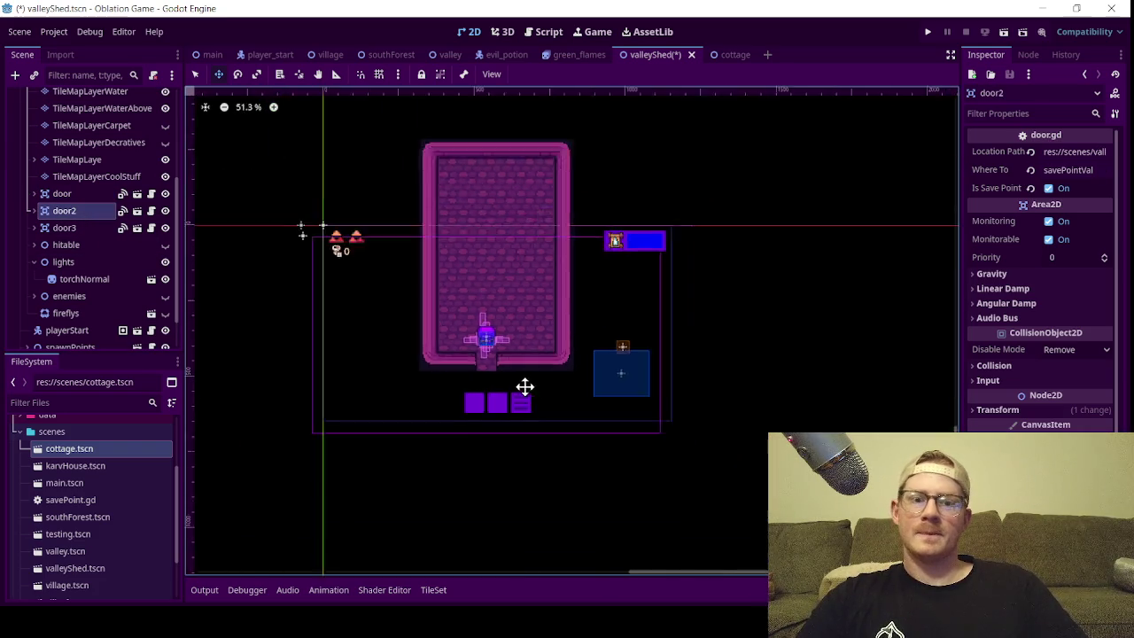
mouse_move(539, 379)
mouse_down()
mouse_move(526, 458)
mouse_move(441, 435)
mouse_move(488, 414)
mouse_up()
scroll(488, 414, up, 10)
scroll(570, 302, up, 15)
mouse_move(577, 299)
mouse_down()
mouse_move(563, 365)
mouse_move(562, 351)
mouse_up()
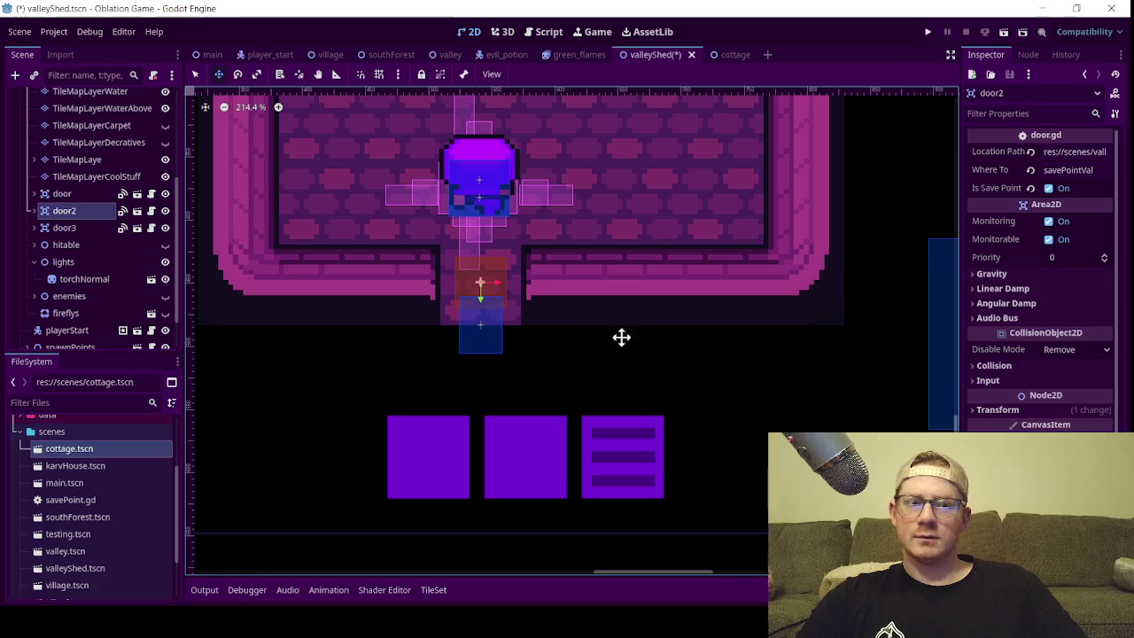
- Untick door2's save point, set Where To to outsideShed and Location Path to res://scenes/valley.tscn, then save
click(1049, 188)
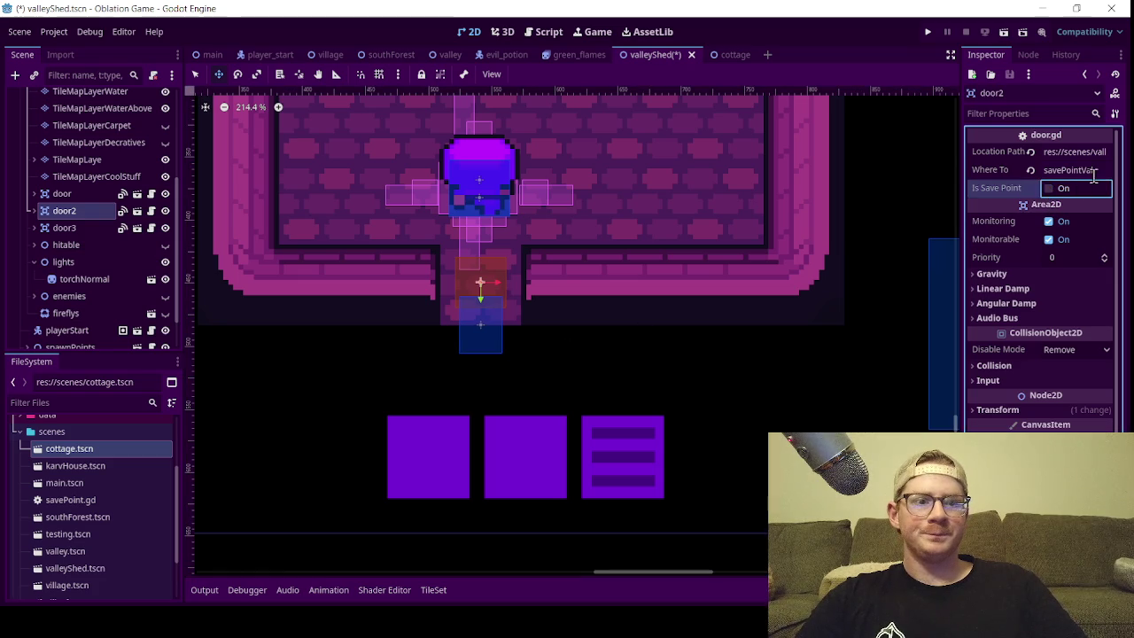
click(1094, 172)
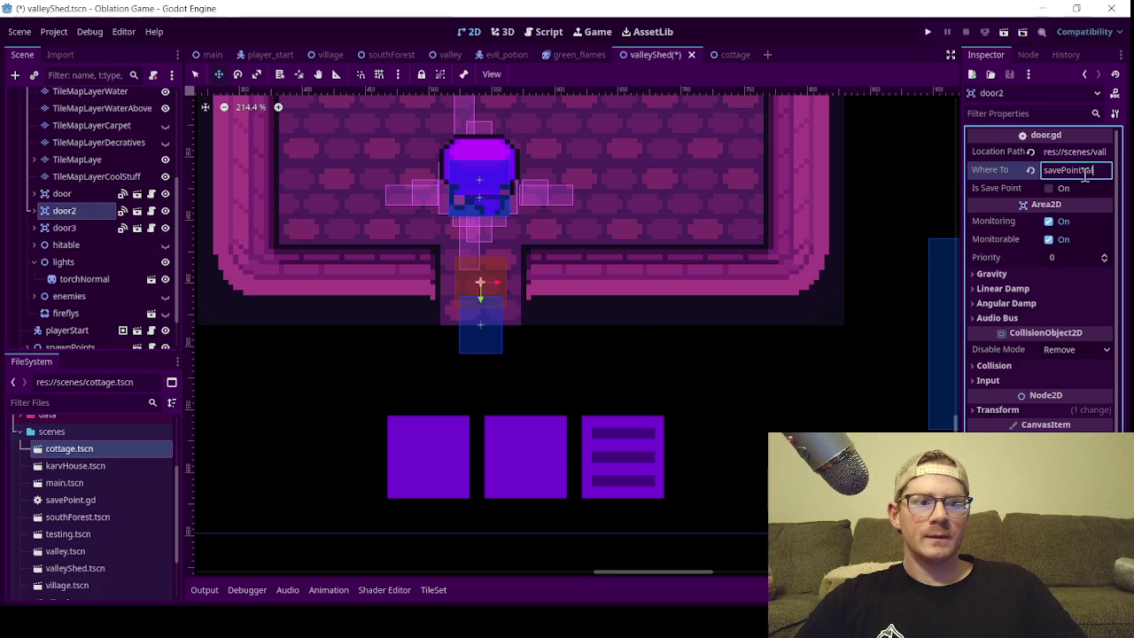
key(ctrl+a)
text(outsideShed)
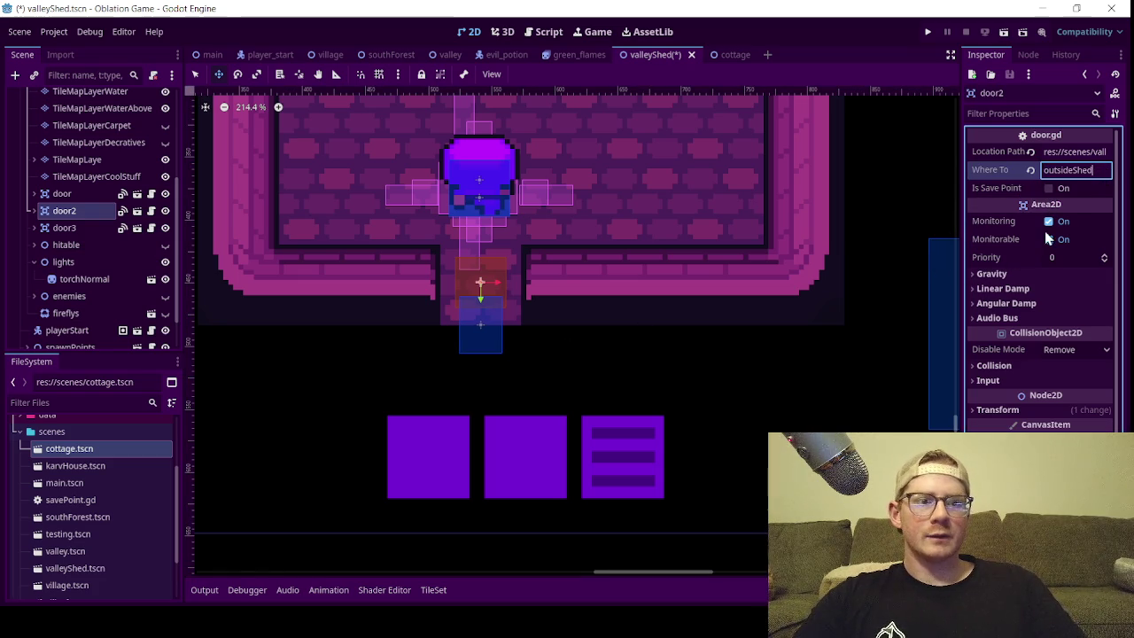
click(1066, 152)
text(ey.tscn)
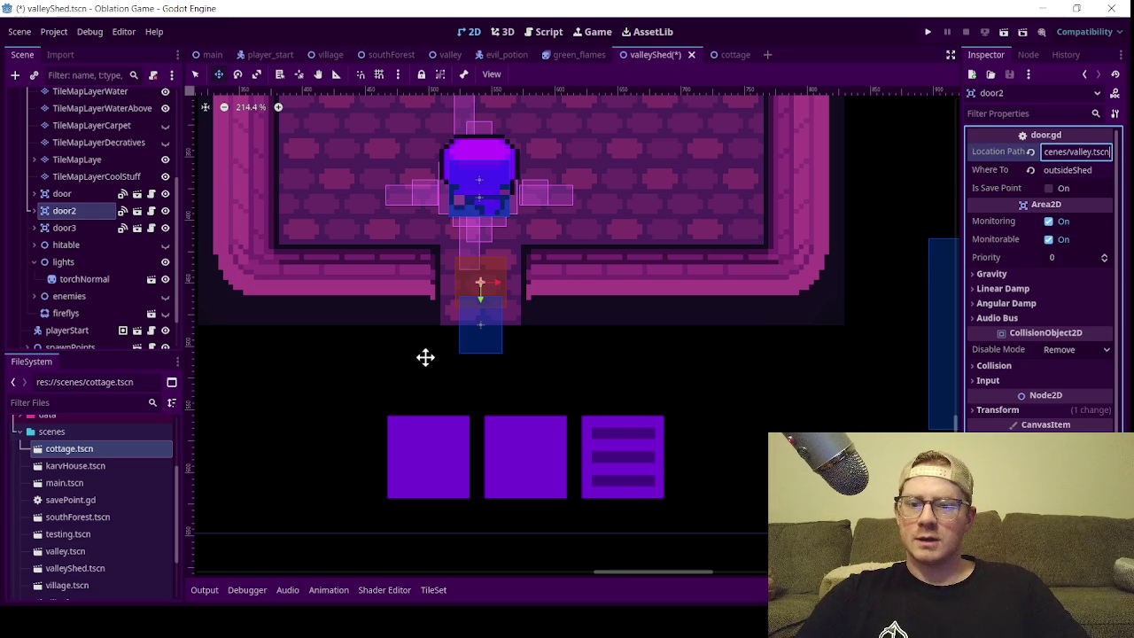
key(ctrl+s)
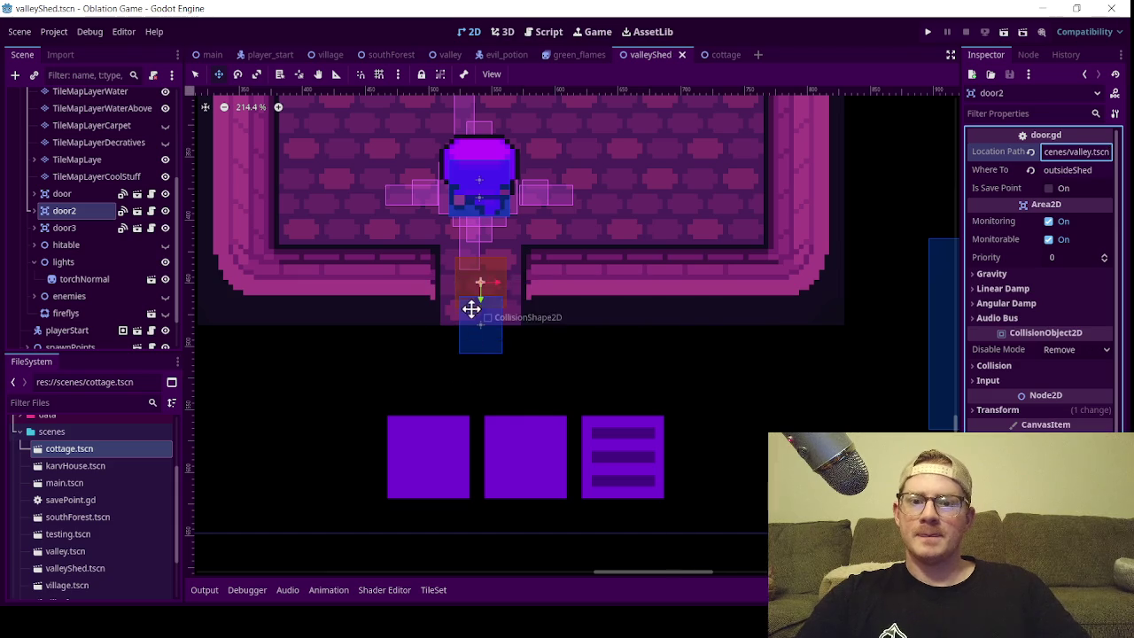
scroll(478, 266, down, 3)
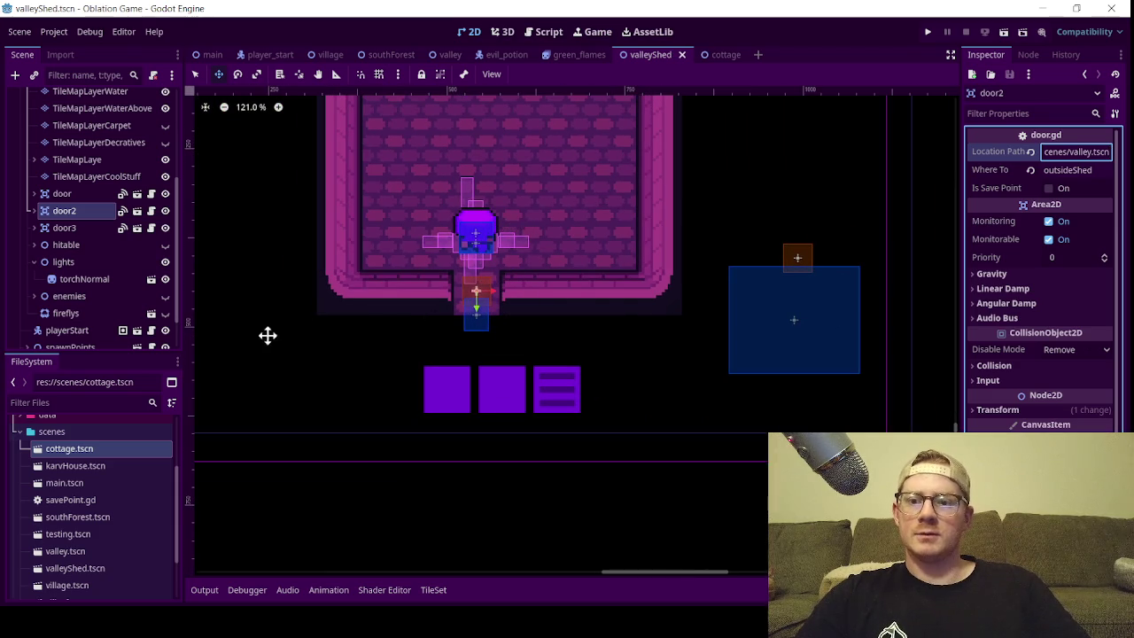
- Delete the door and door3 nodes and save the shed scene
click(86, 233)
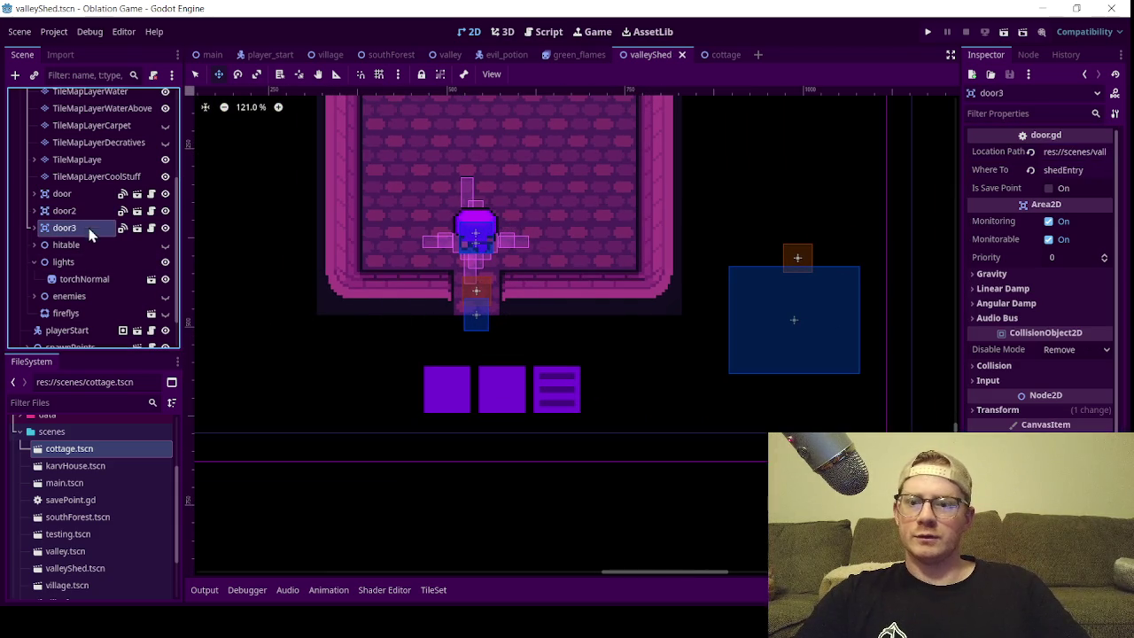
ctrl+click(84, 198)
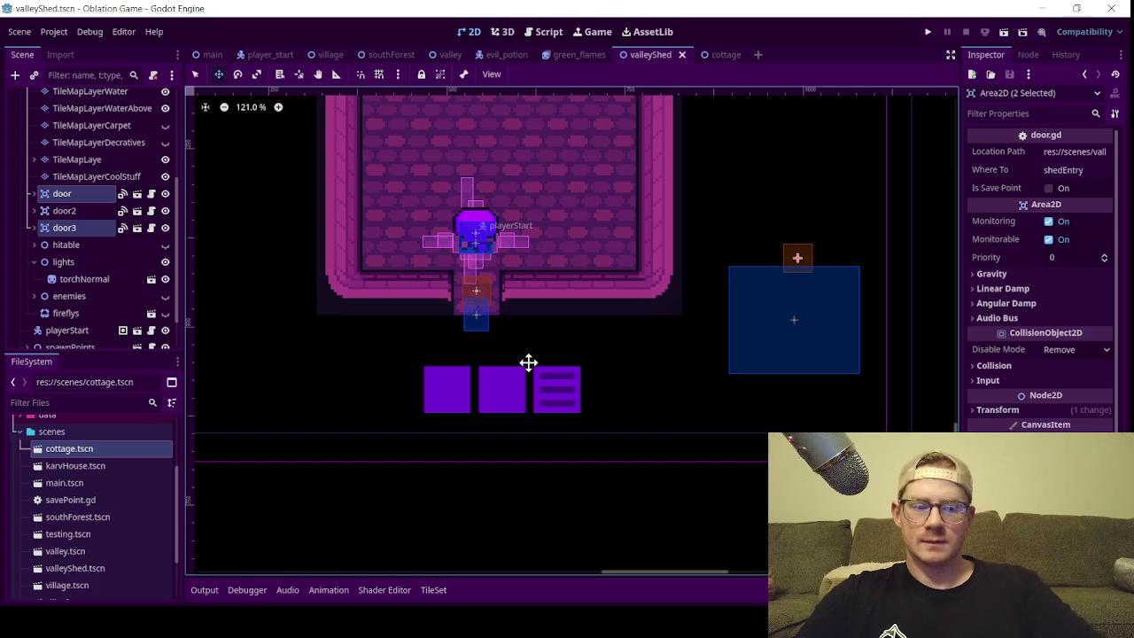
key(Delete)
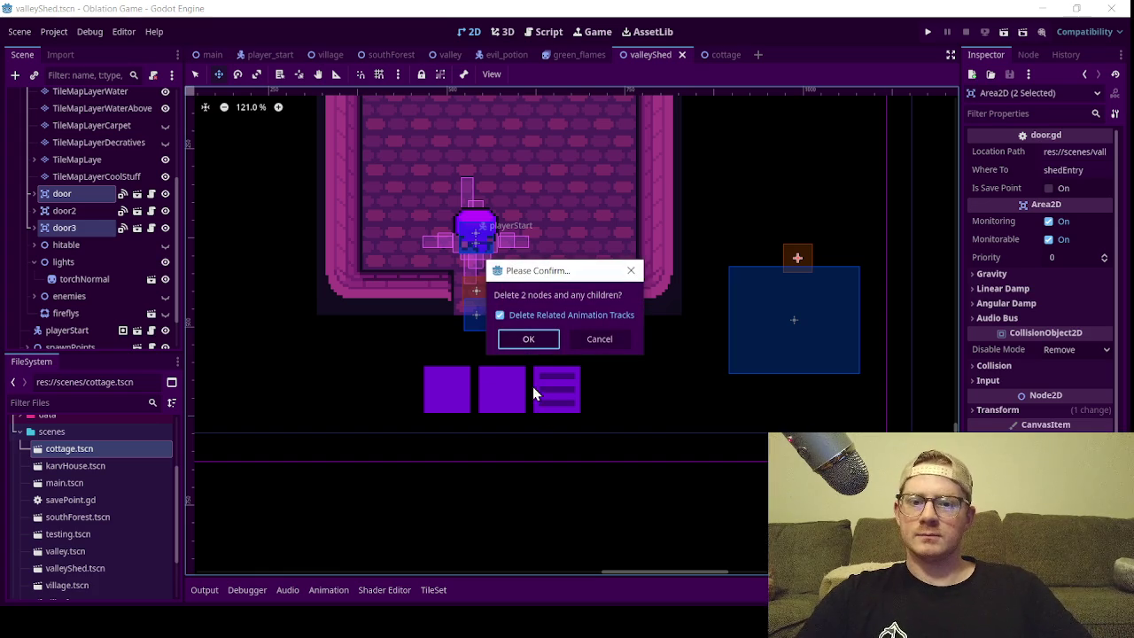
click(530, 338)
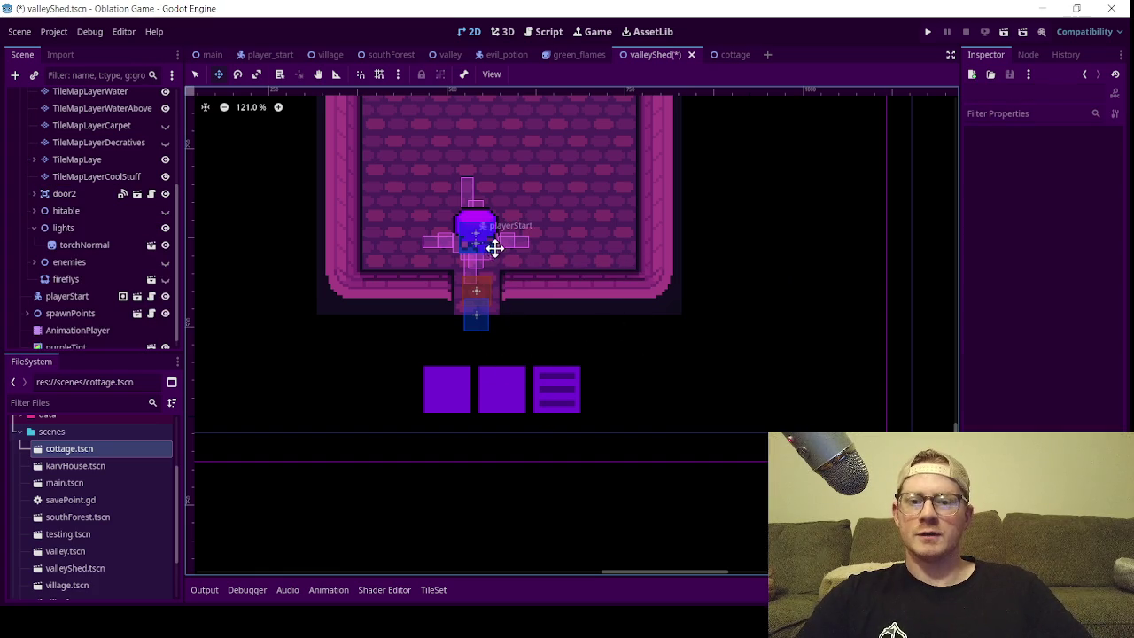
click(78, 228)
key(ctrl+s)
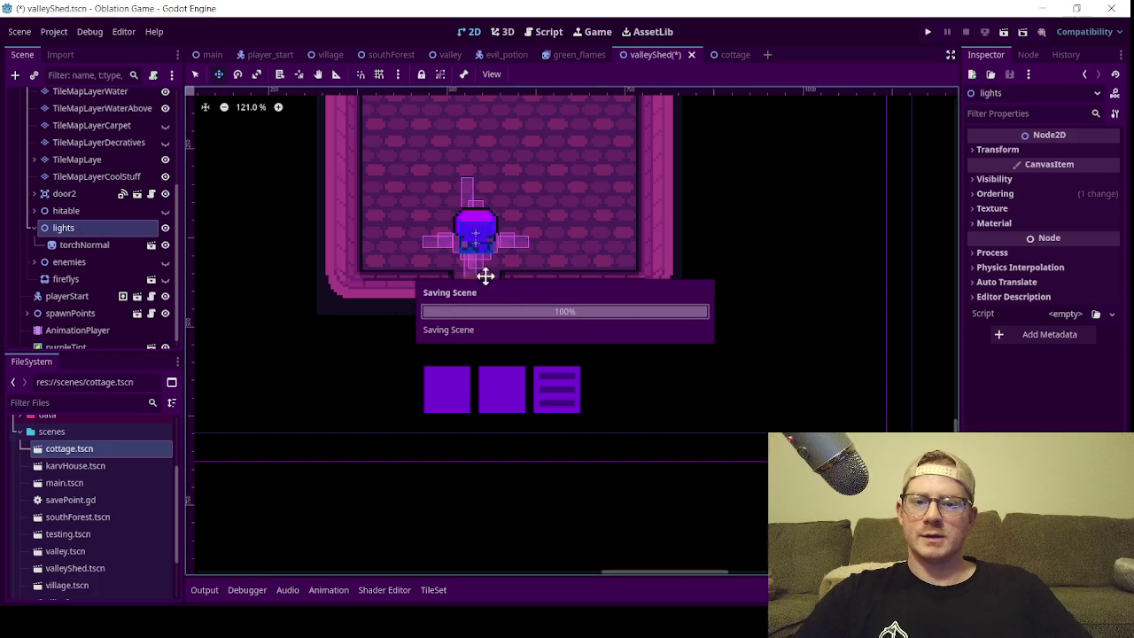
- Switch to the valley scene, run the project, and skip the splash screen
click(449, 65)
scroll(506, 319, down, 8)
scroll(659, 384, right, 3)
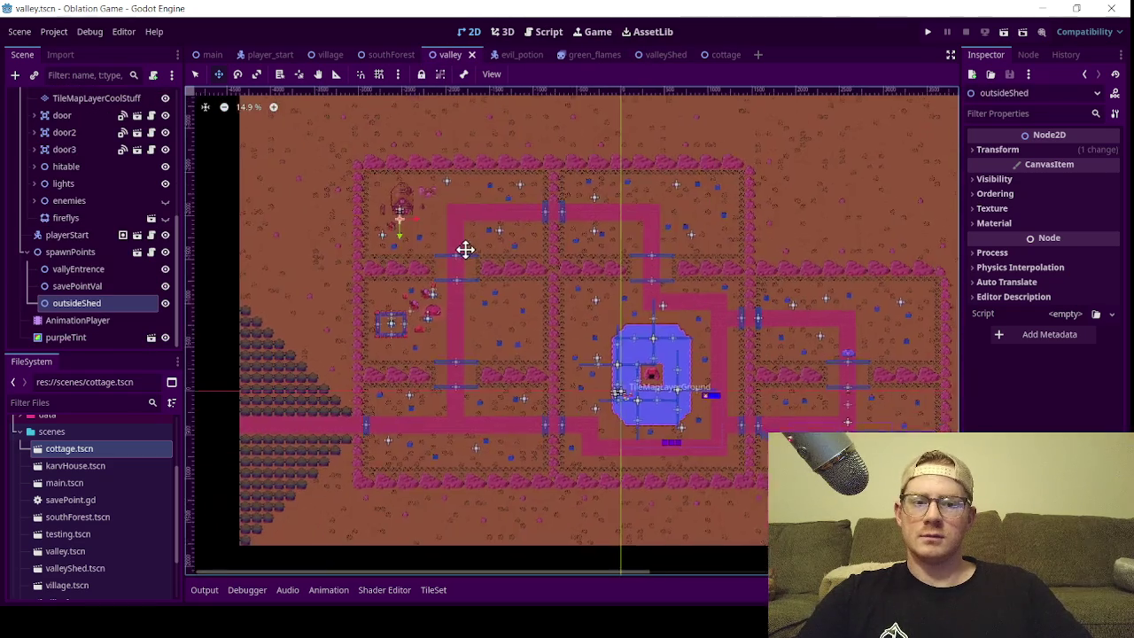
drag(467, 251, 435, 222)
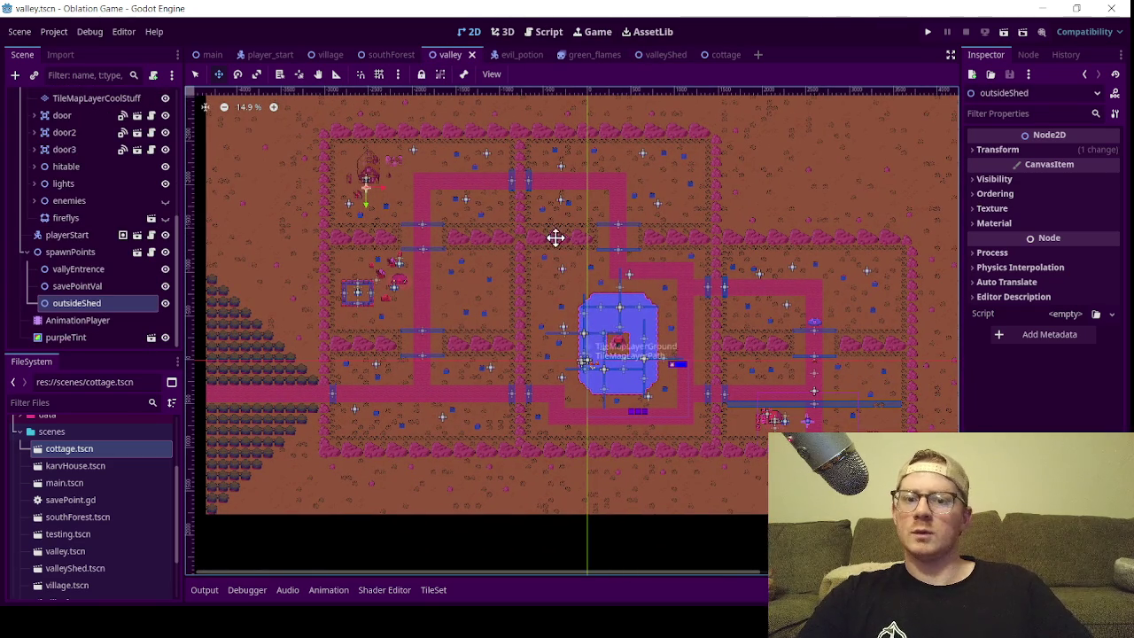
click(1005, 34)
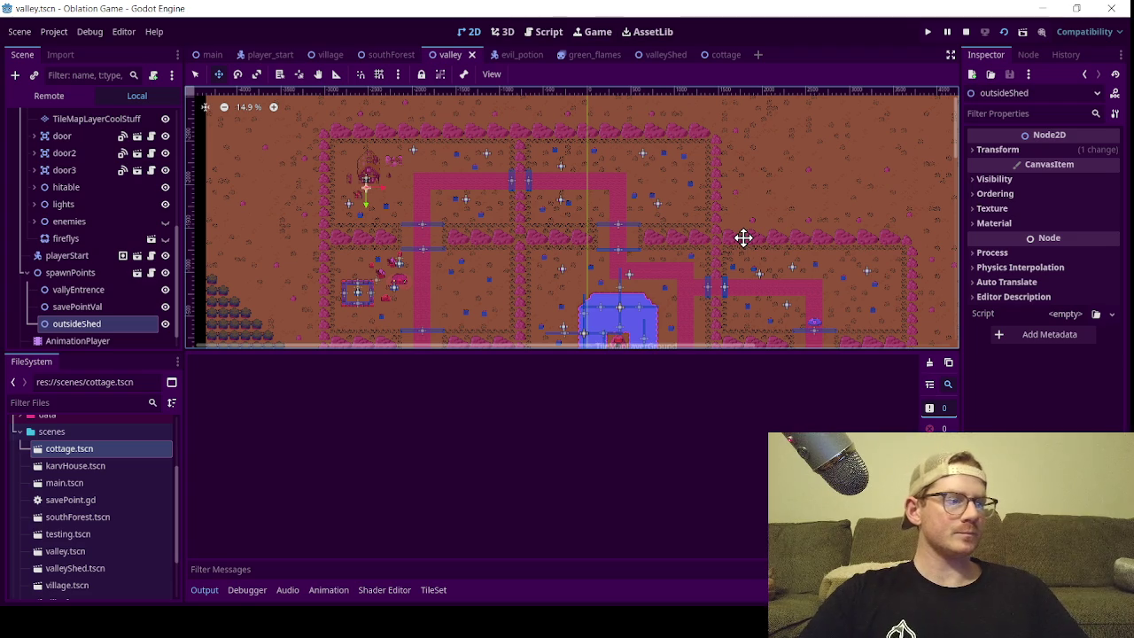
key(F5)
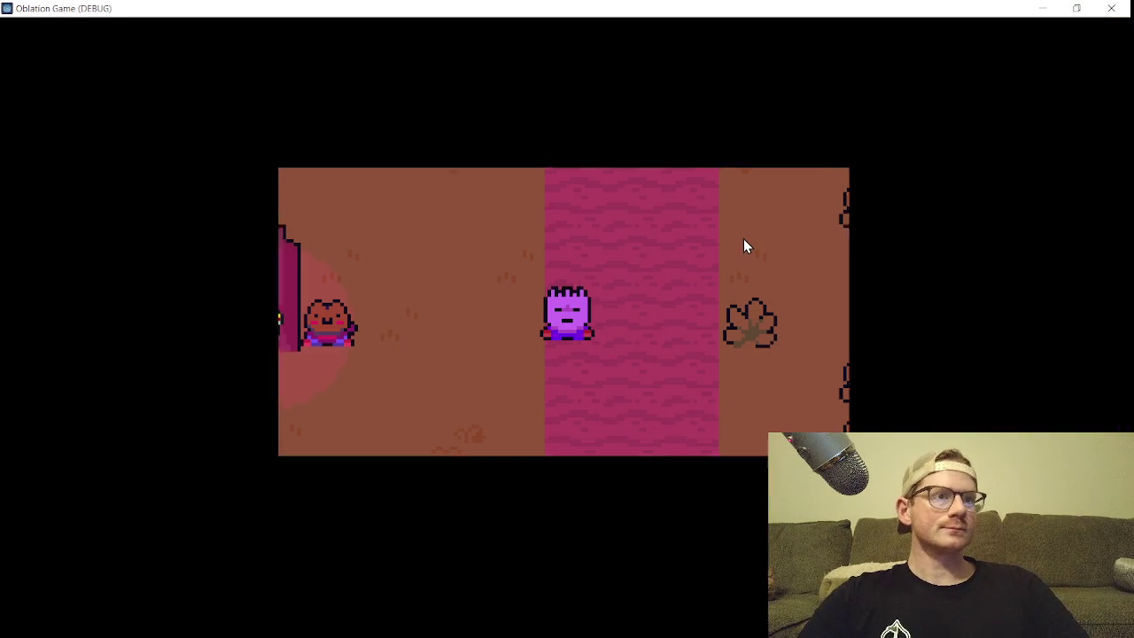
- Leave the starting room, advance the dialogue, and walk left along the valley path past the pond
key(Up)
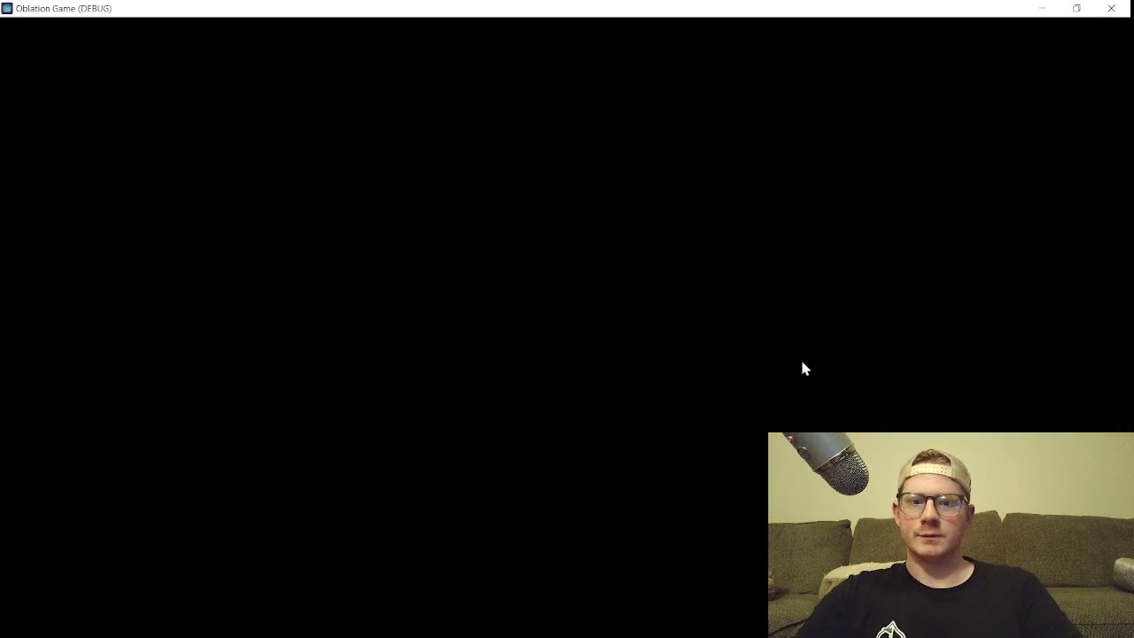
key(Return)
key(Return)
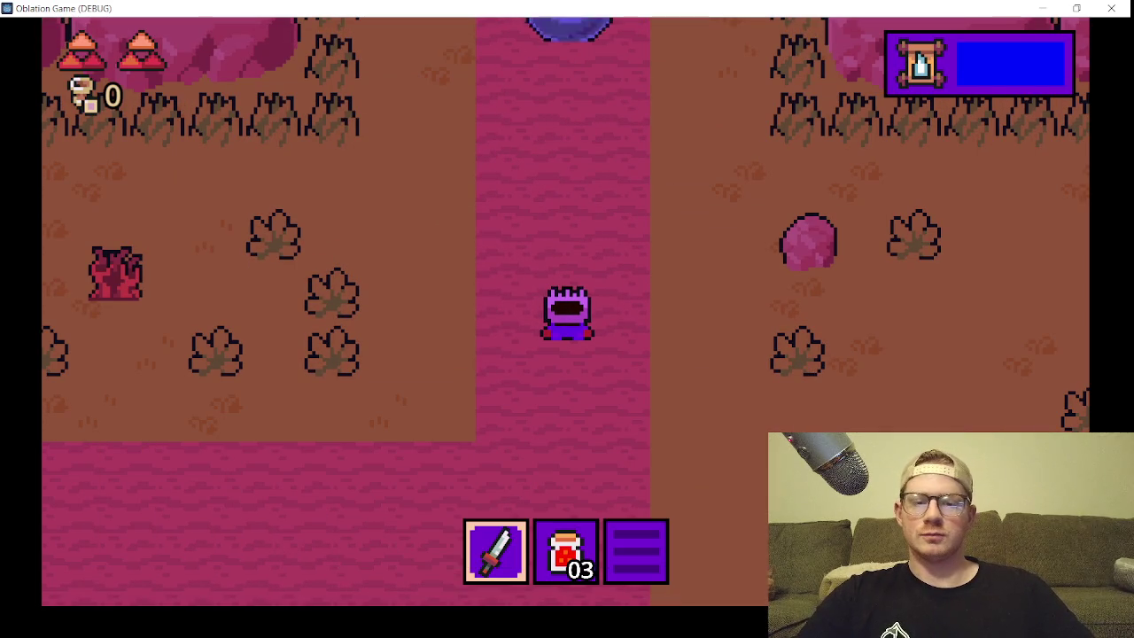
key(Down)
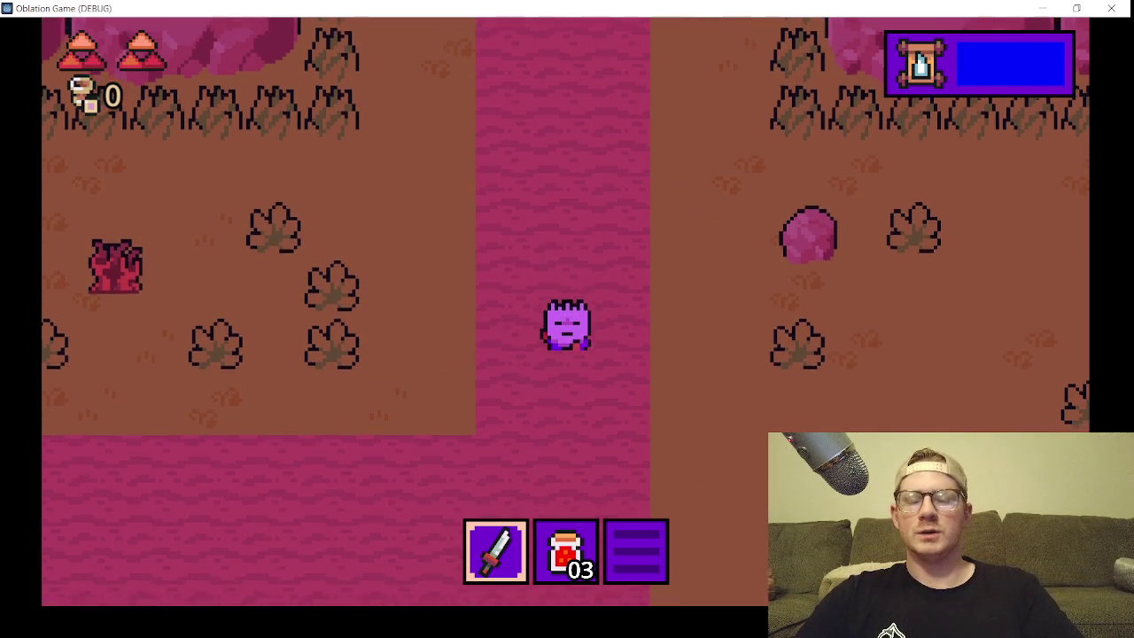
key(Left)
key(Left)
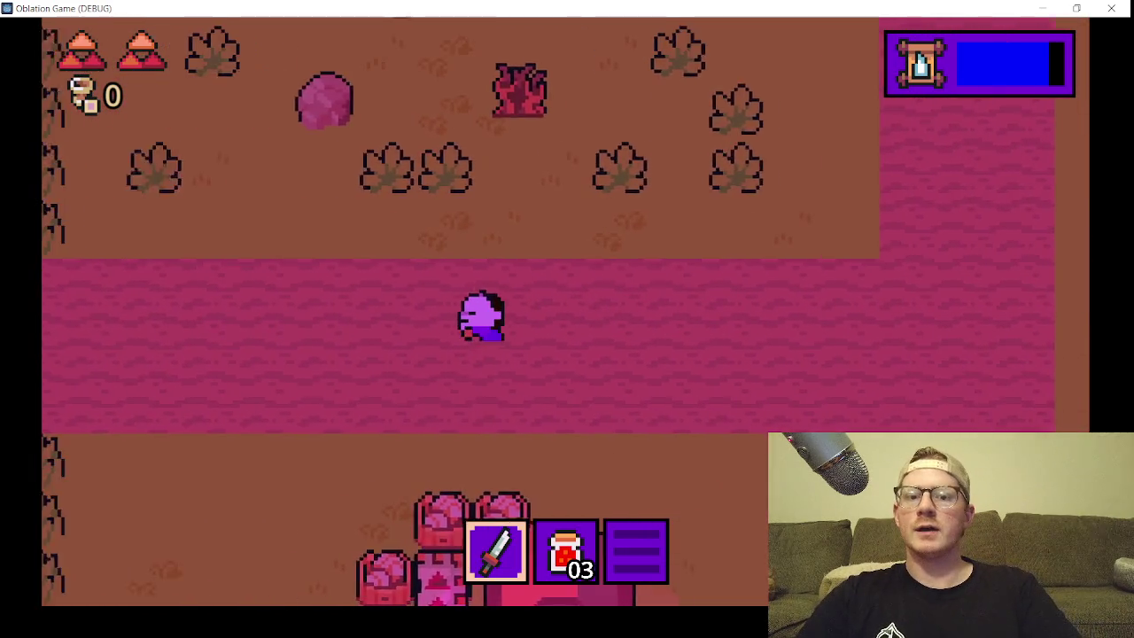
key(Left)
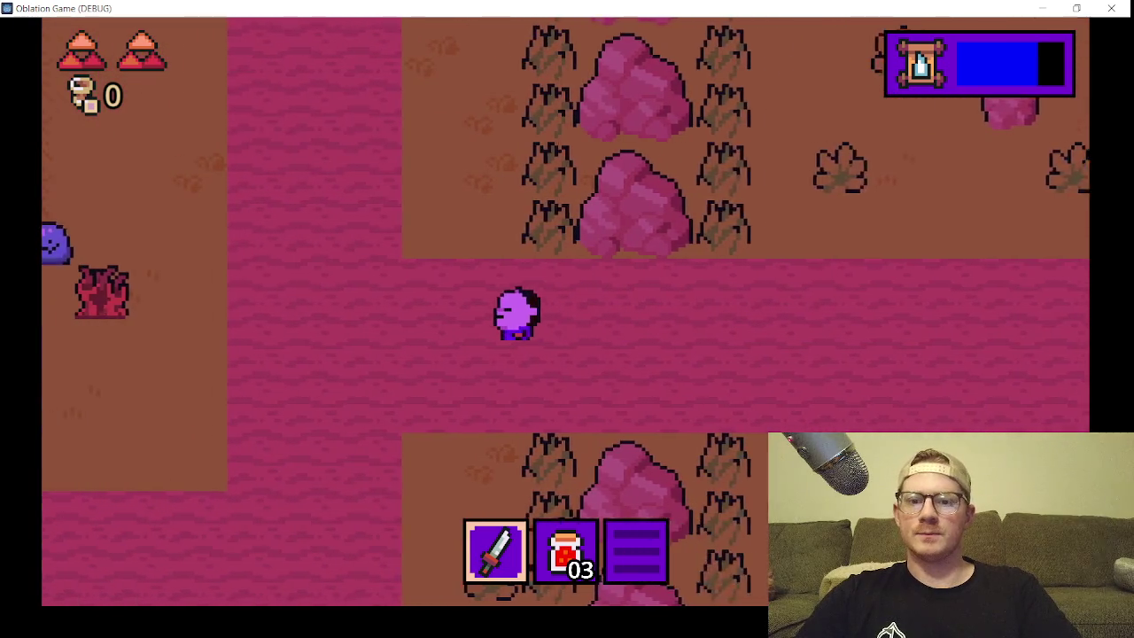
key(Down)
key(Left)
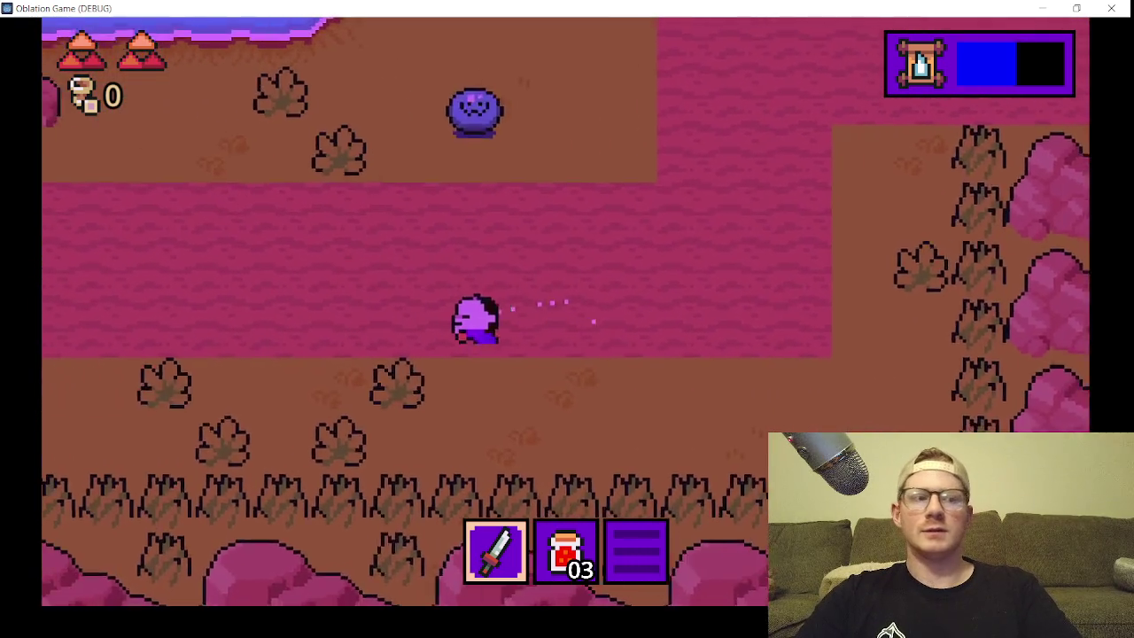
key(Left)
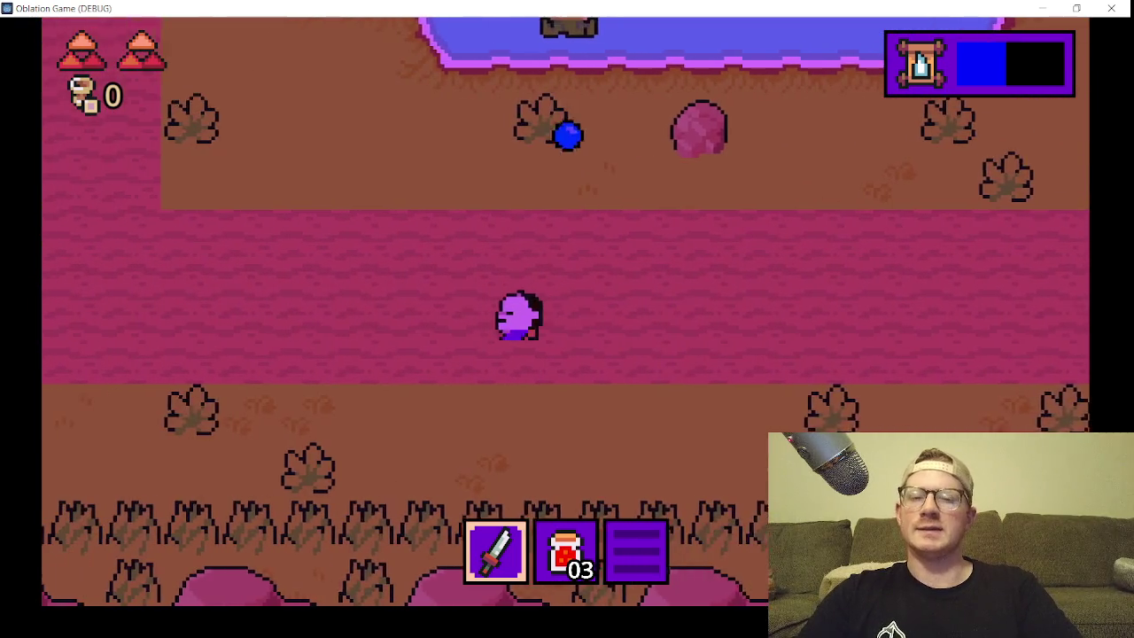
key(Up)
key(Left)
key(Up)
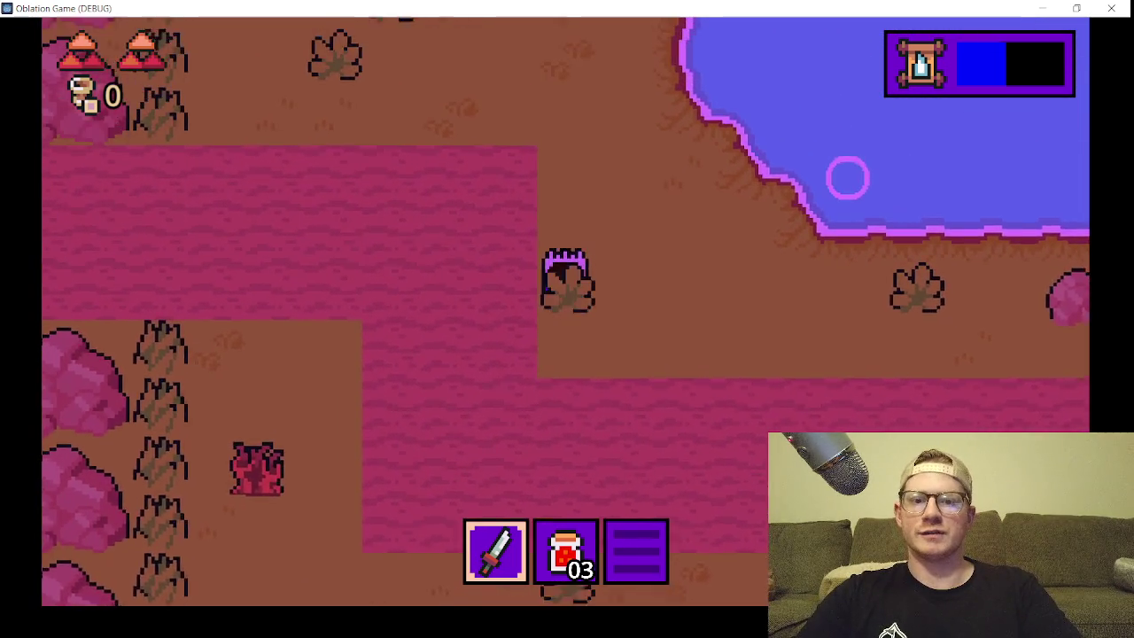
key(Left)
key(Down)
key(Left)
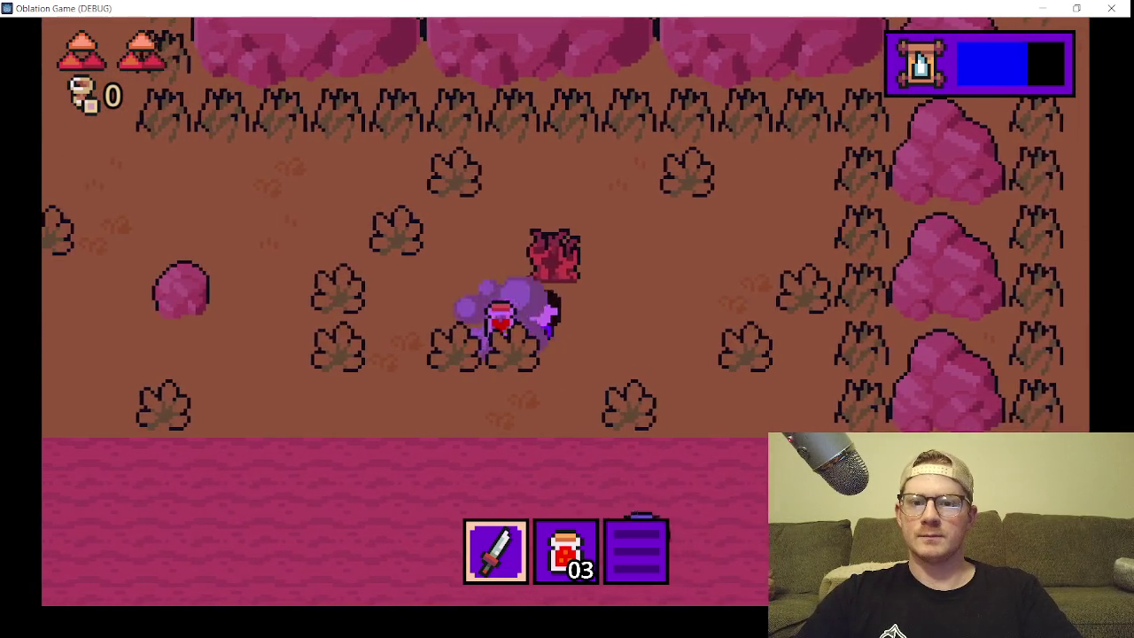
- Walk up to the shed and enter it through its door
key(Left)
key(Up)
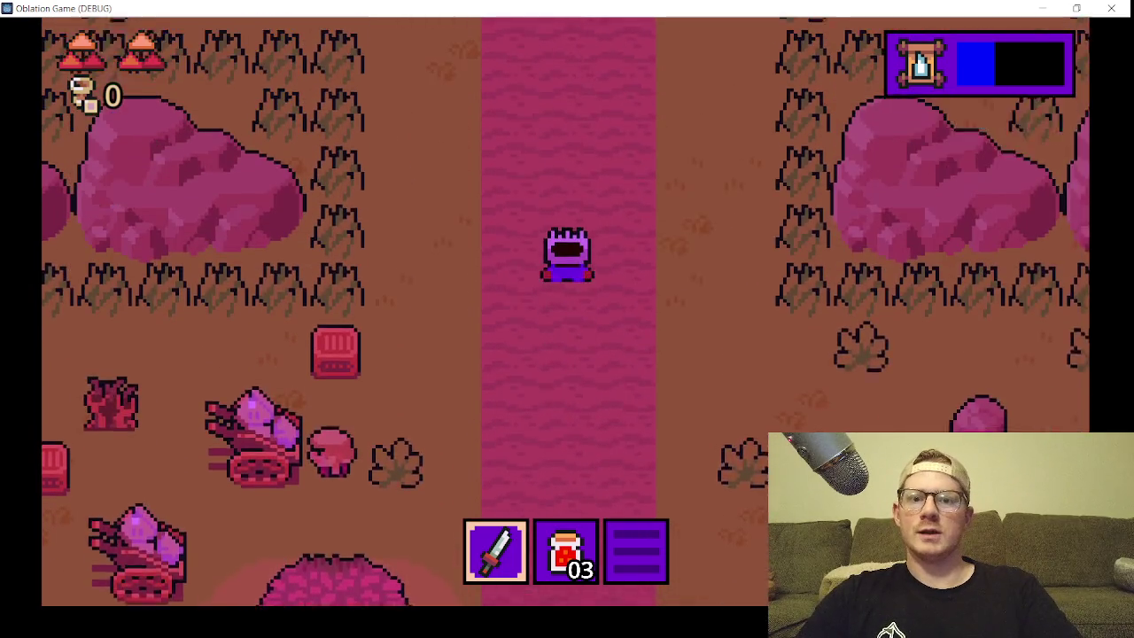
key(Up)
key(Left)
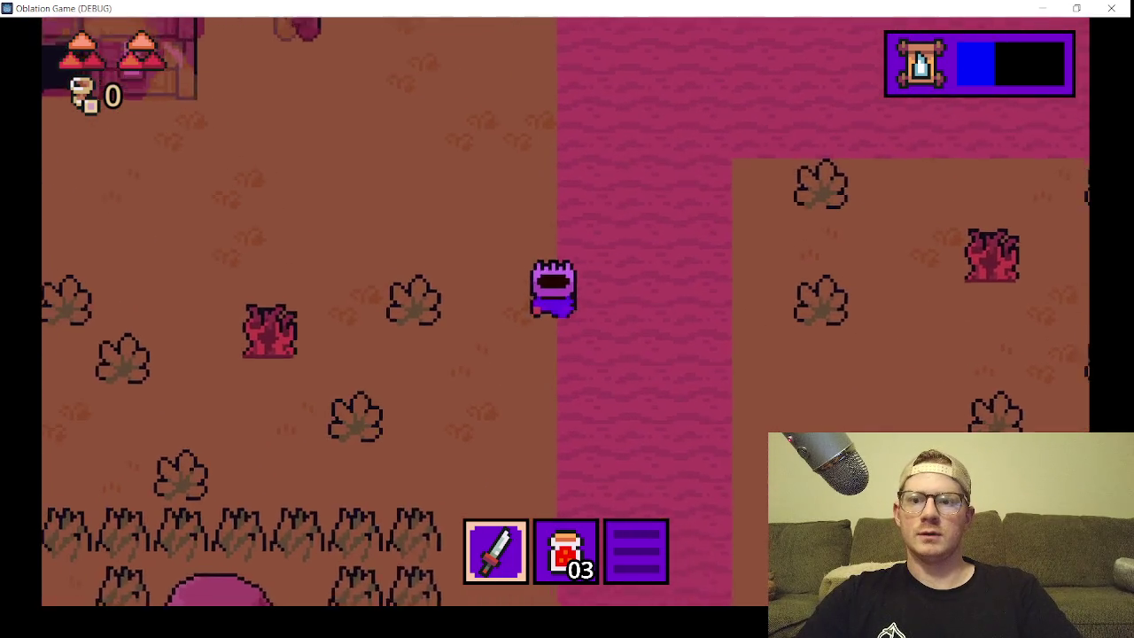
key(Up)
key(Left)
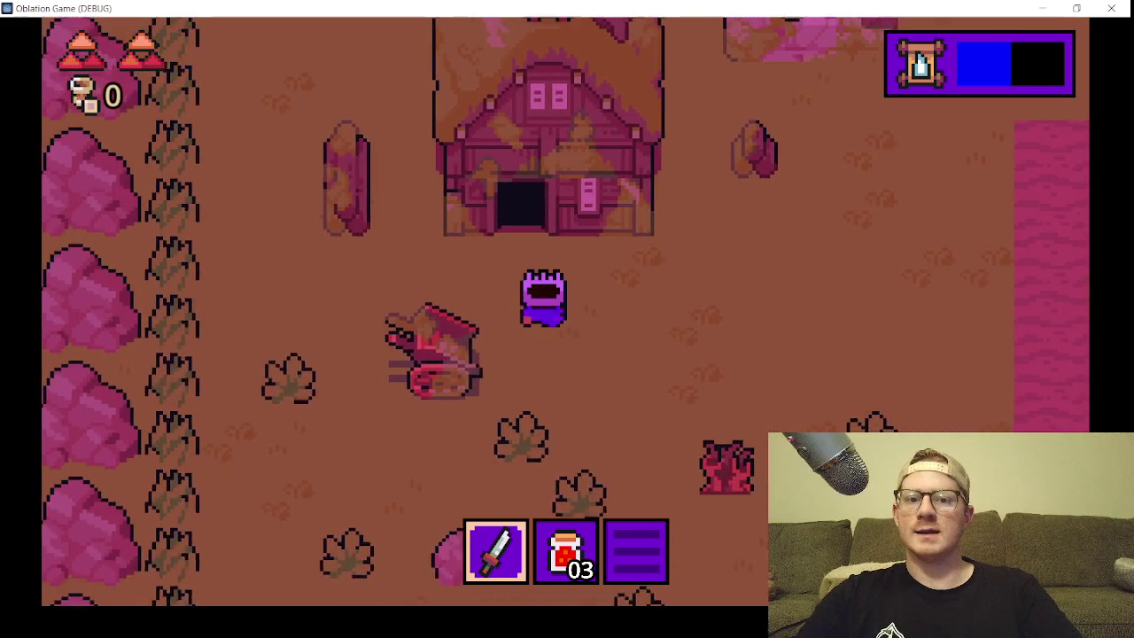
key(Up)
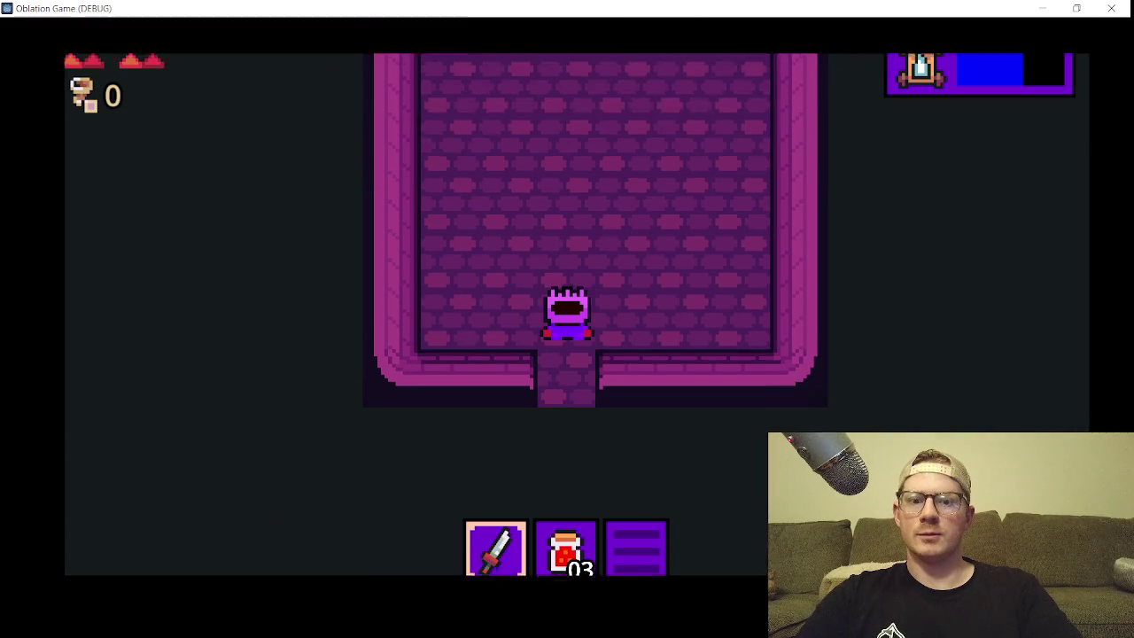
key(Up)
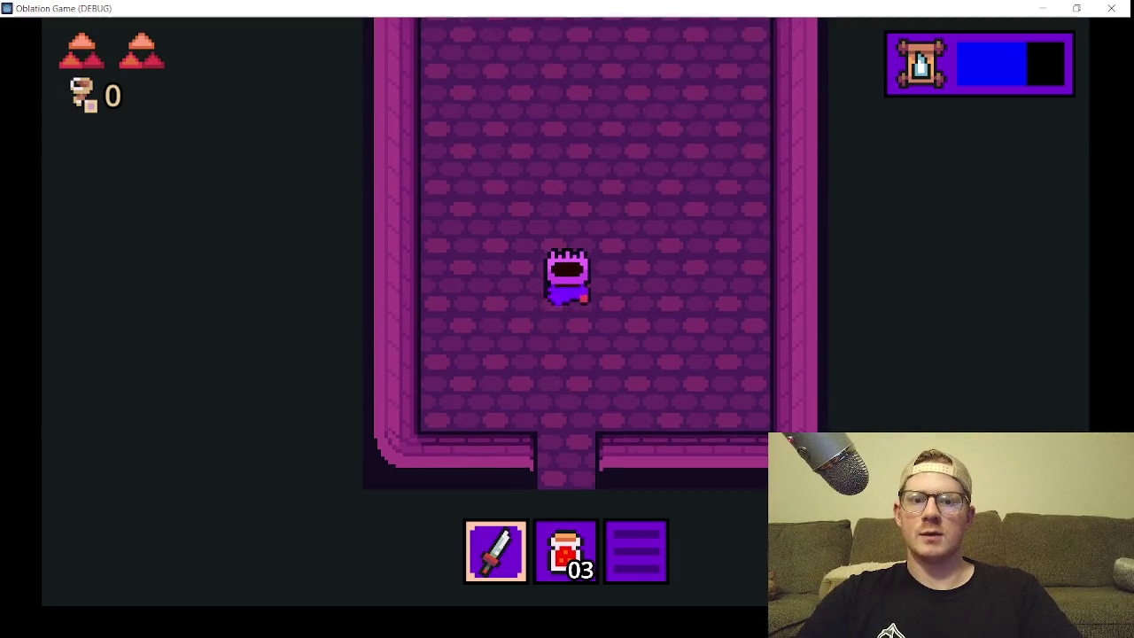
- Move around the shed room, exit through its bottom doorway, and close the game window
key(Left)
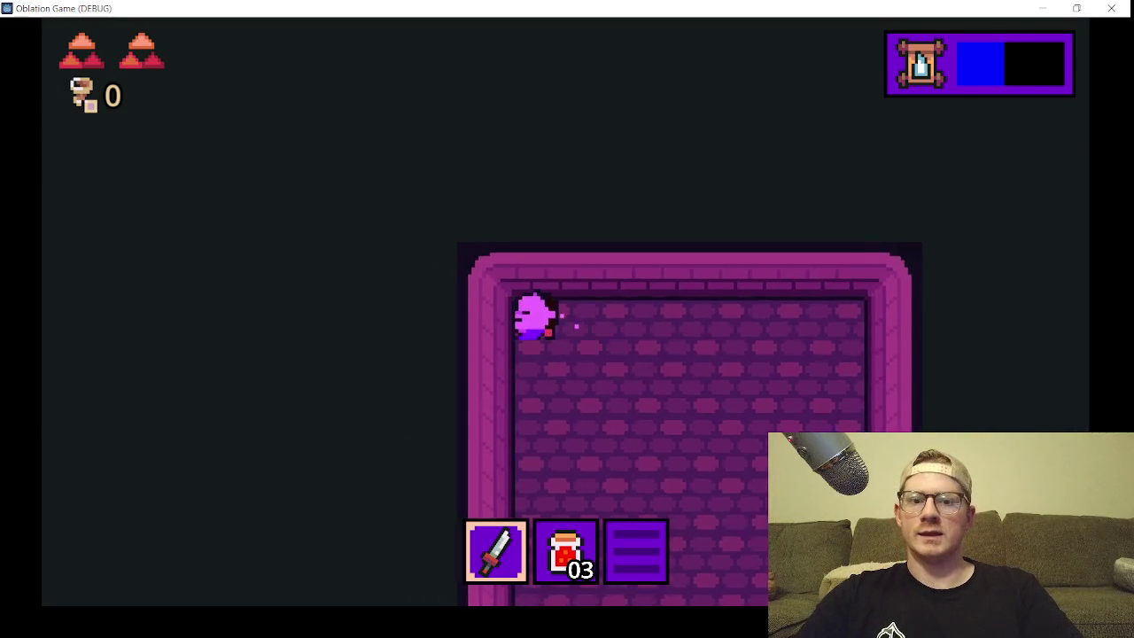
key(Down)
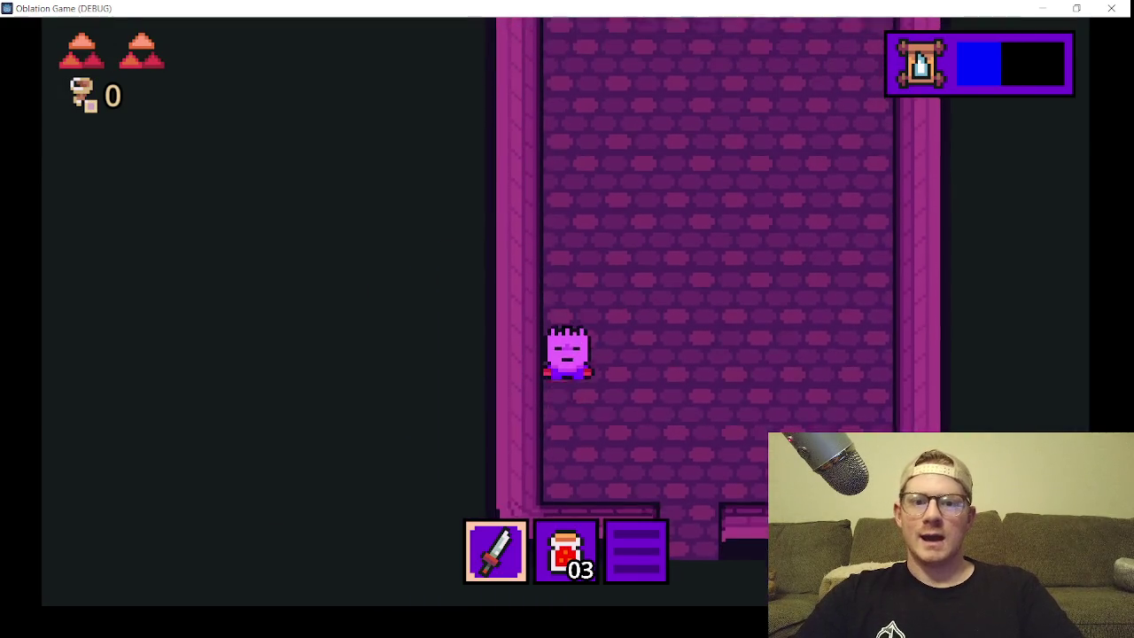
key(Right)
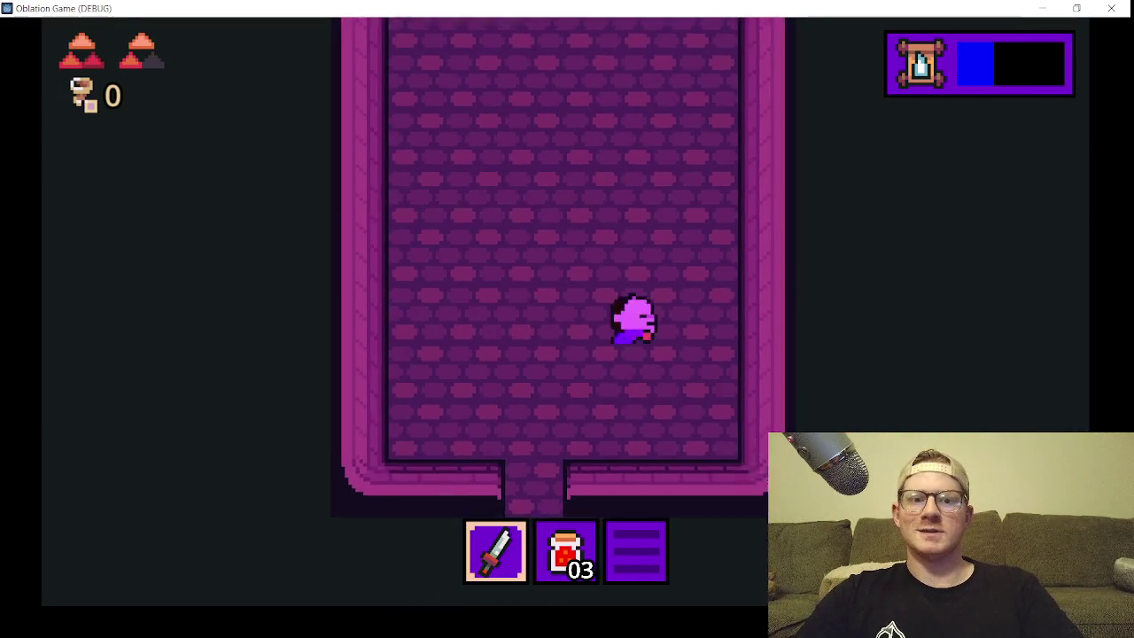
key(Up)
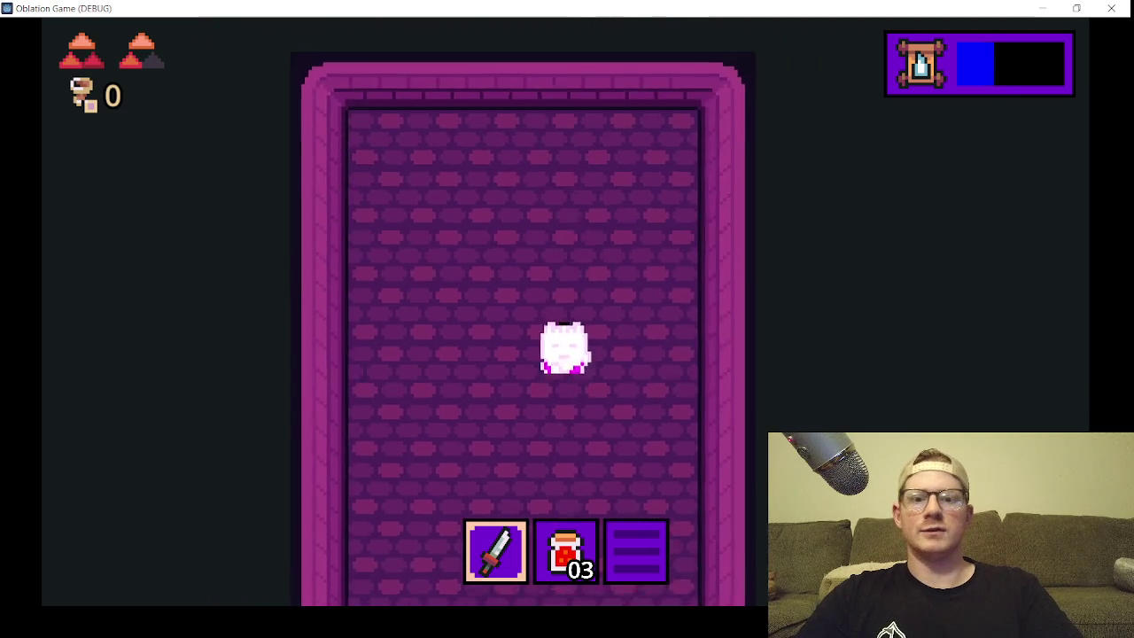
key(Down)
key(Left)
key(Down)
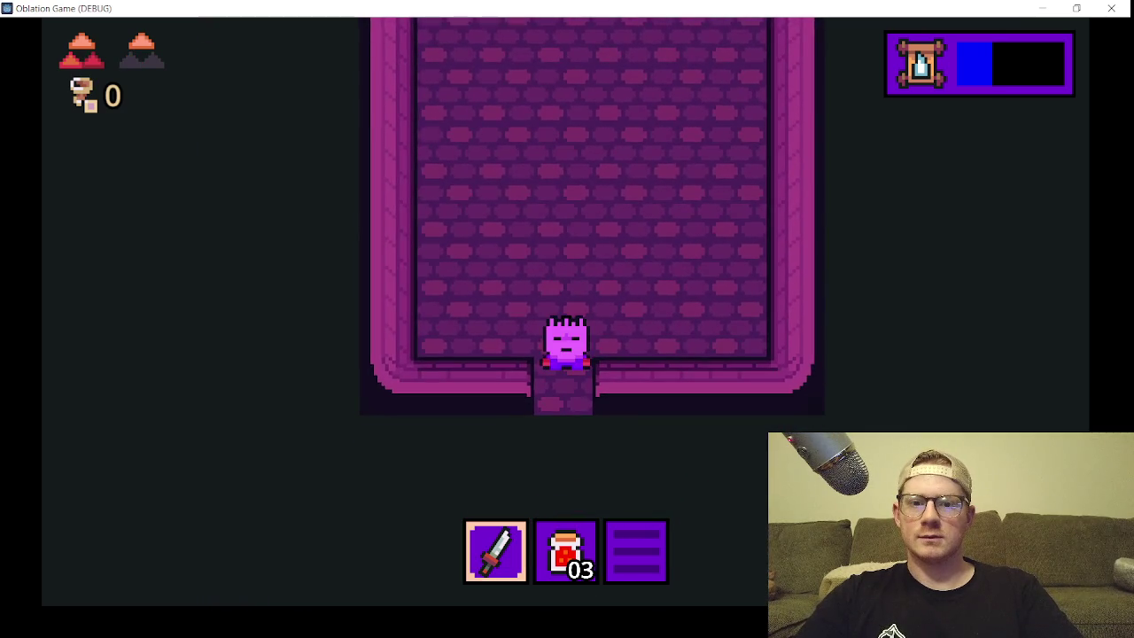
key(Up)
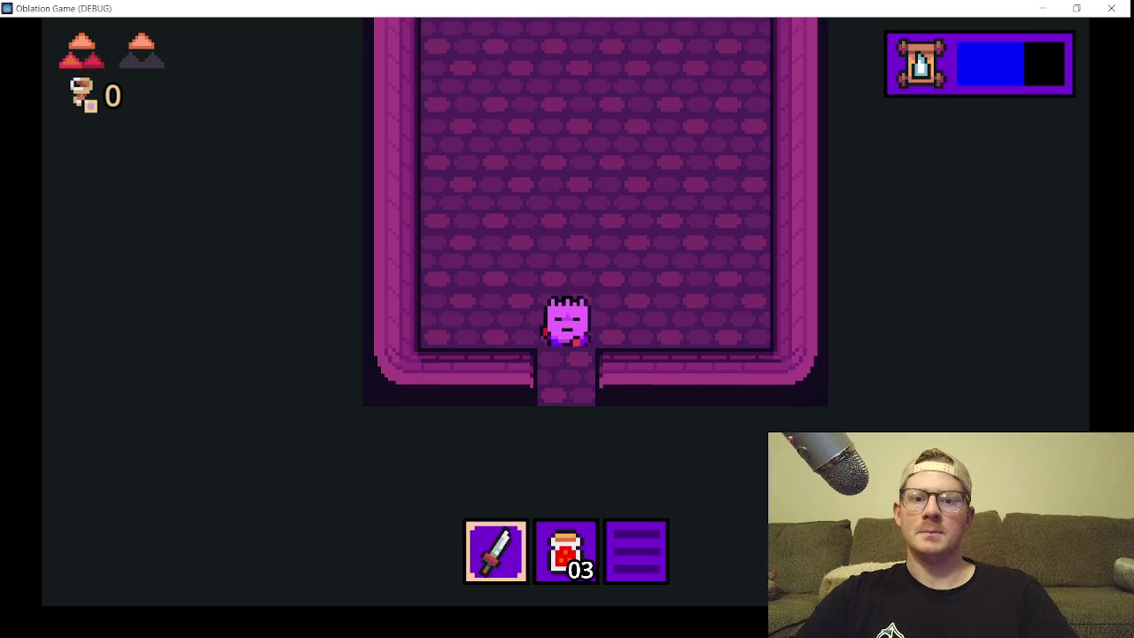
key(Down)
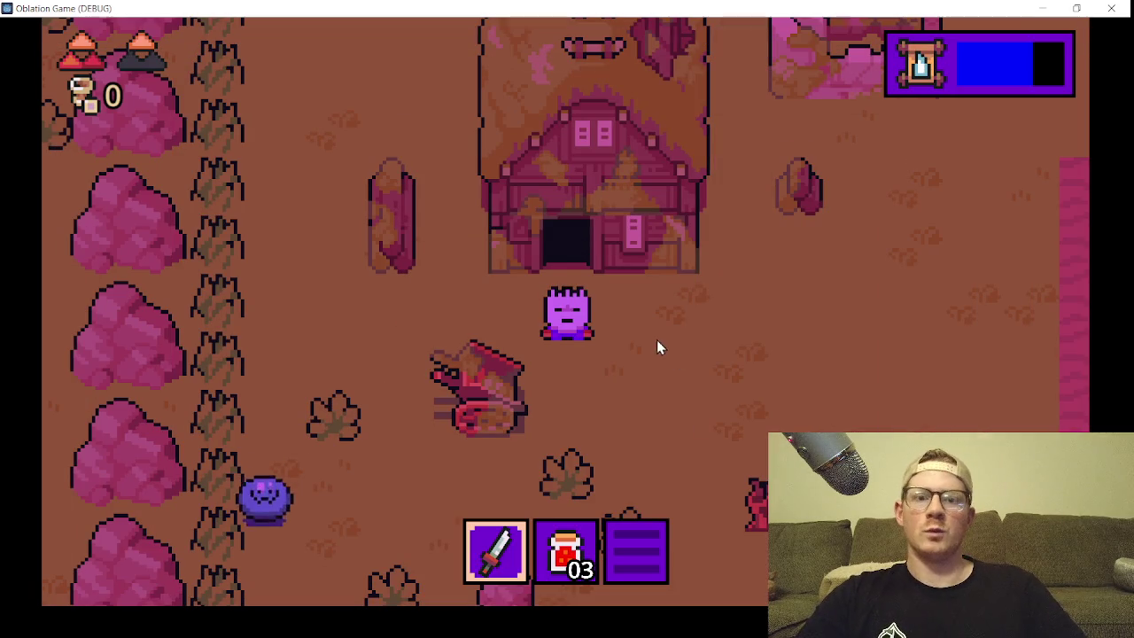
click(1110, 8)
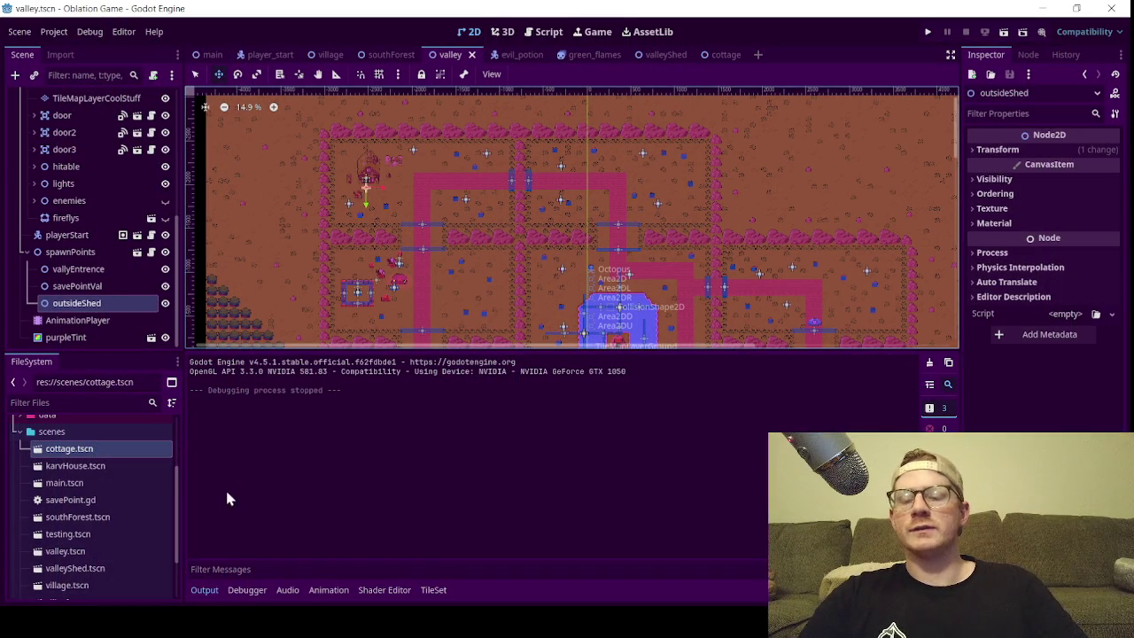
- Collapse the Output bottom panel so the valley map fills more of the canvas
click(211, 594)
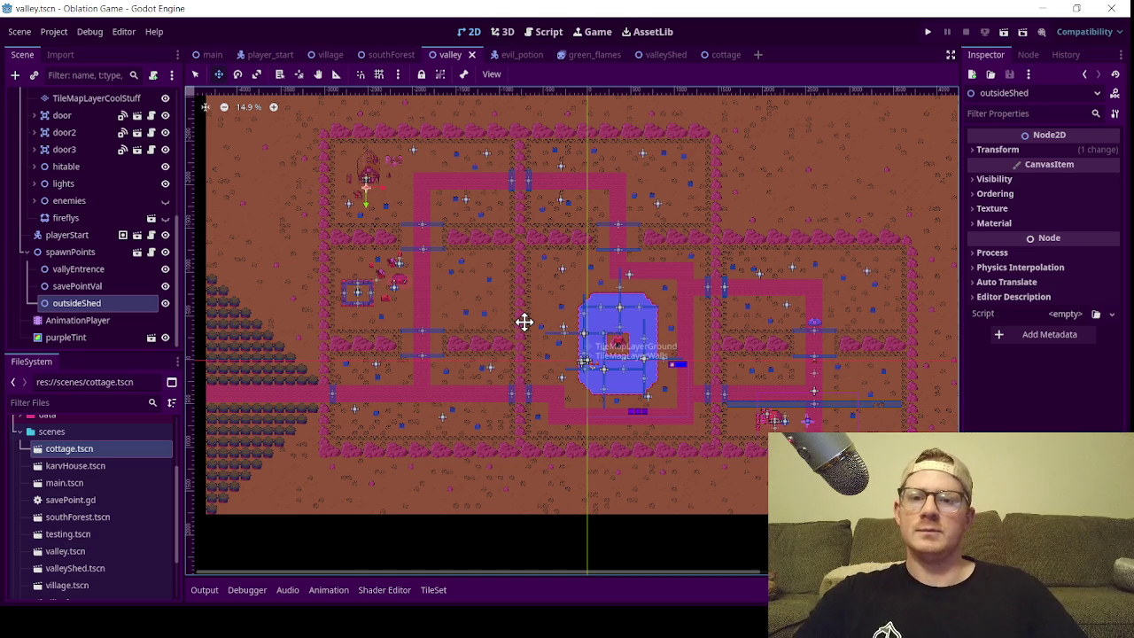
scroll(301, 200, up, 4)
- Move outsideShed slightly higher below the shed door, collapse the map node, and save the valley scene
scroll(403, 222, up, 15)
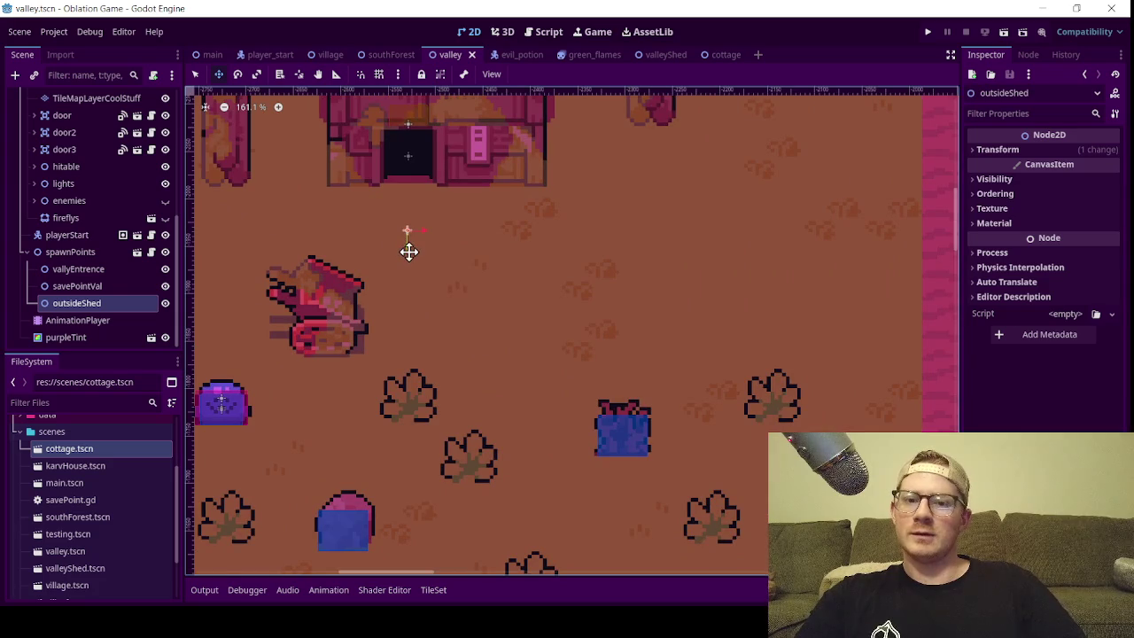
drag(405, 248, 420, 240)
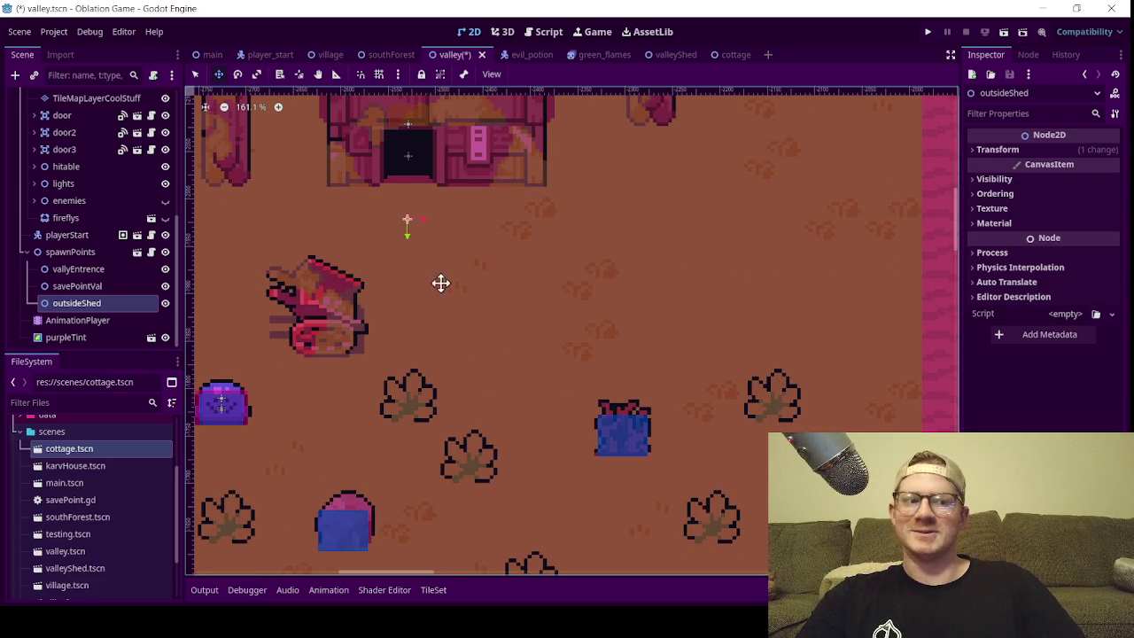
key(ctrl+s)
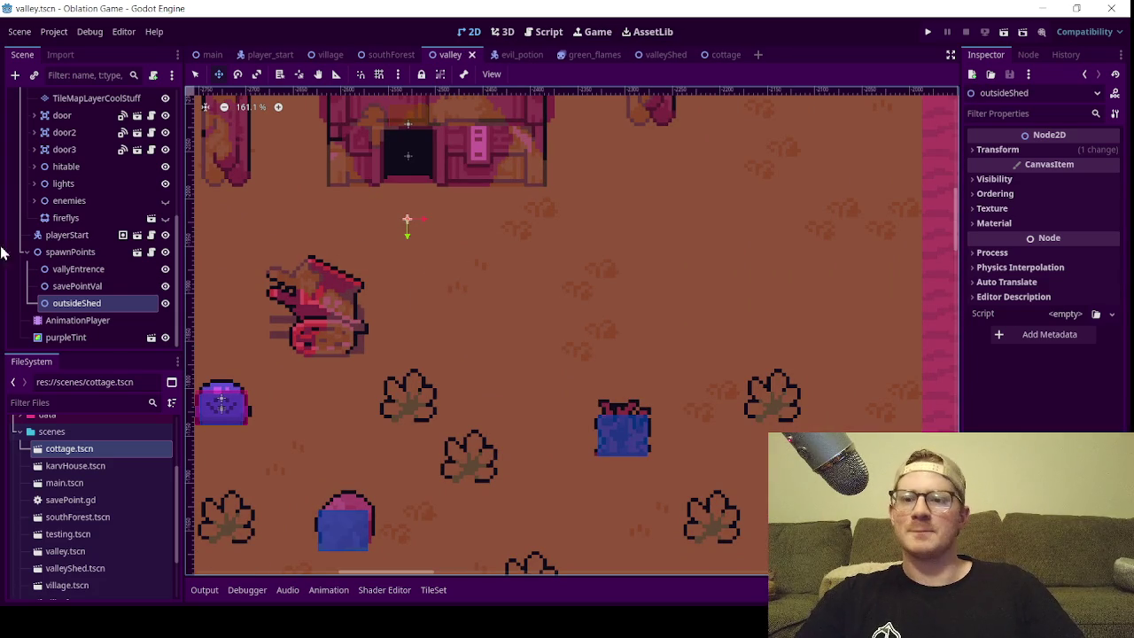
scroll(25, 257, up, 8)
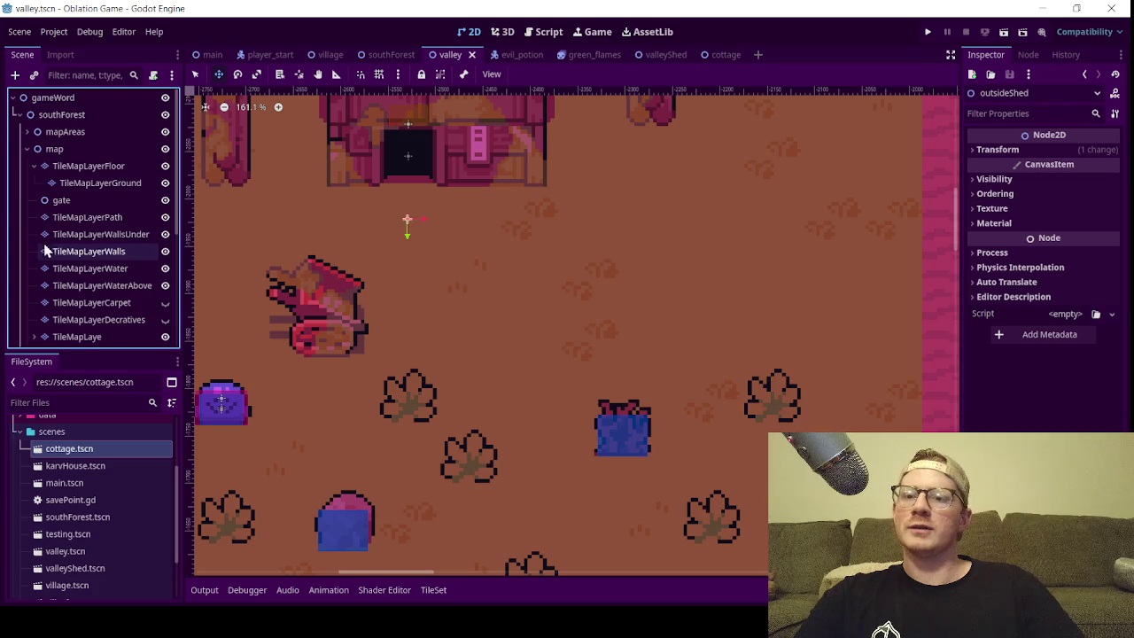
click(27, 149)
click(57, 263)
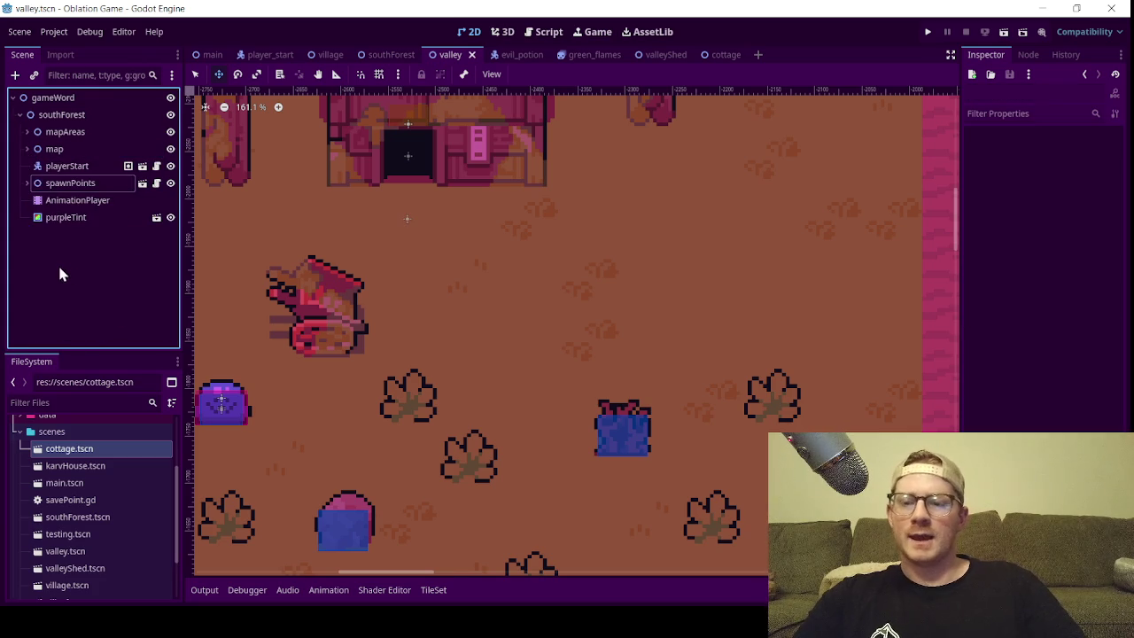
key(ctrl+s)
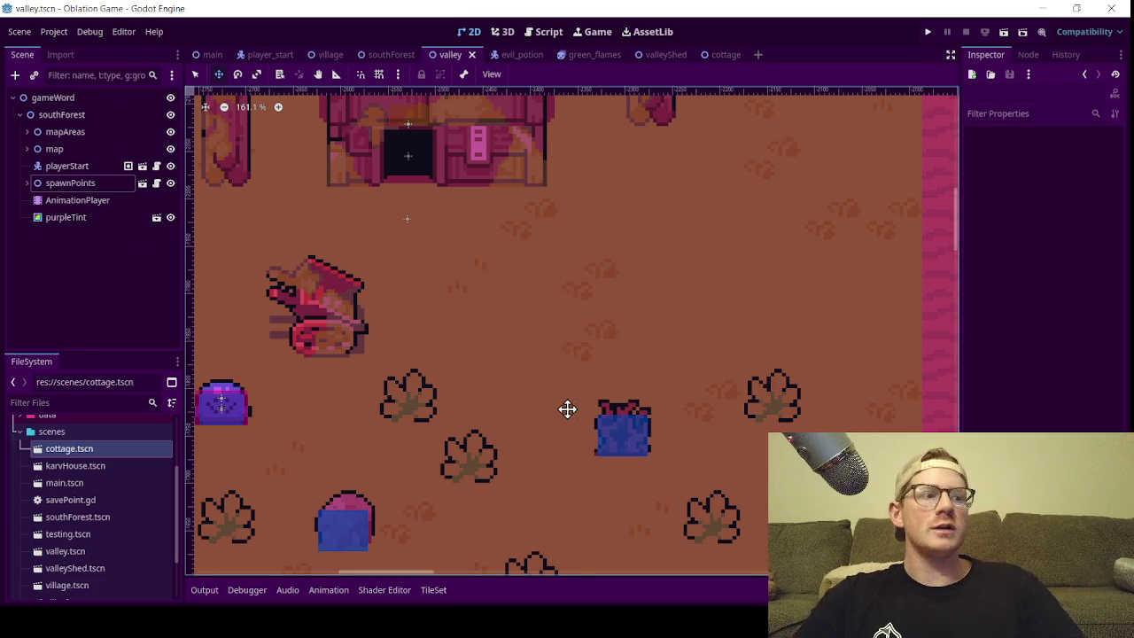
- Look over the valley map, then switch to the cottage scene
scroll(617, 425, down, 10)
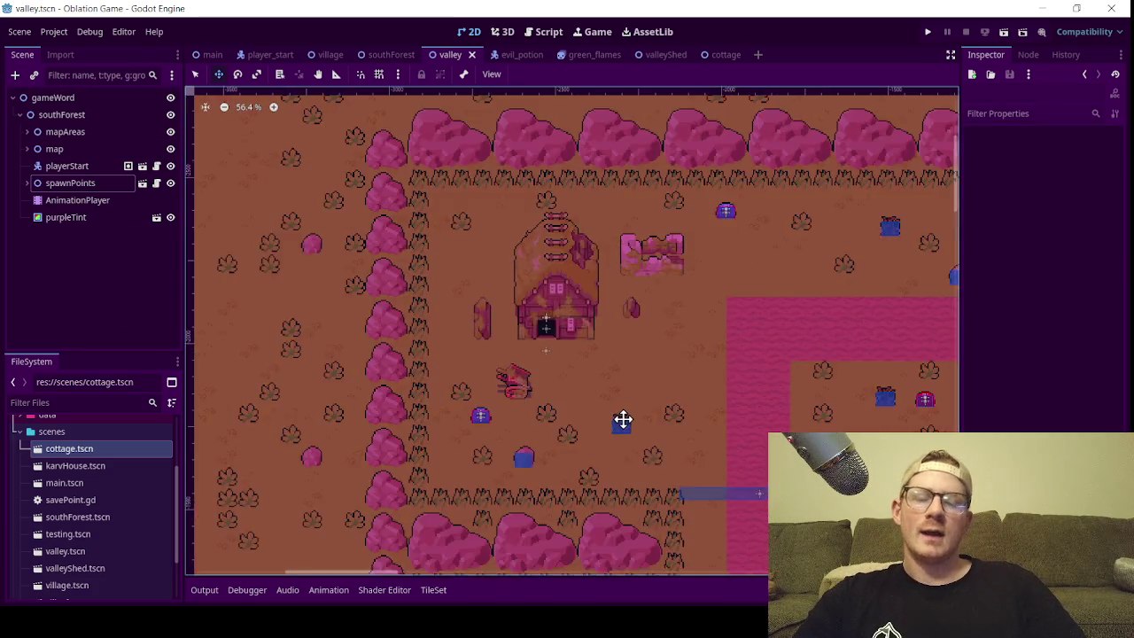
scroll(634, 413, down, 5)
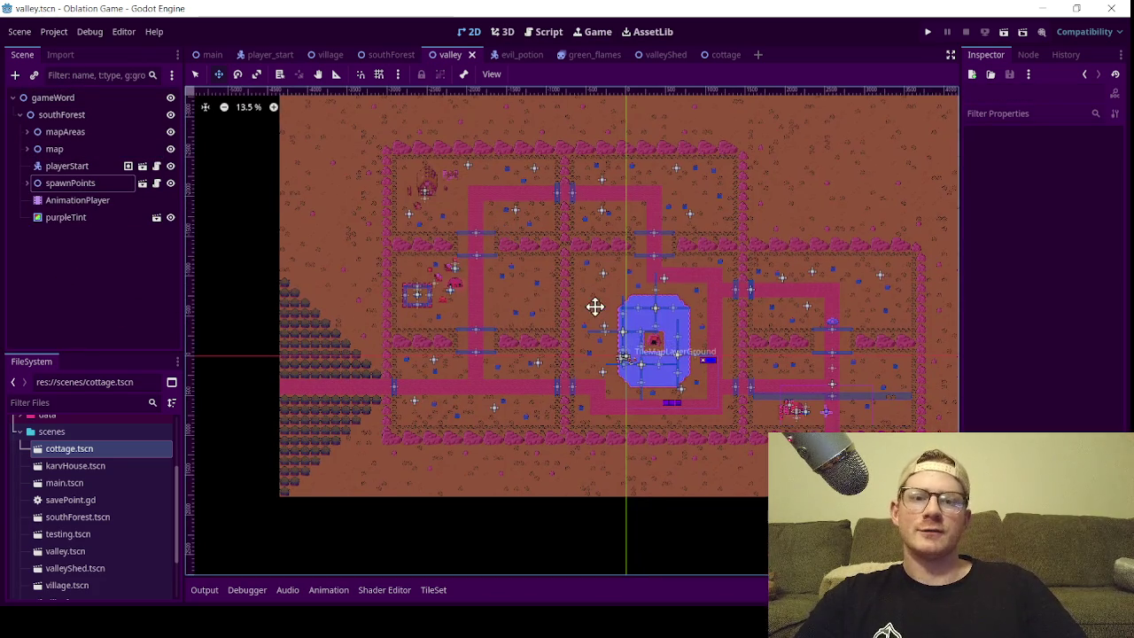
scroll(584, 331, up, 4)
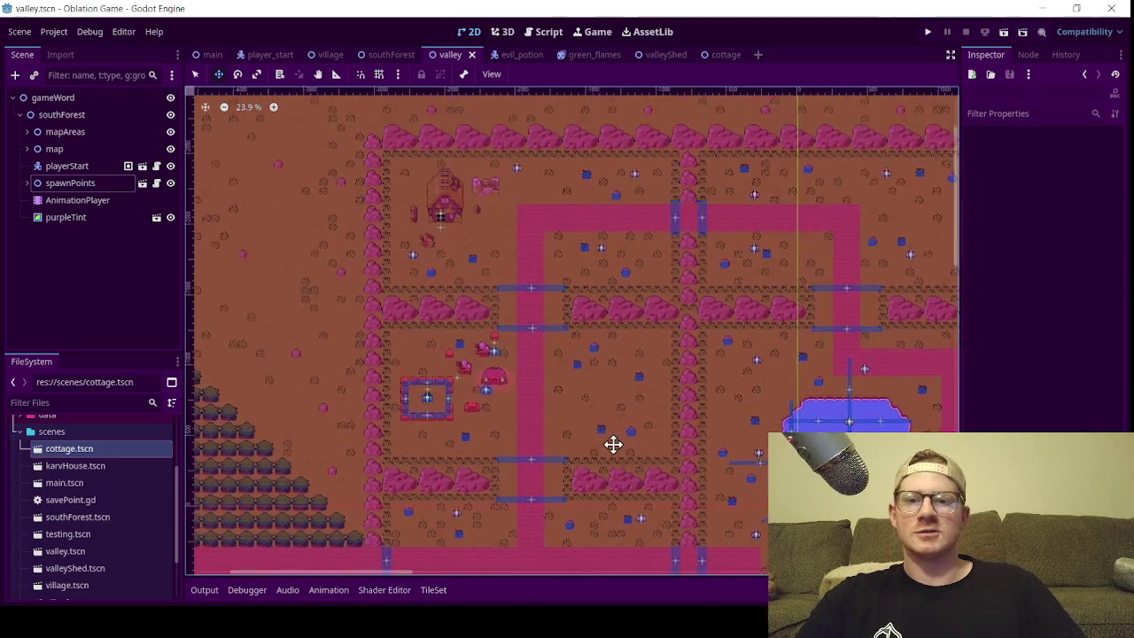
scroll(553, 312, up, 4)
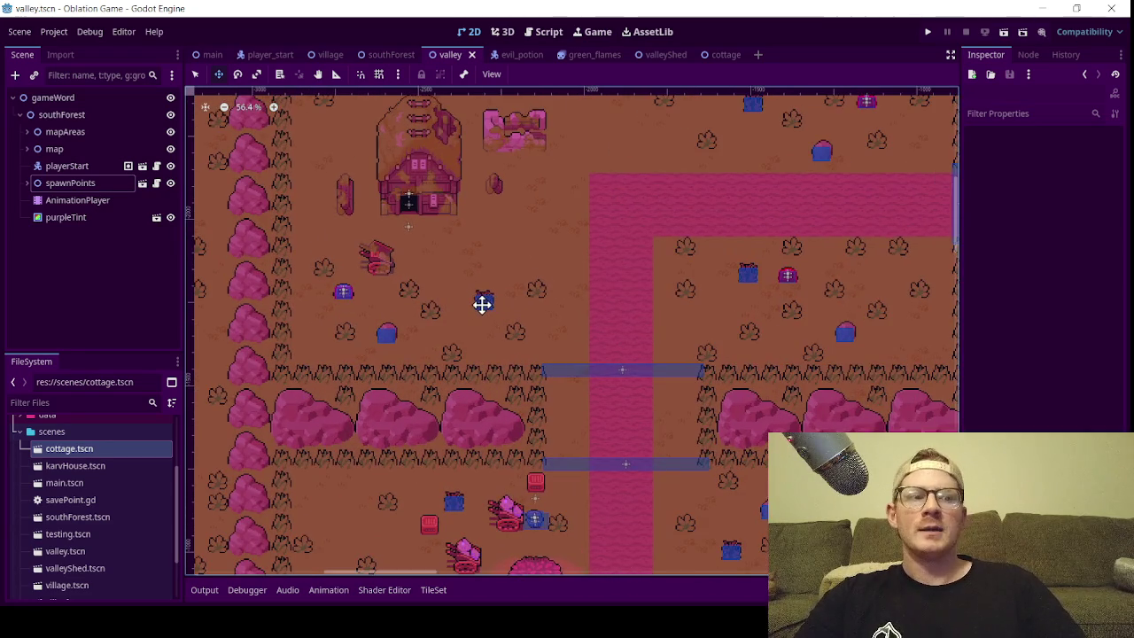
scroll(469, 254, up, 4)
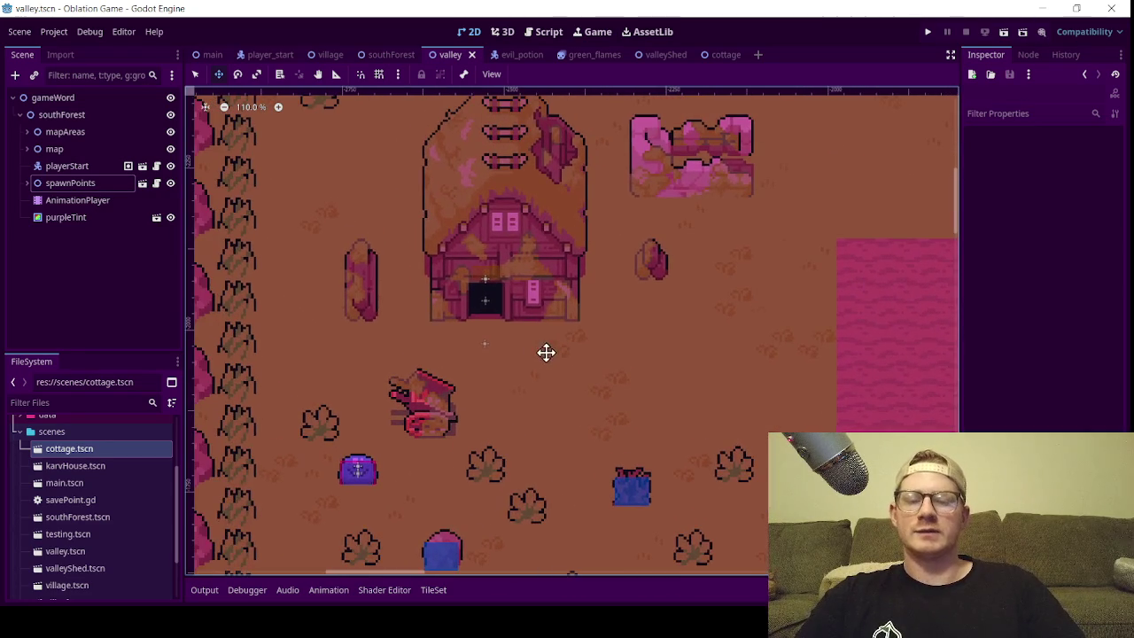
click(713, 55)
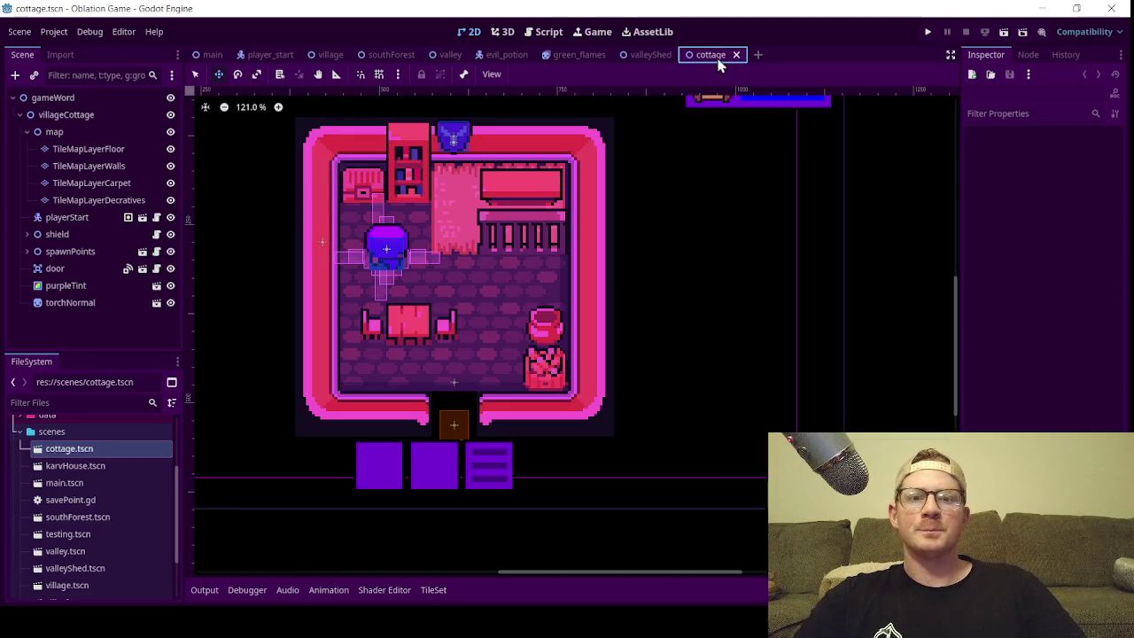
- Switch to valleyShed, zoom to fit the whole shed interior, and fold up the lights group
click(651, 55)
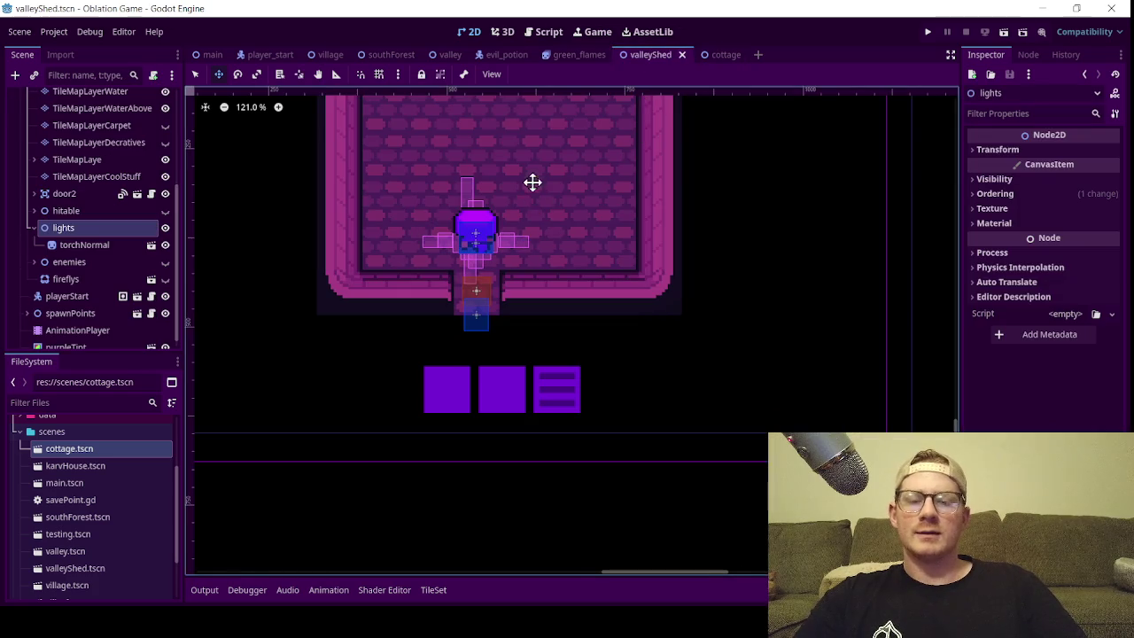
scroll(553, 158, down, 2)
scroll(555, 265, up, 5)
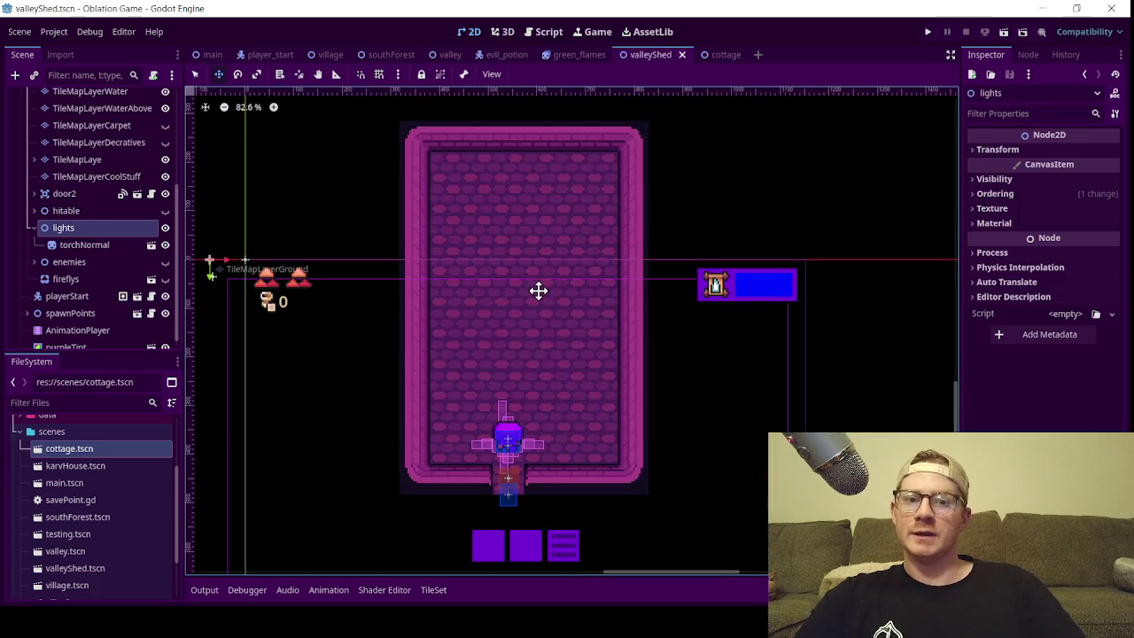
scroll(557, 304, down, 1)
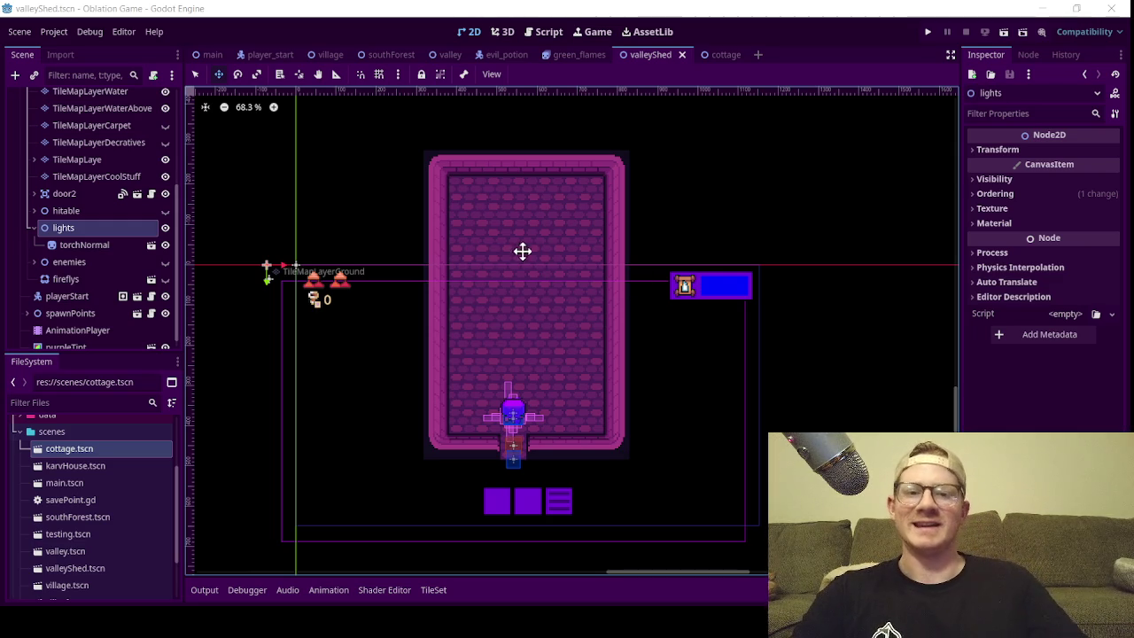
click(32, 228)
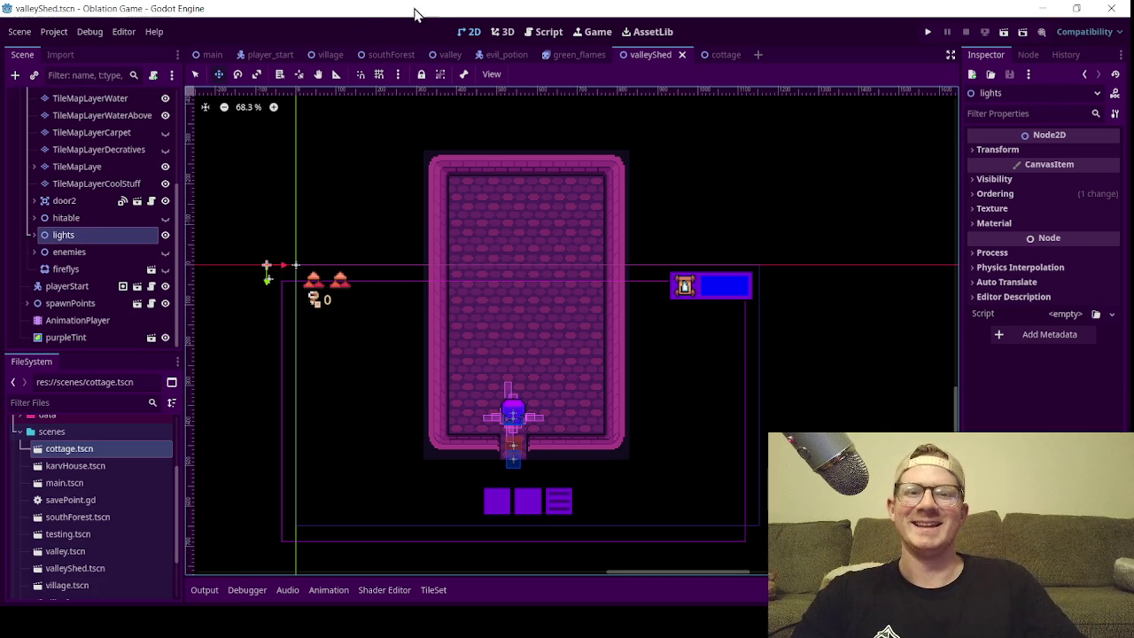
- Save the valleyShed scene
key(ctrl+s)
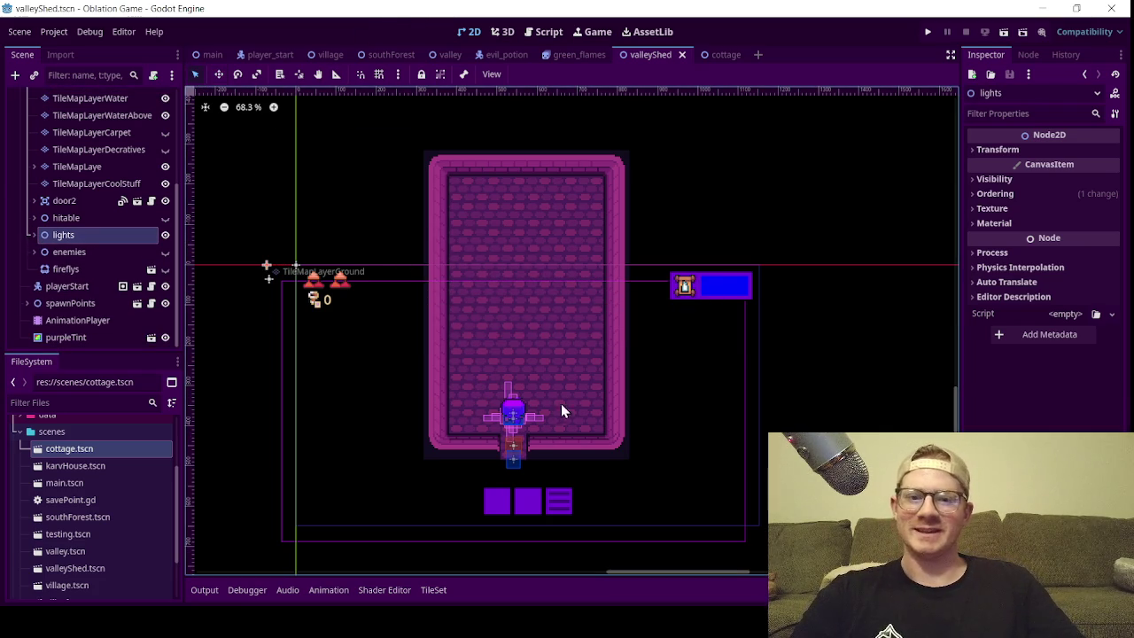
scroll(605, 412, up, 2)
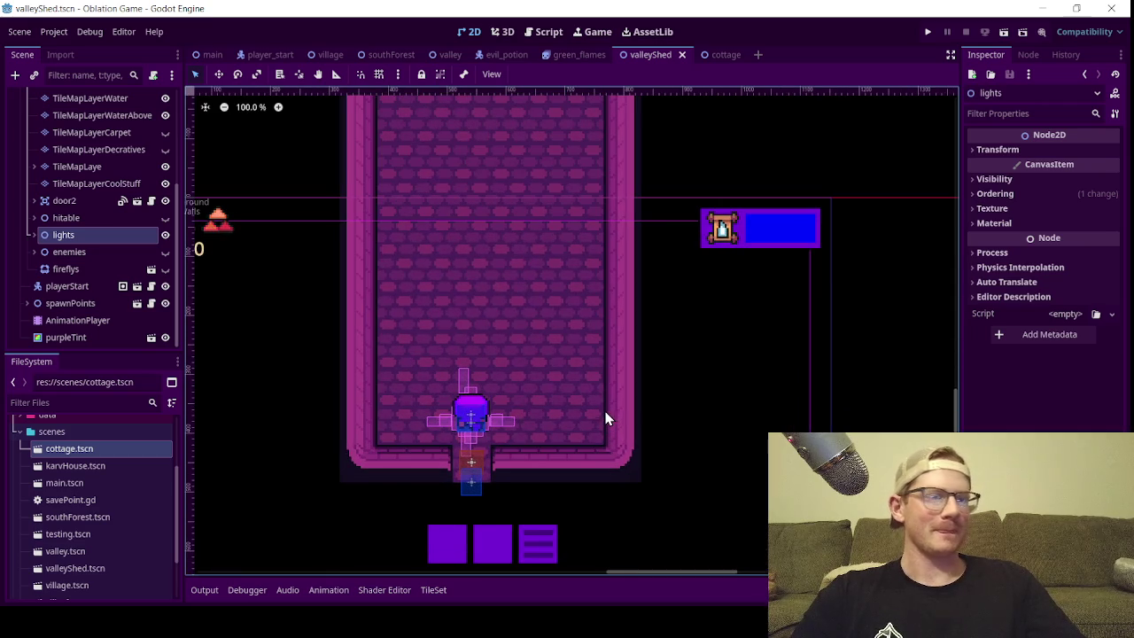
scroll(605, 381, down, 3)
scroll(589, 309, up, 4)
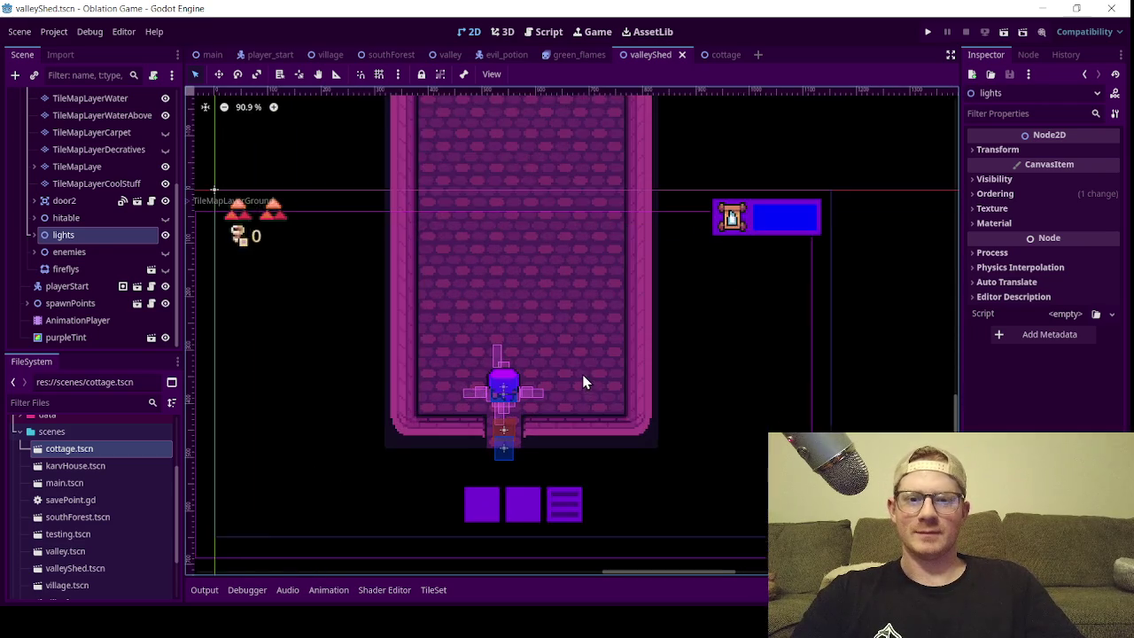
scroll(602, 356, down, 2)
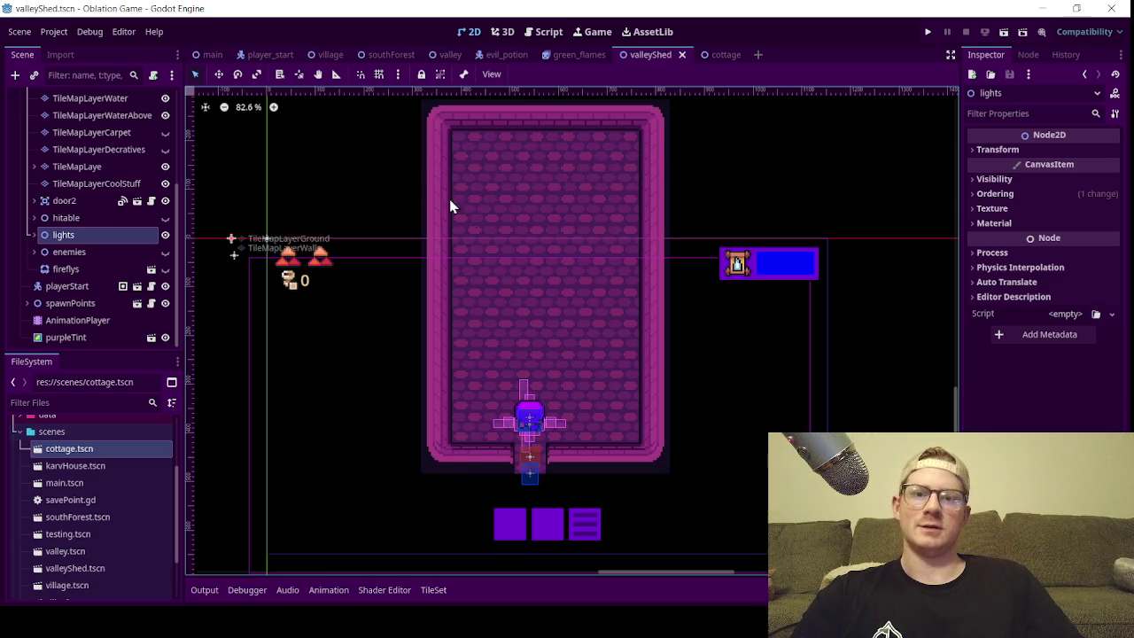
- Glance at the valley and cottage scenes, then return to valleyShed
click(442, 54)
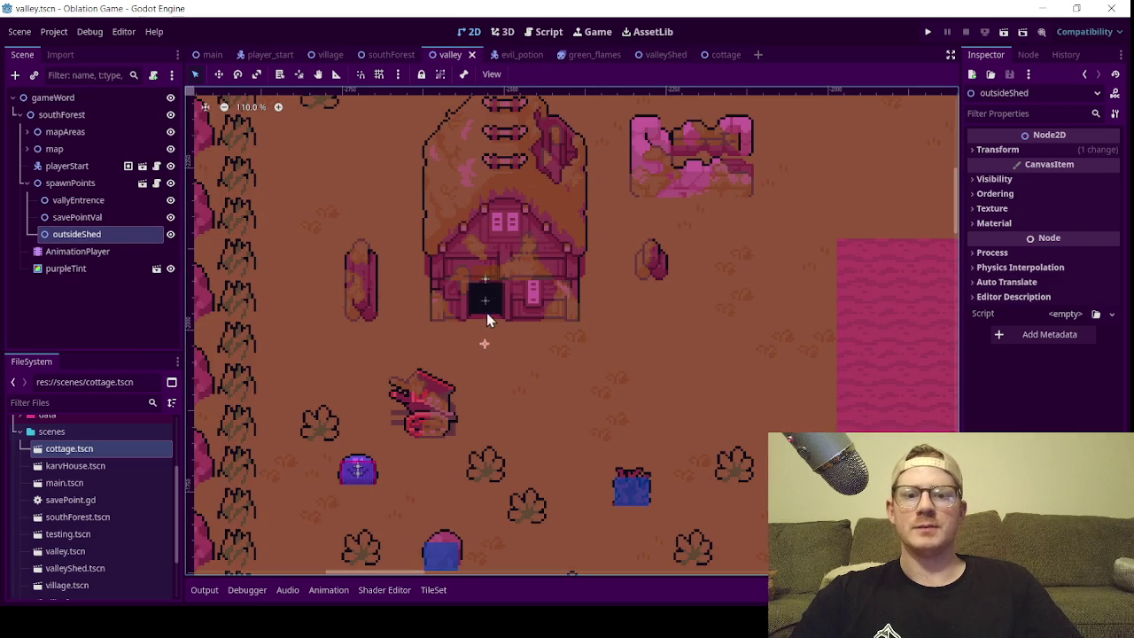
click(716, 56)
click(638, 55)
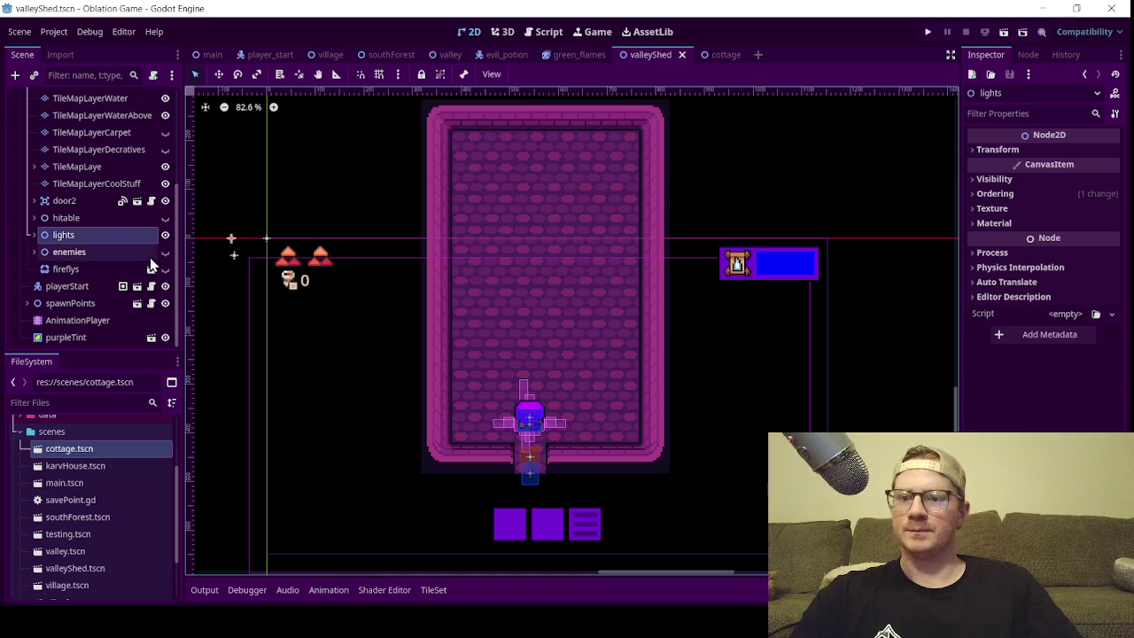
scroll(105, 286, up, 5)
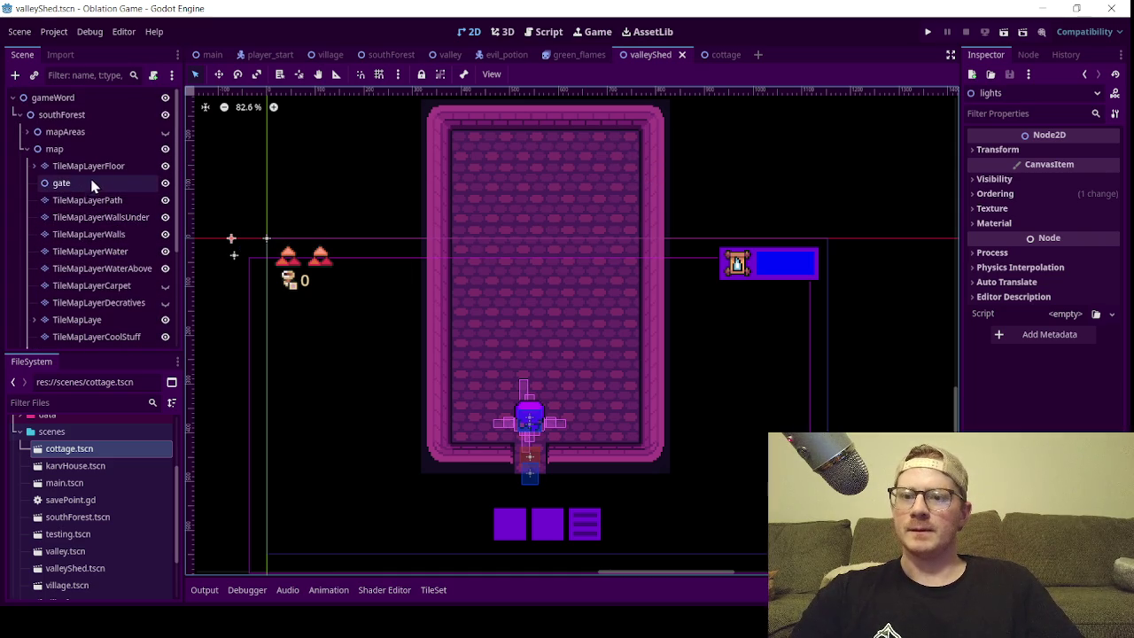
- Select TileMapLayerWalls and zoom in on the shed's walls
click(117, 234)
scroll(585, 237, down, 5)
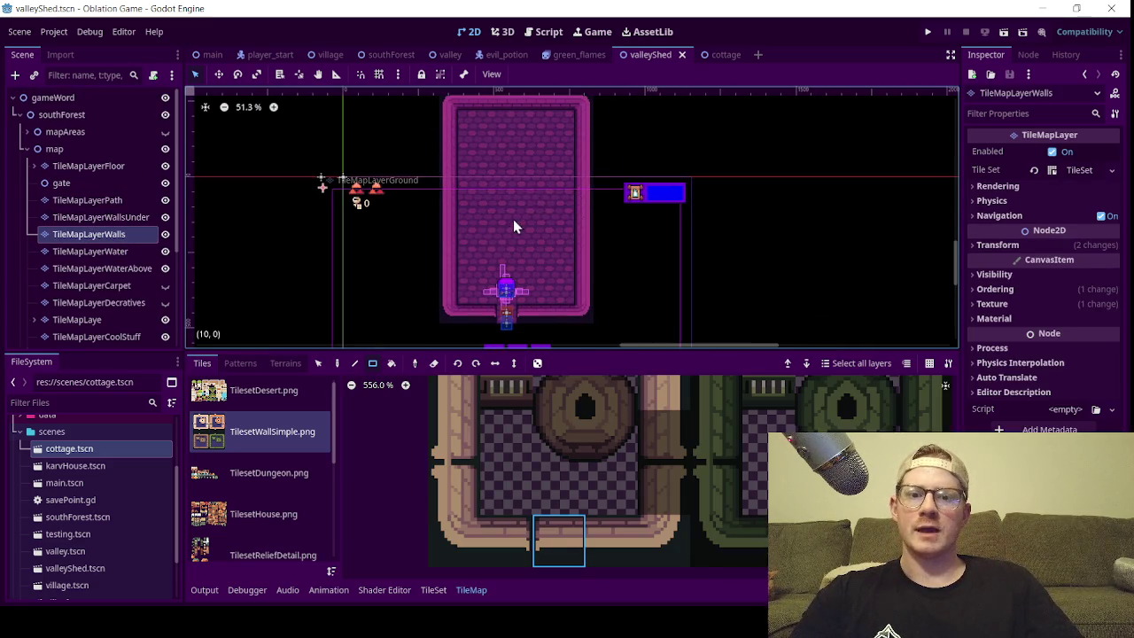
scroll(507, 200, up, 2)
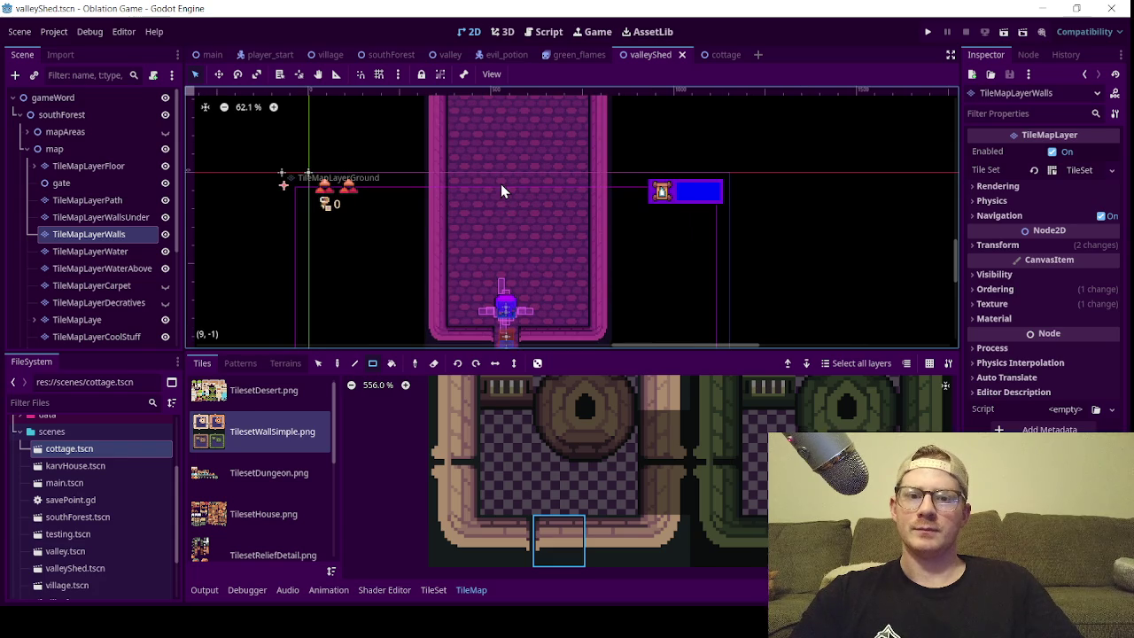
scroll(532, 407, down, 4)
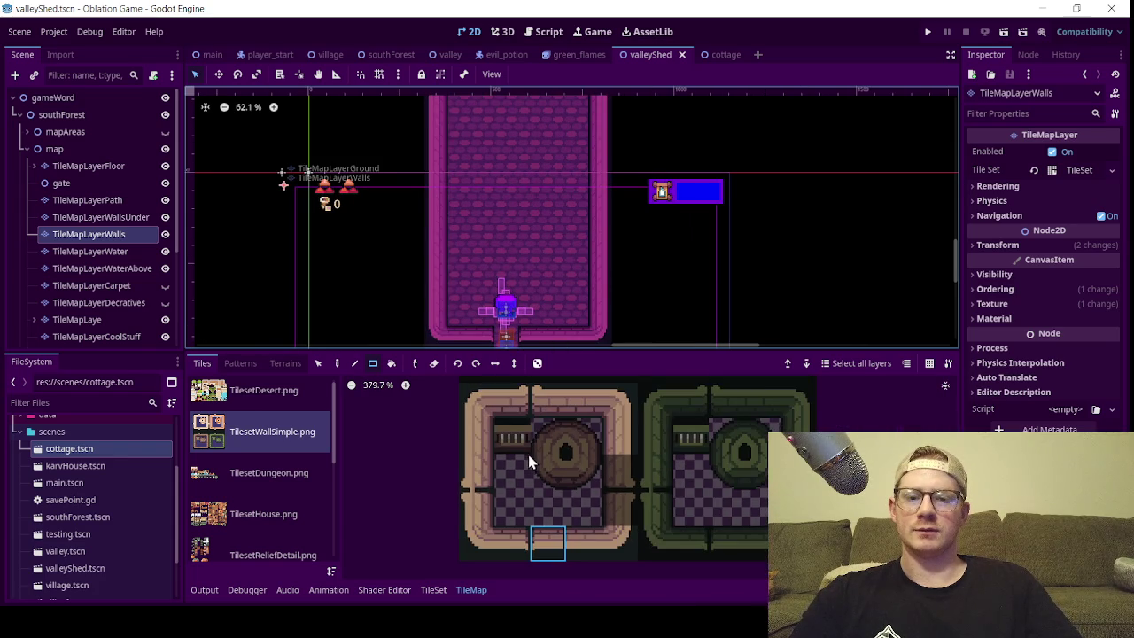
scroll(499, 248, down, 5)
scroll(499, 249, up, 4)
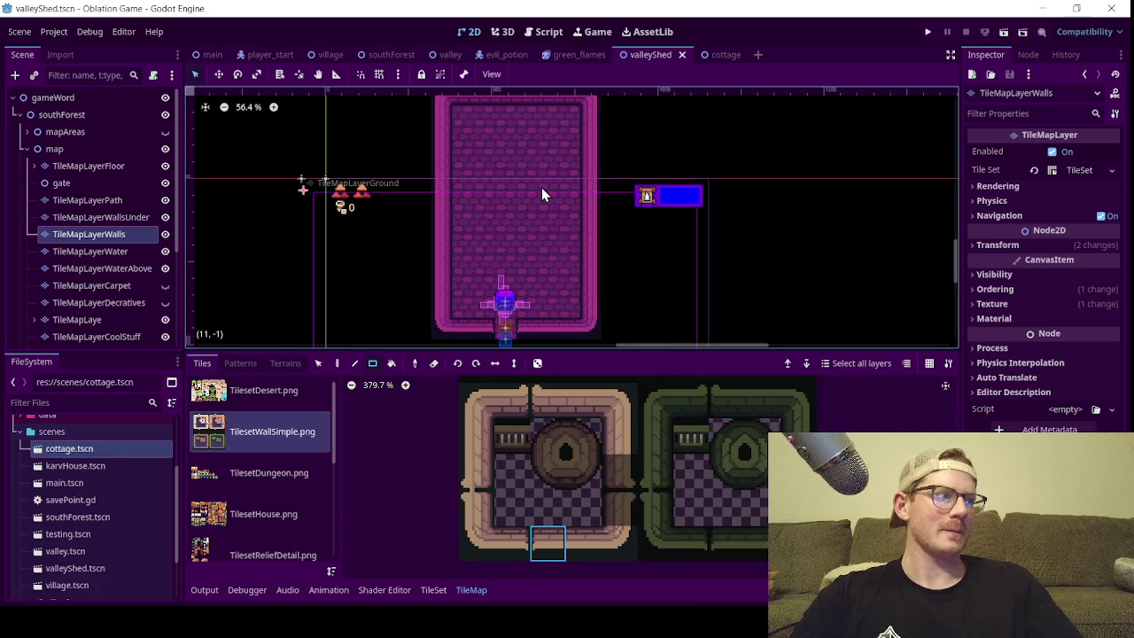
scroll(536, 194, up, 1)
scroll(528, 193, down, 2)
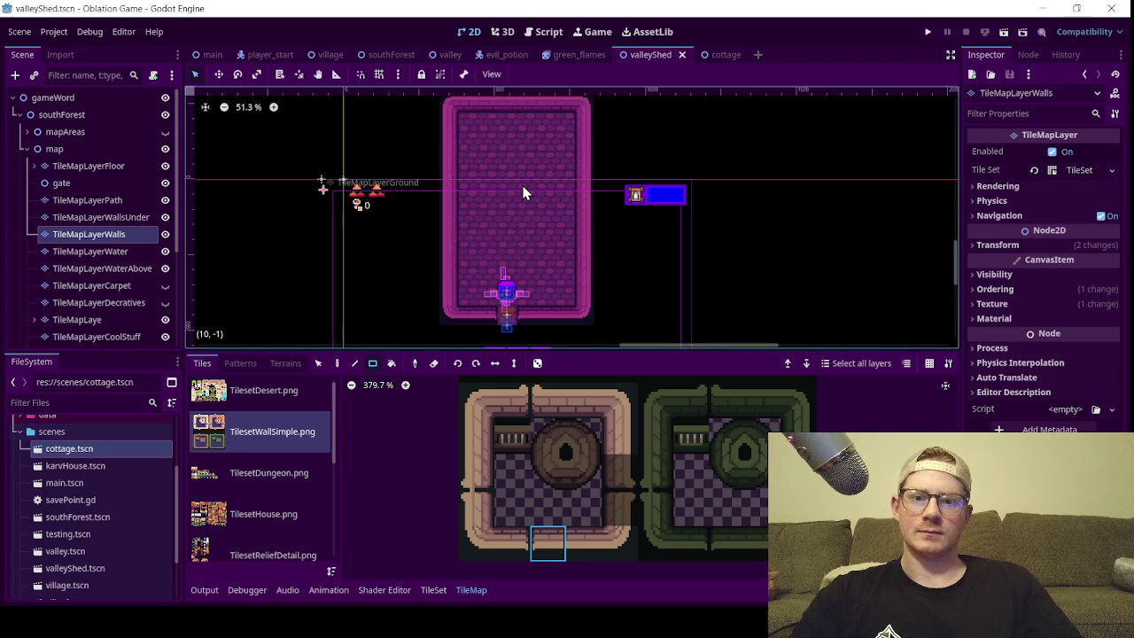
scroll(523, 193, up, 1)
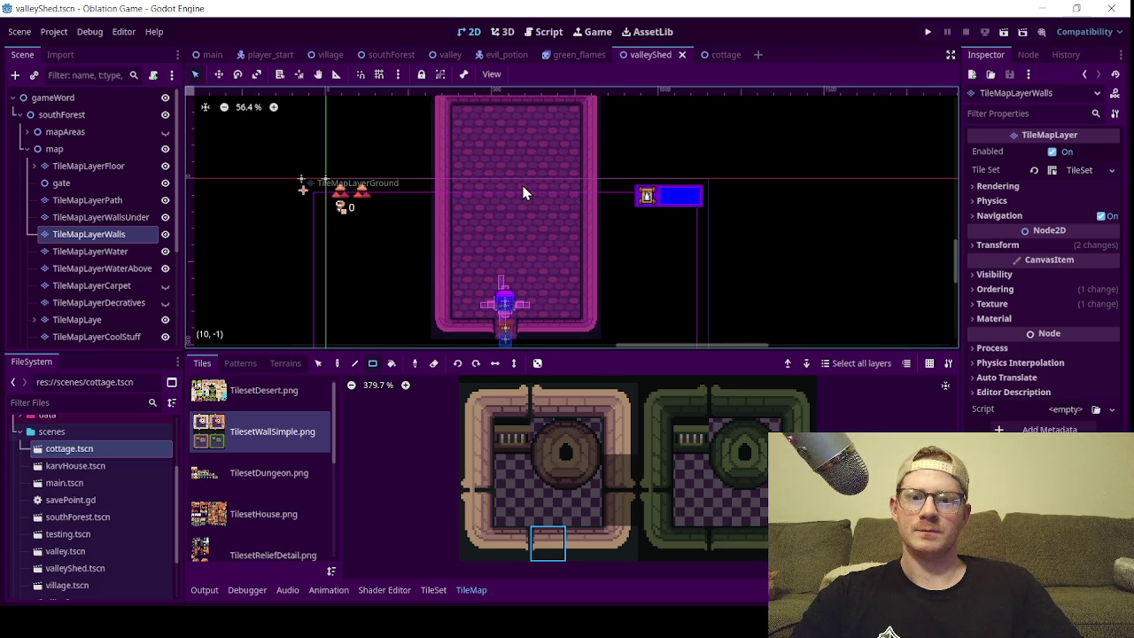
scroll(525, 195, up, 1)
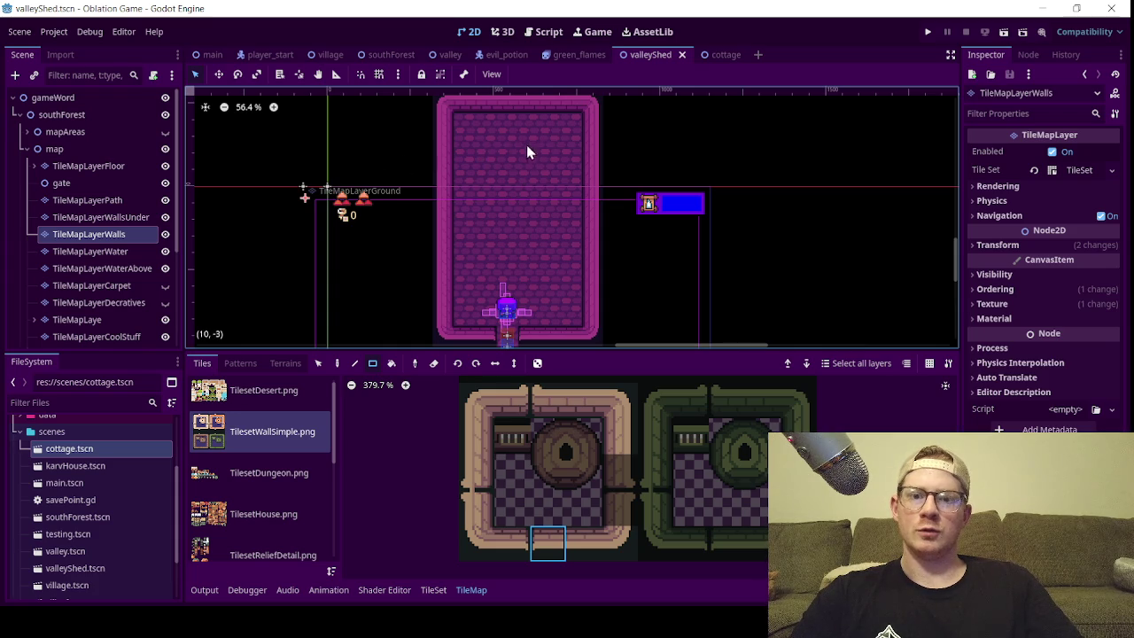
scroll(555, 176, up, 2)
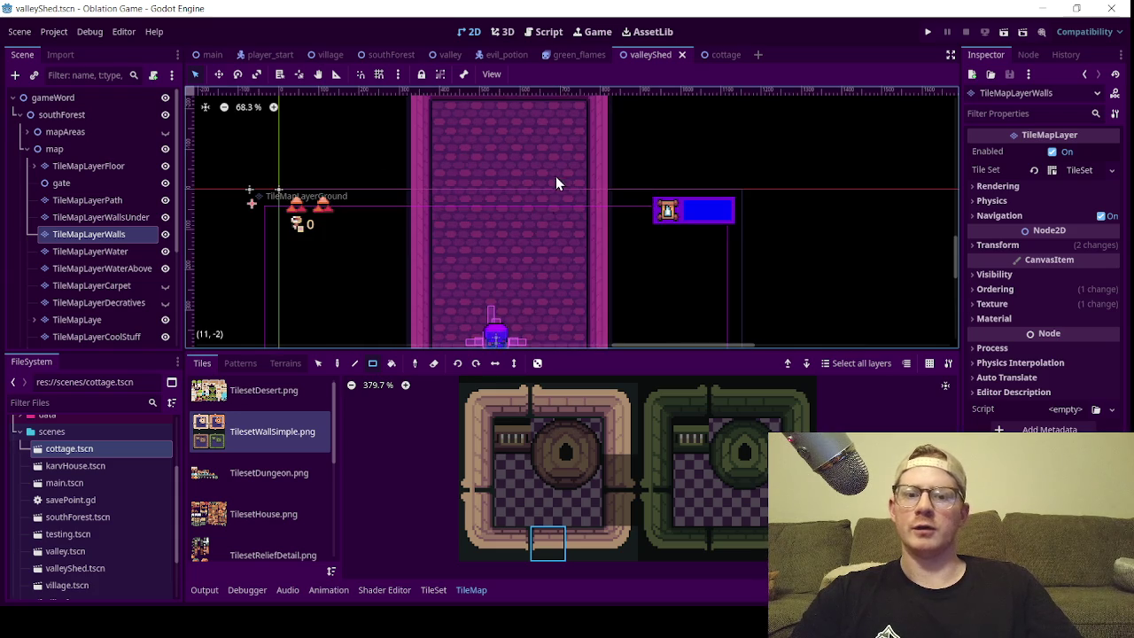
- Pick the top-left corner tile from TilesetWallSimple.png and select the wall tiles along the top edge
click(494, 417)
scroll(412, 227, up, 3)
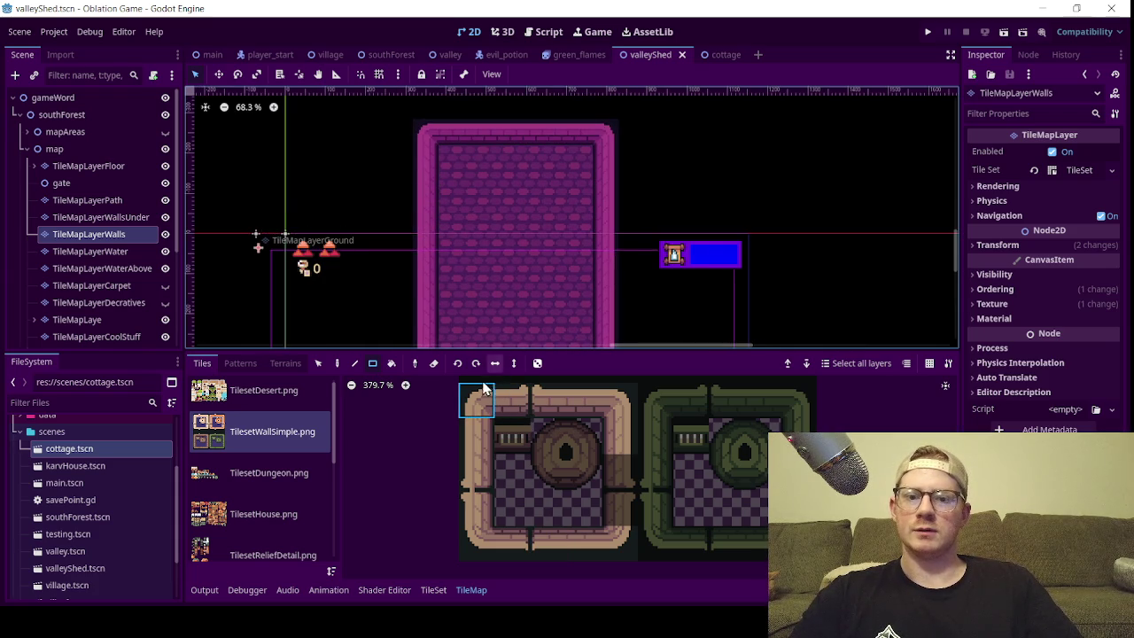
click(325, 364)
mouse_move(417, 151)
mouse_down()
mouse_move(615, 144)
mouse_move(570, 150)
mouse_move(565, 164)
mouse_up()
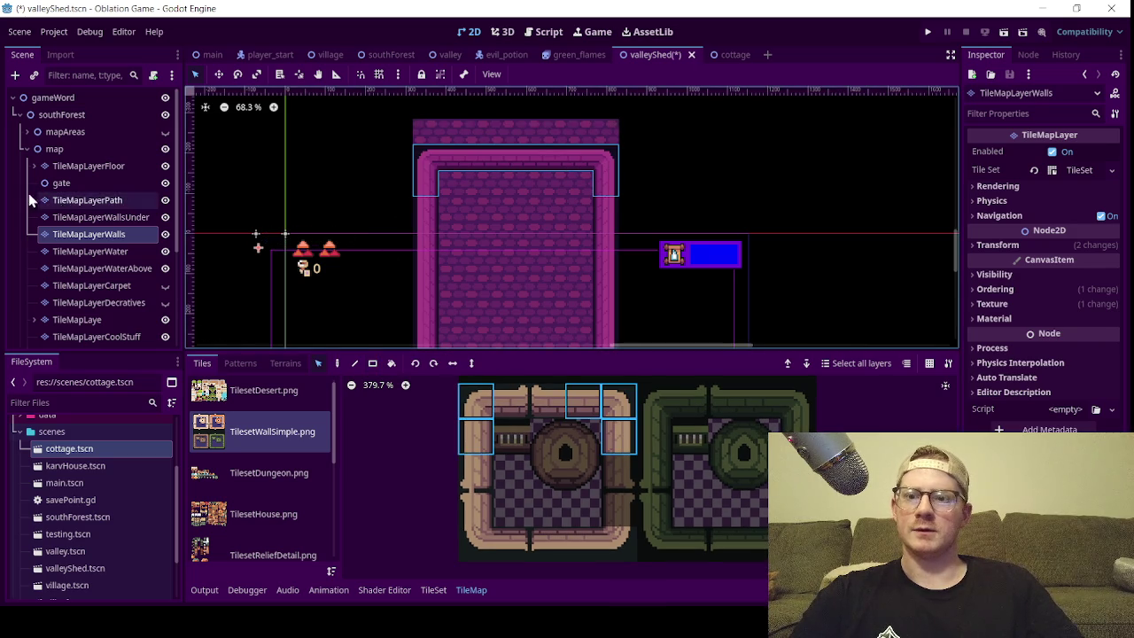
click(34, 167)
- On TileMapLayerGround, erase the stray ground tile row above the shed's top wall with a rectangle erase
click(100, 182)
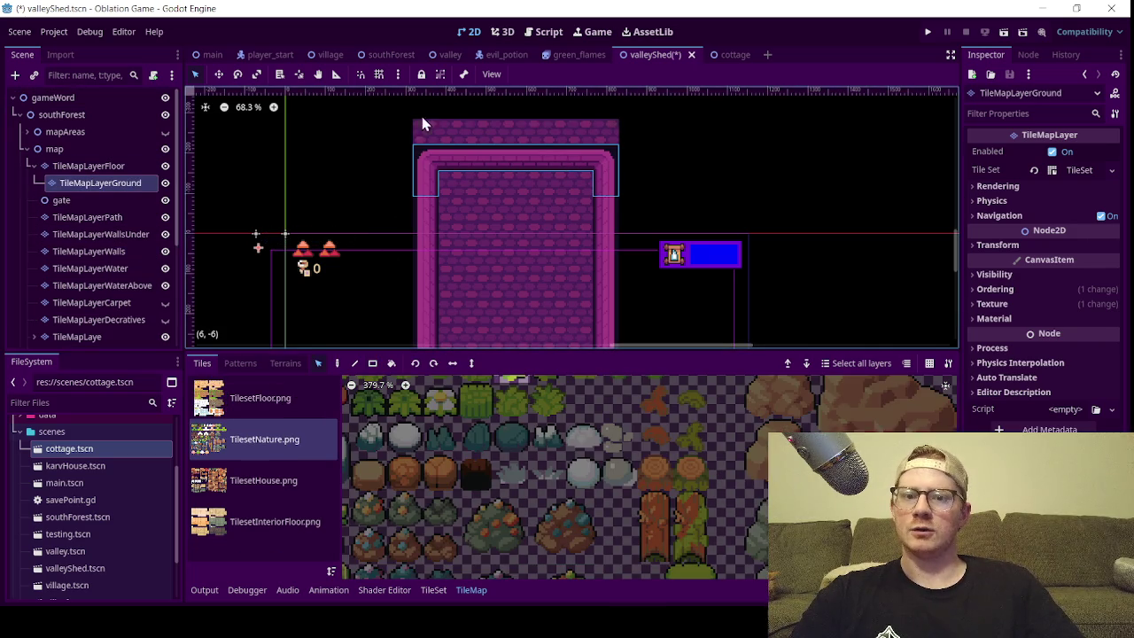
right_click(606, 133)
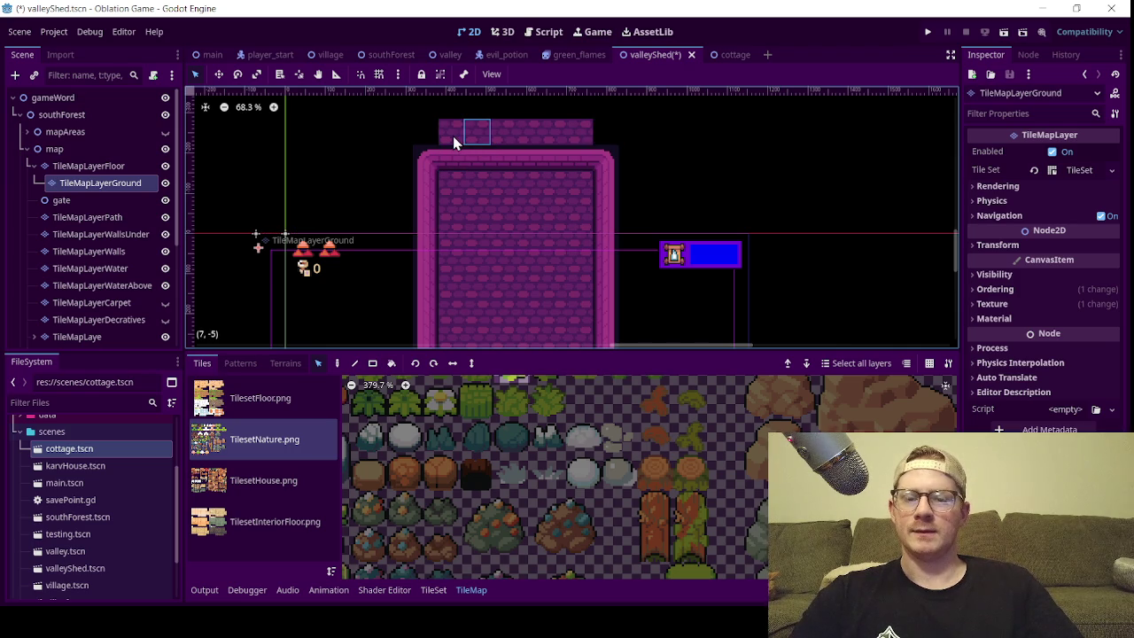
click(373, 364)
click(434, 363)
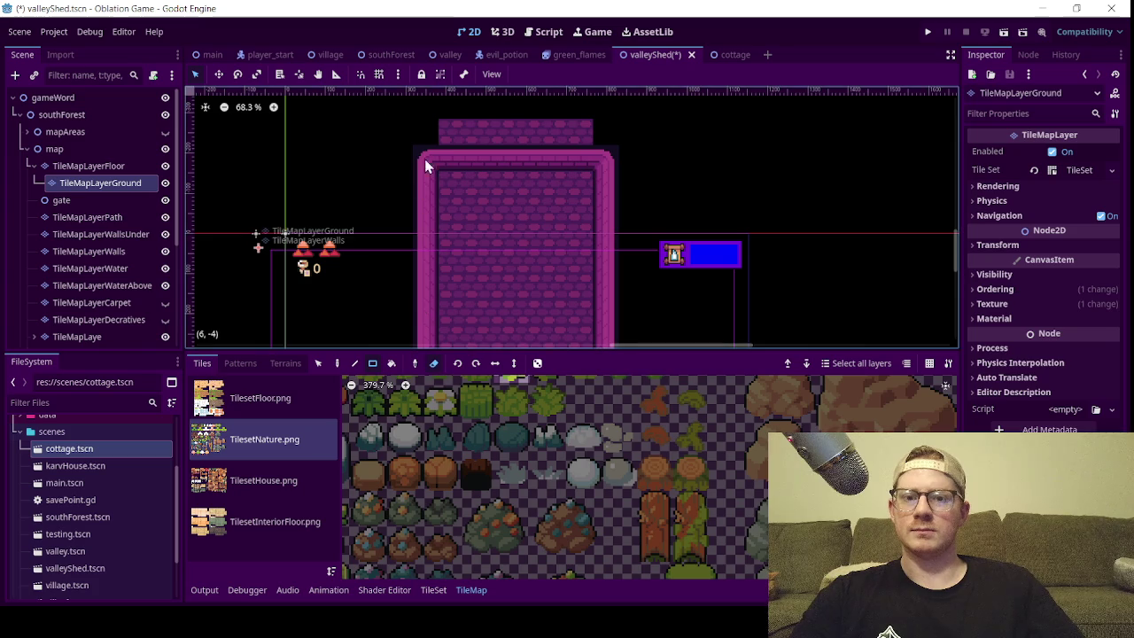
drag(446, 133, 617, 133)
- Inspect the cleaned wall, collapse the TileMapLayerFloor entry, and shrink the tile panel to enlarge the canvas
scroll(525, 224, down, 2)
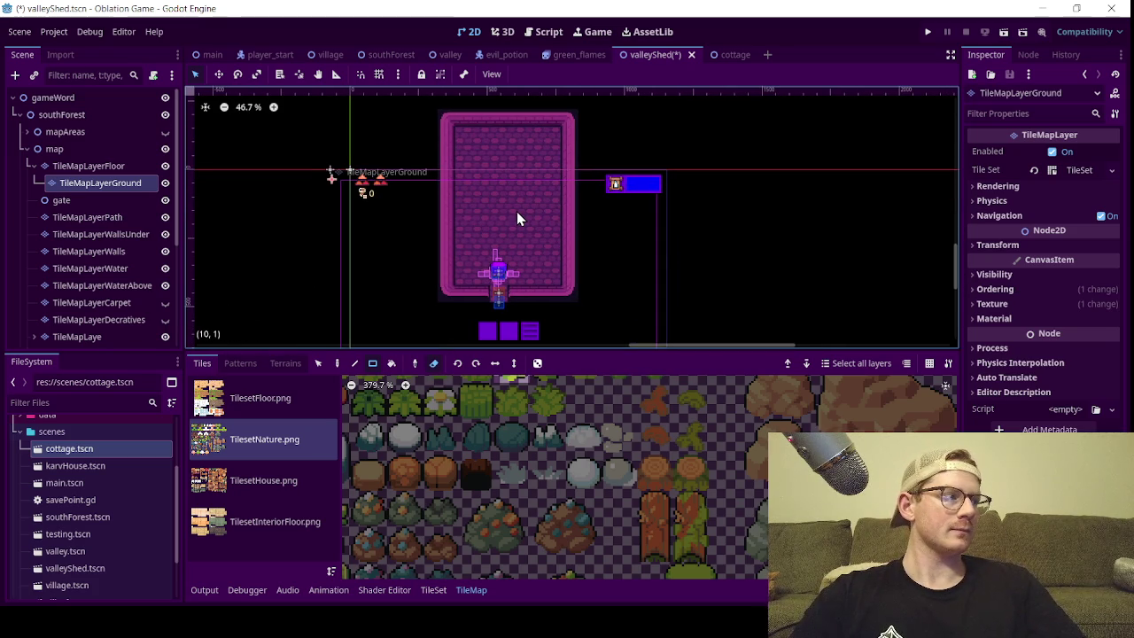
scroll(542, 153, down, 1)
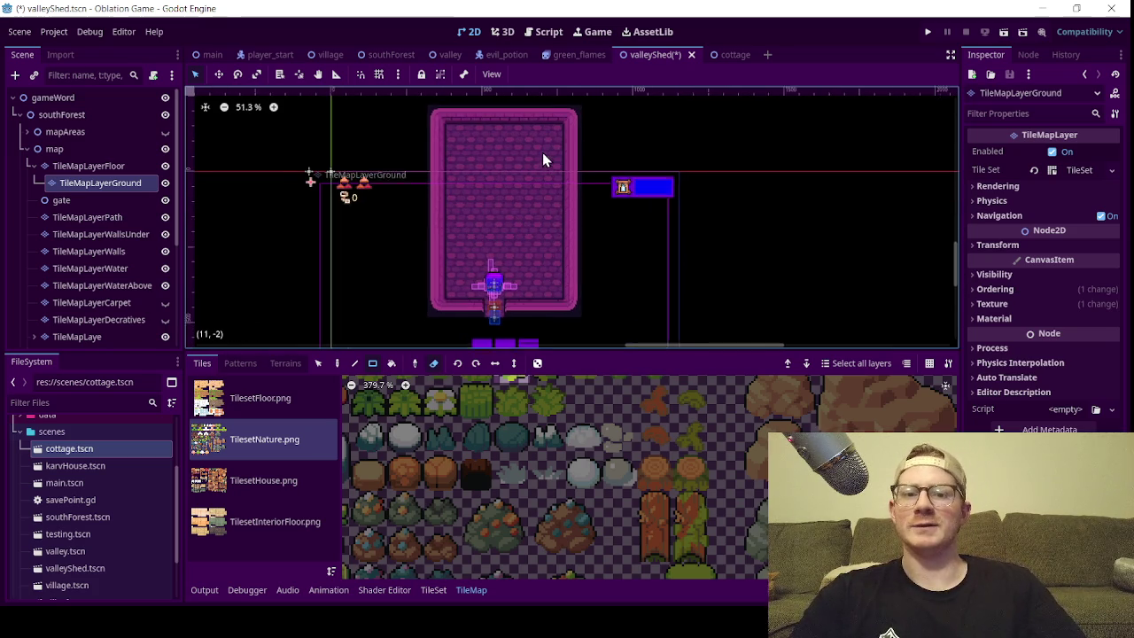
scroll(461, 287, up, 3)
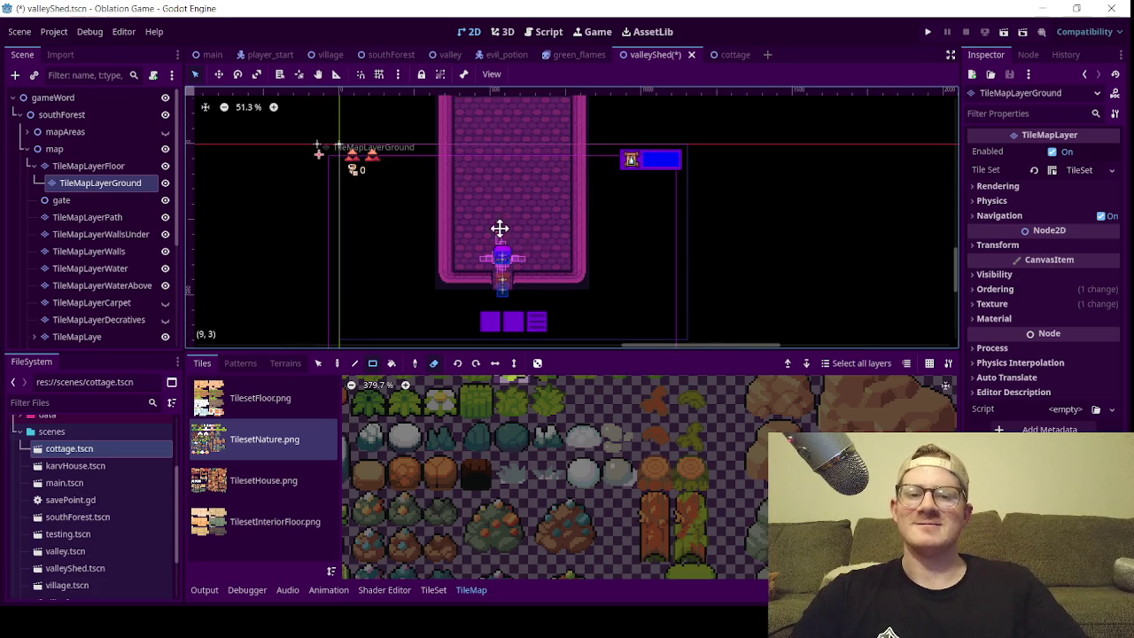
scroll(494, 263, down, 1)
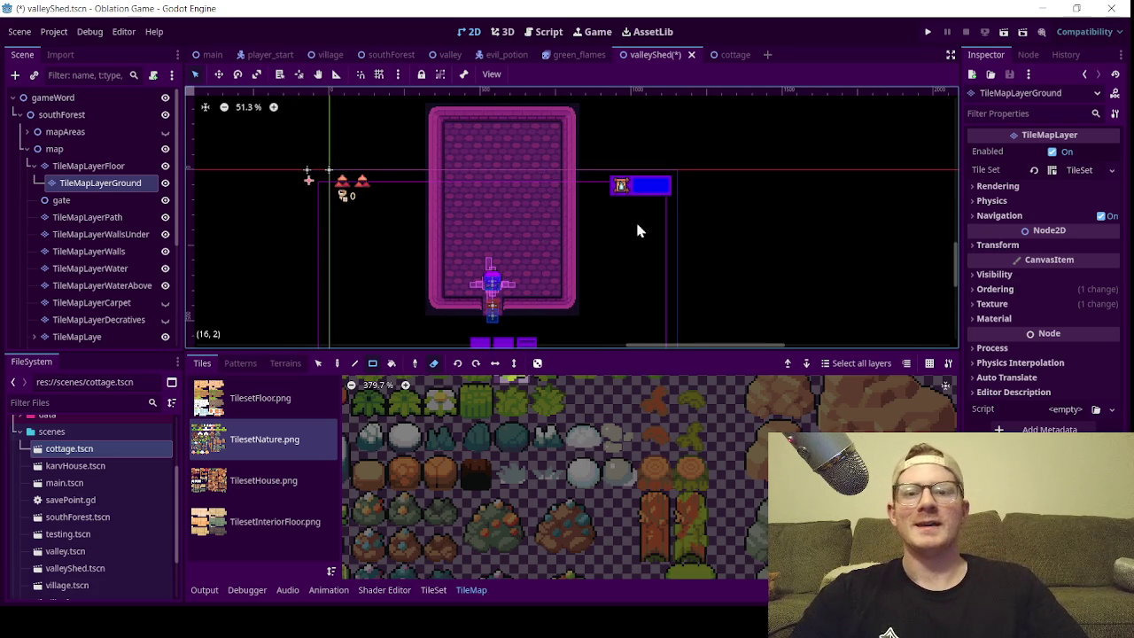
scroll(479, 239, up, 1)
scroll(474, 240, up, 1)
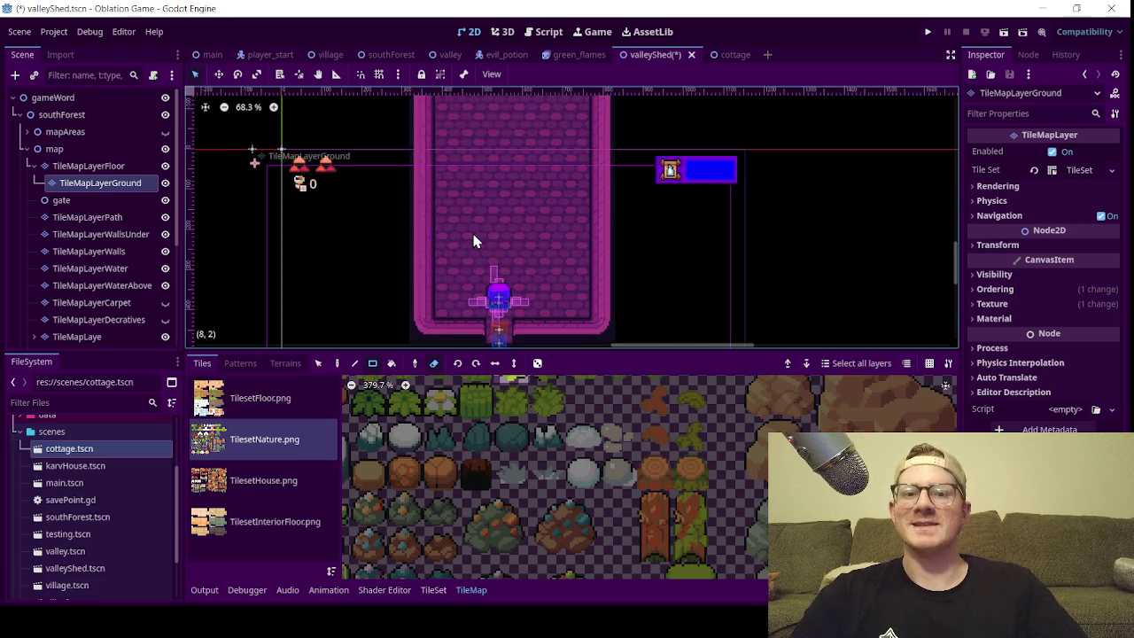
scroll(474, 240, down, 3)
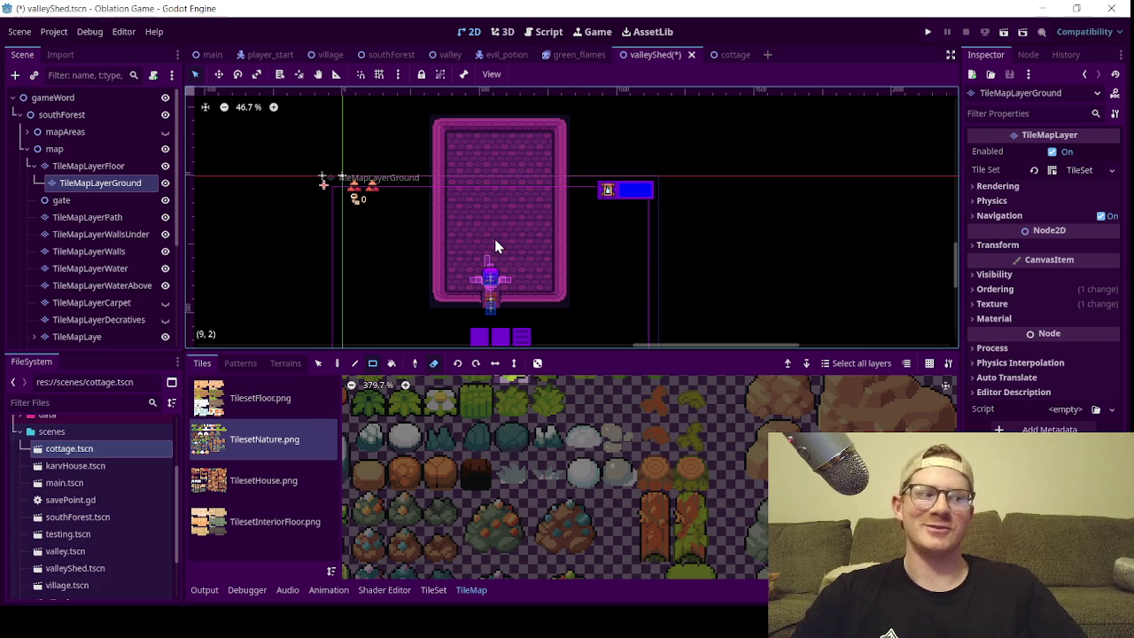
scroll(506, 243, up, 1)
scroll(506, 225, down, 1)
drag(518, 231, 525, 245)
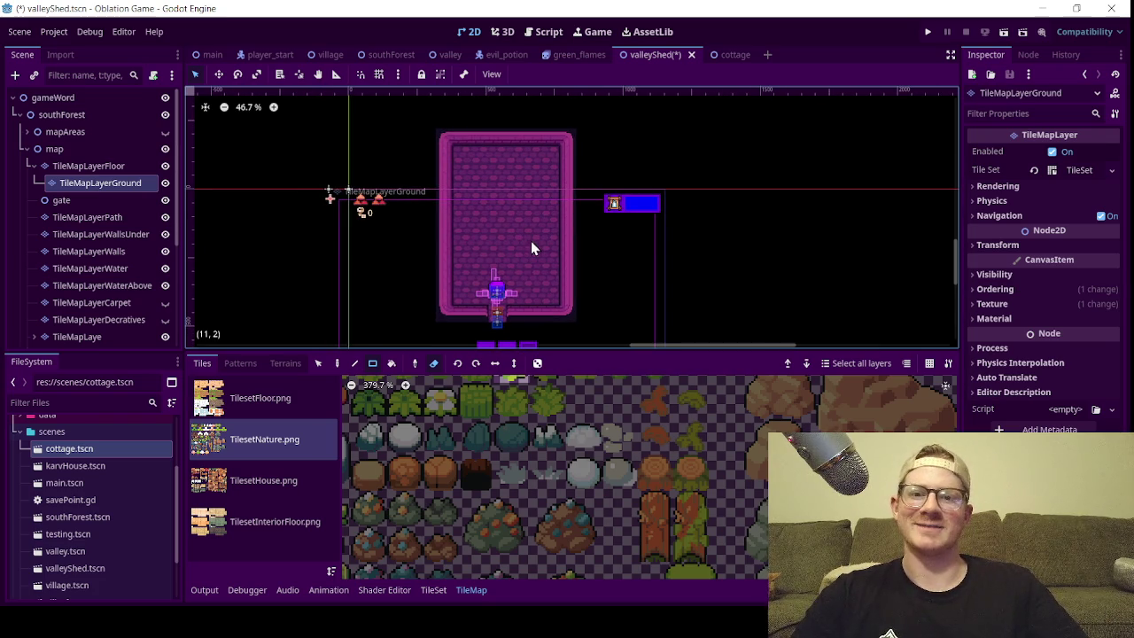
click(33, 166)
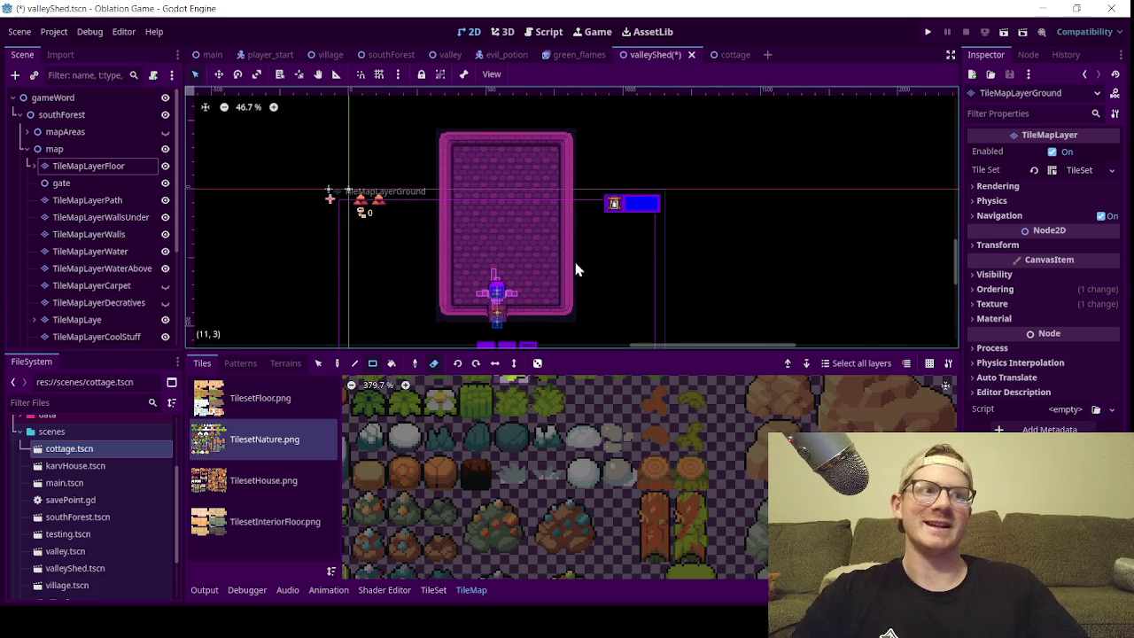
scroll(599, 325, up, 2)
scroll(522, 223, down, 3)
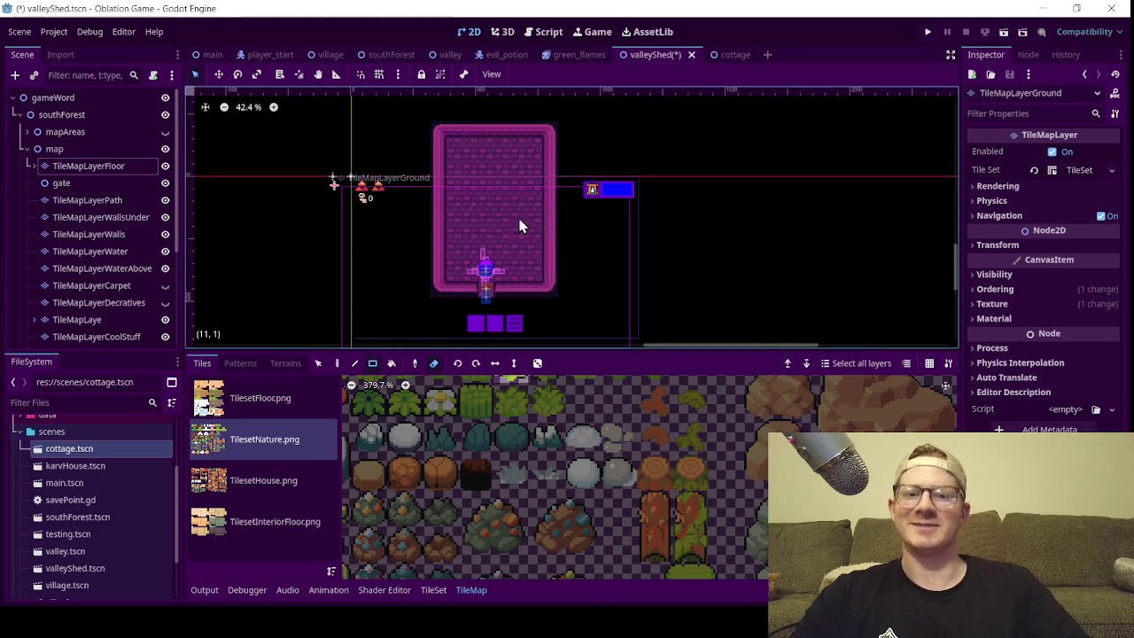
drag(468, 191, 473, 197)
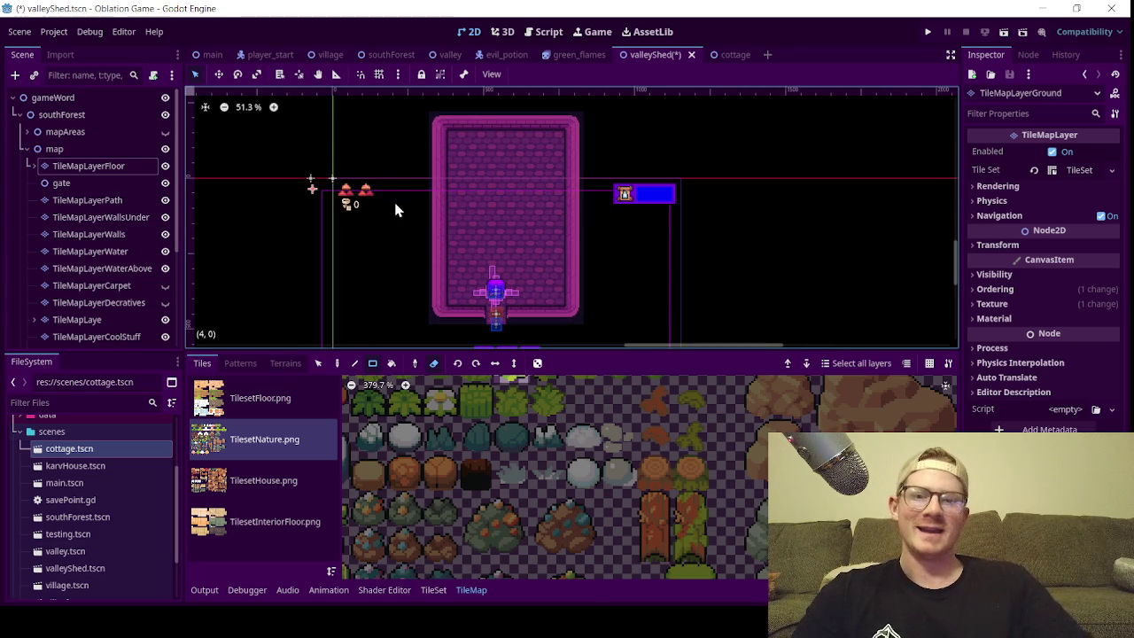
scroll(416, 237, up, 1)
scroll(459, 232, up, 2)
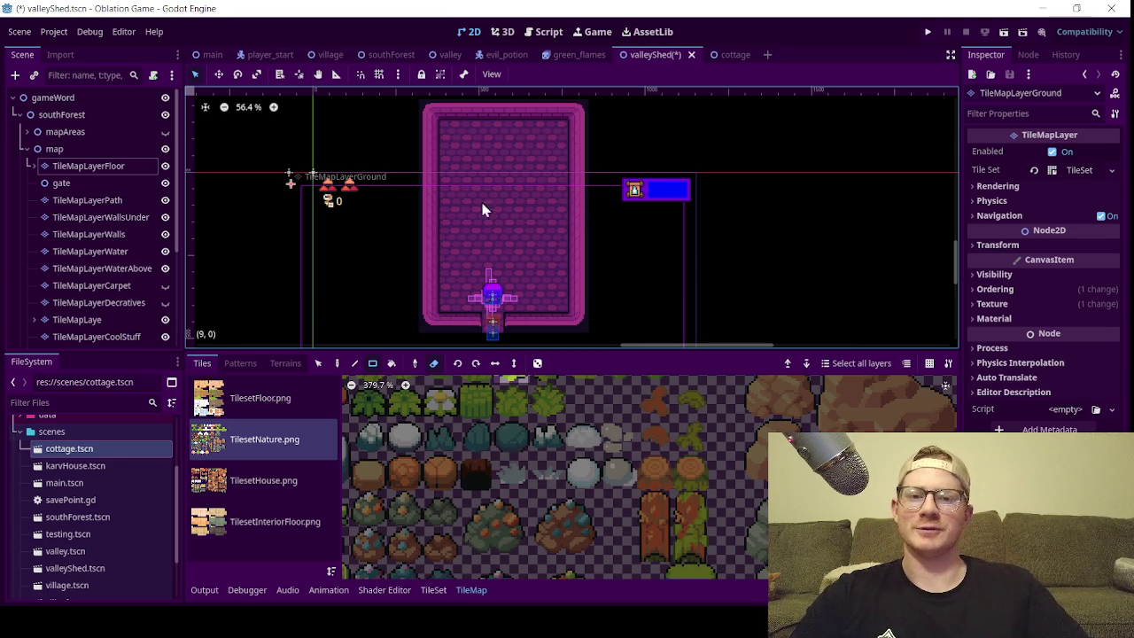
scroll(503, 253, down, 1)
scroll(514, 215, up, 1)
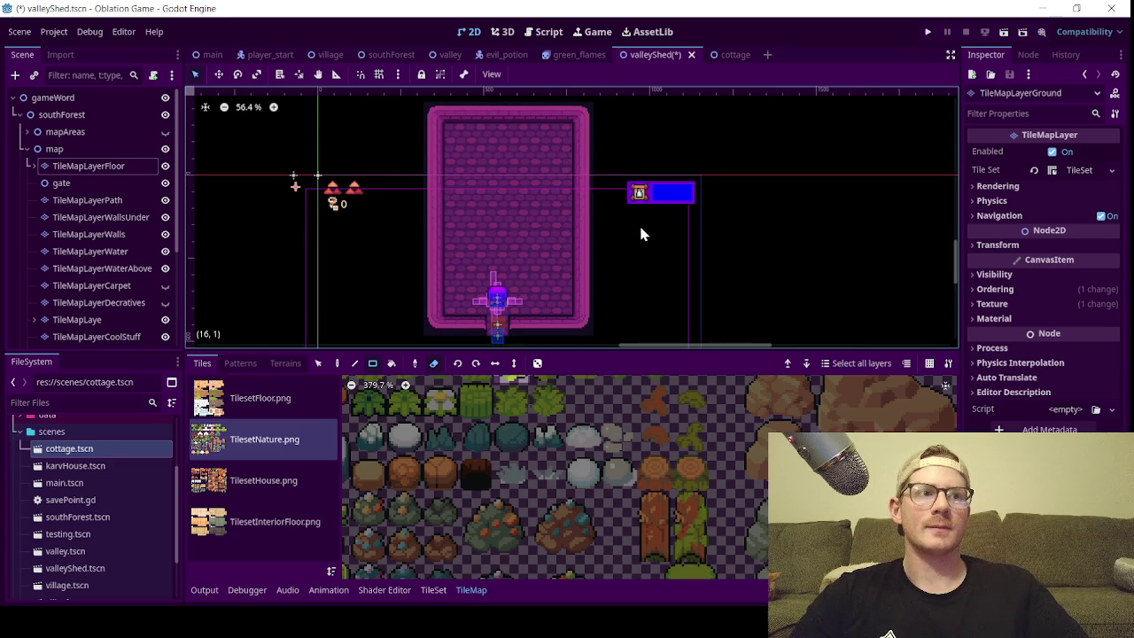
scroll(608, 259, up, 1)
scroll(559, 248, down, 1)
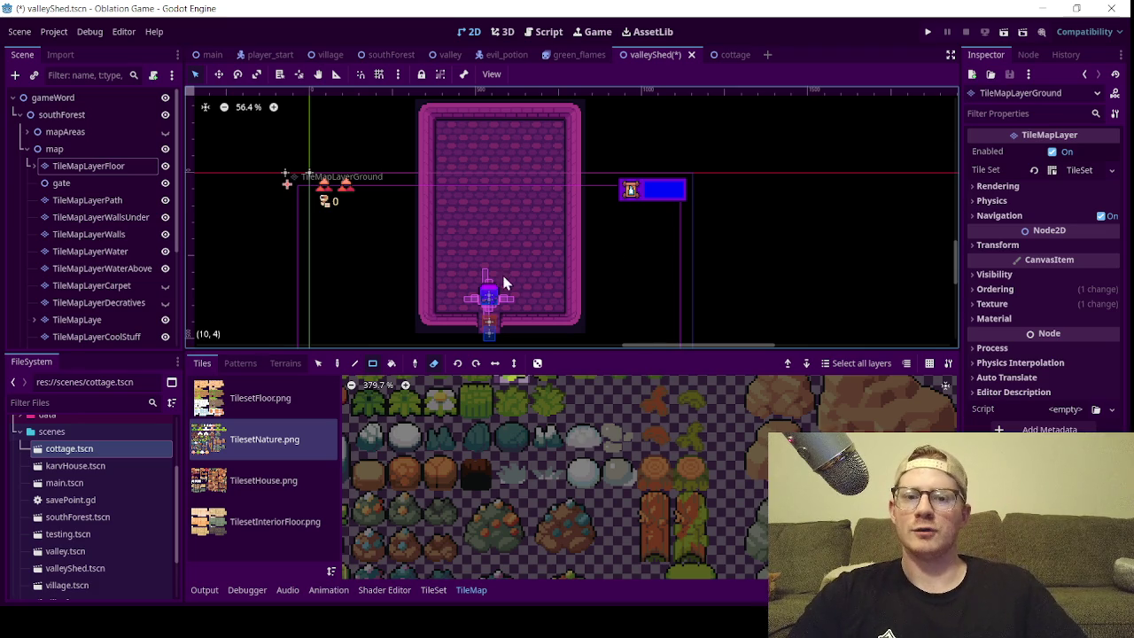
click(433, 365)
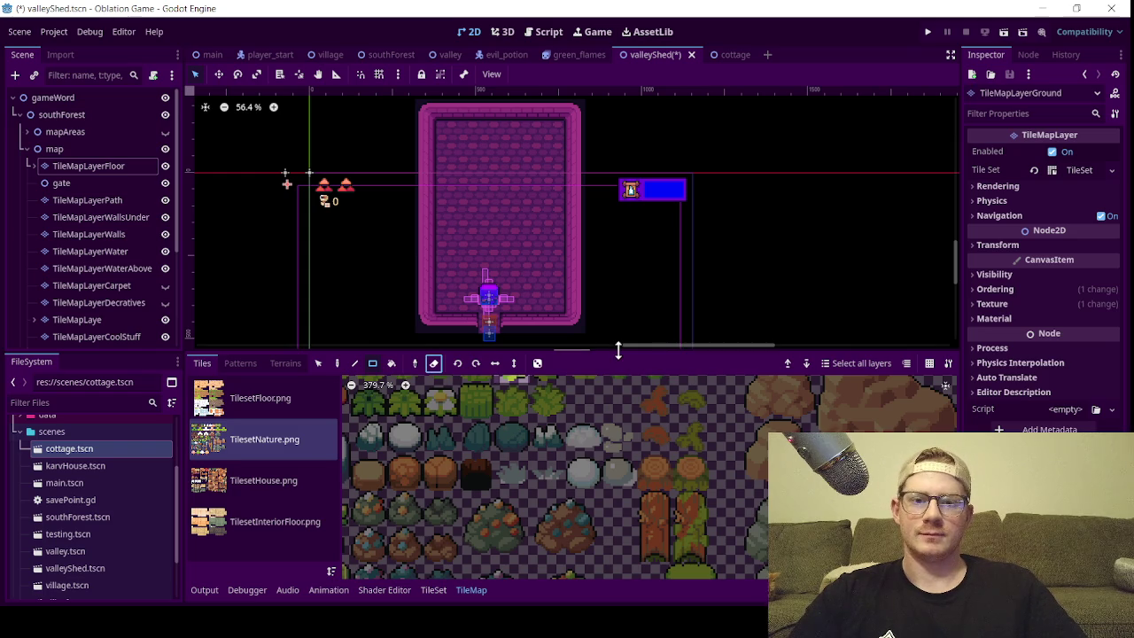
drag(618, 351, 619, 457)
- Pan over the room's lower area and collapse the scenes folder in the file list
scroll(463, 347, up, 5)
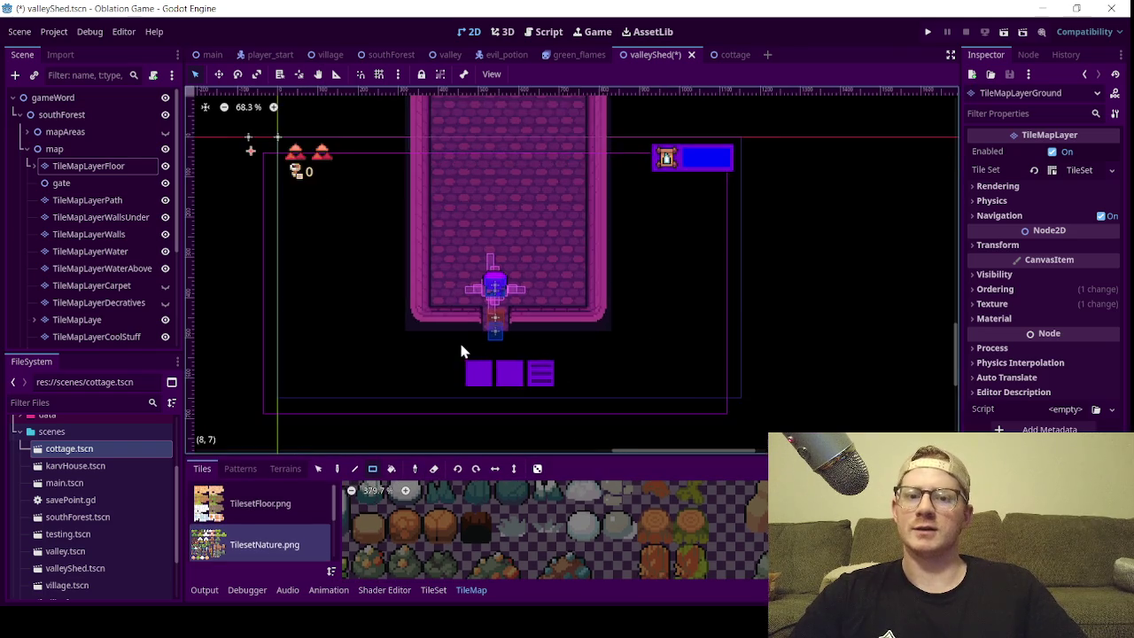
drag(448, 268, 450, 293)
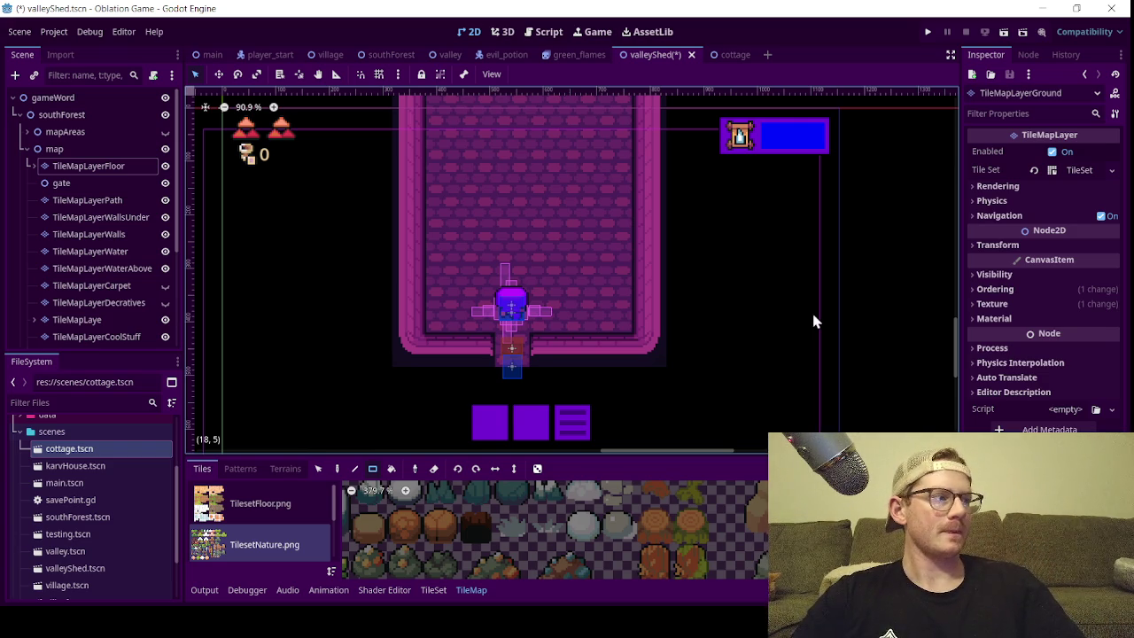
scroll(523, 251, down, 3)
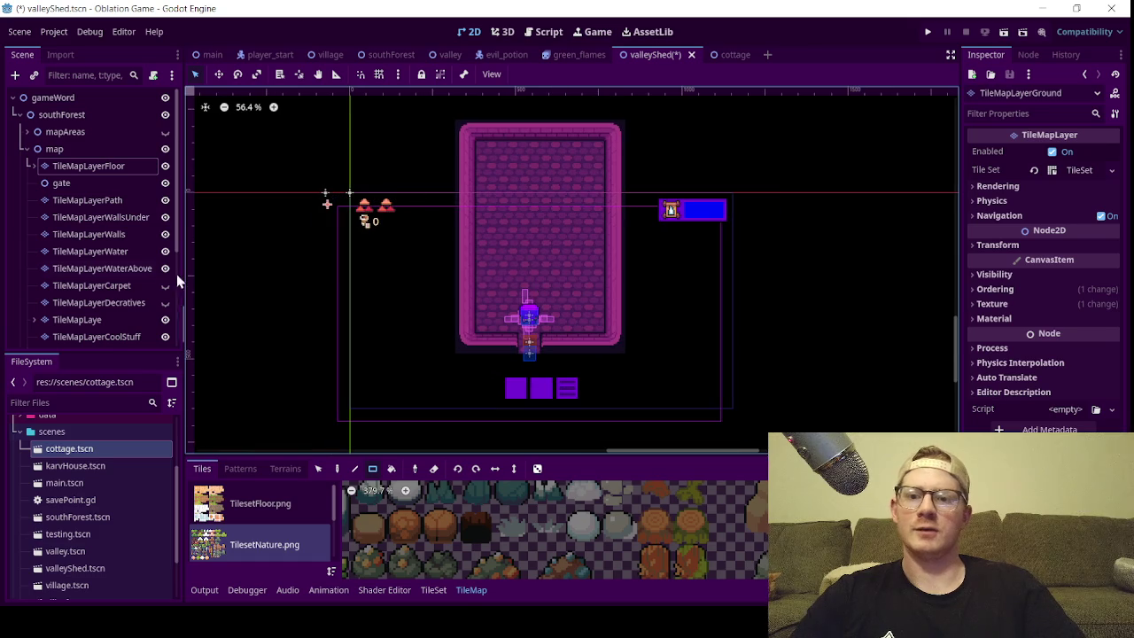
double_click(51, 432)
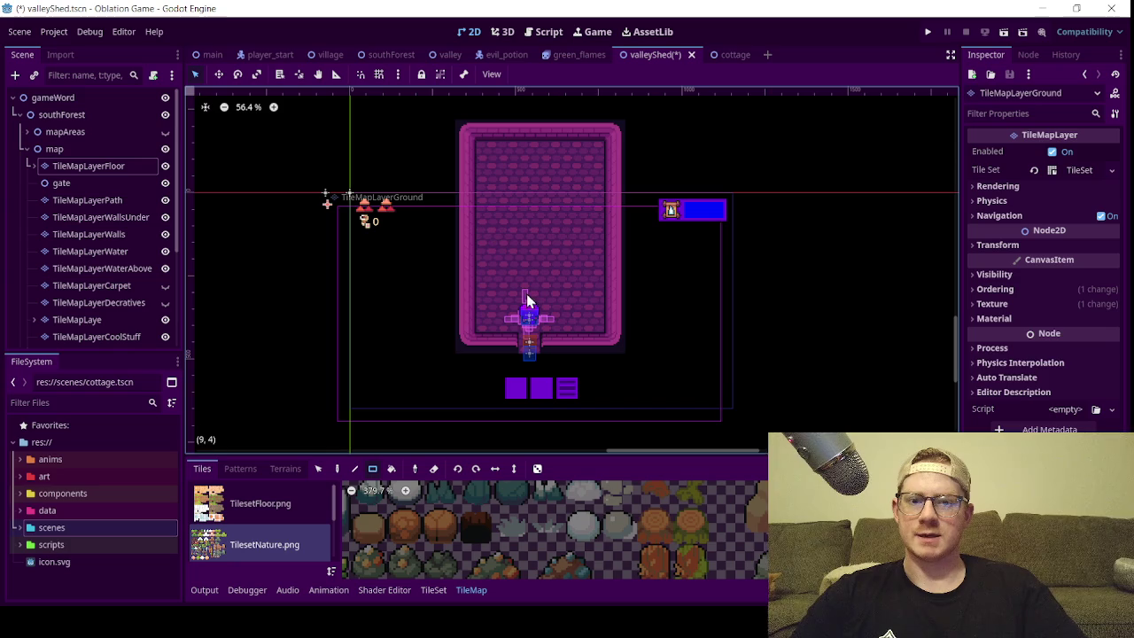
- Zoom around the shed room and pan to show its lower part and the player
scroll(540, 219, up, 2)
scroll(536, 232, up, 9)
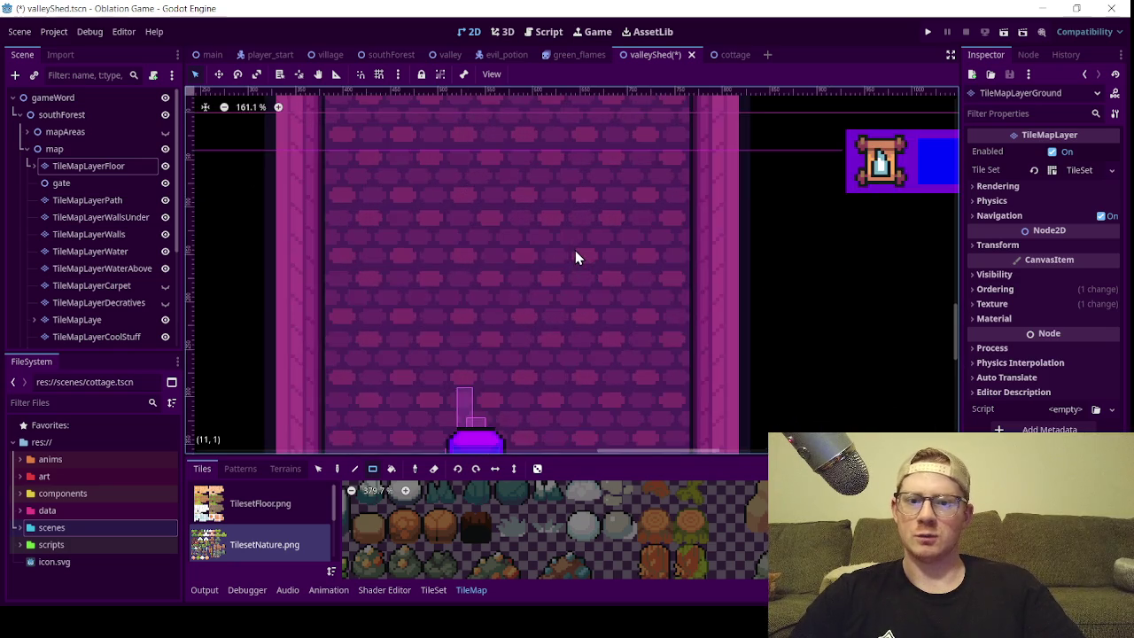
scroll(574, 250, up, 2)
scroll(562, 186, down, 5)
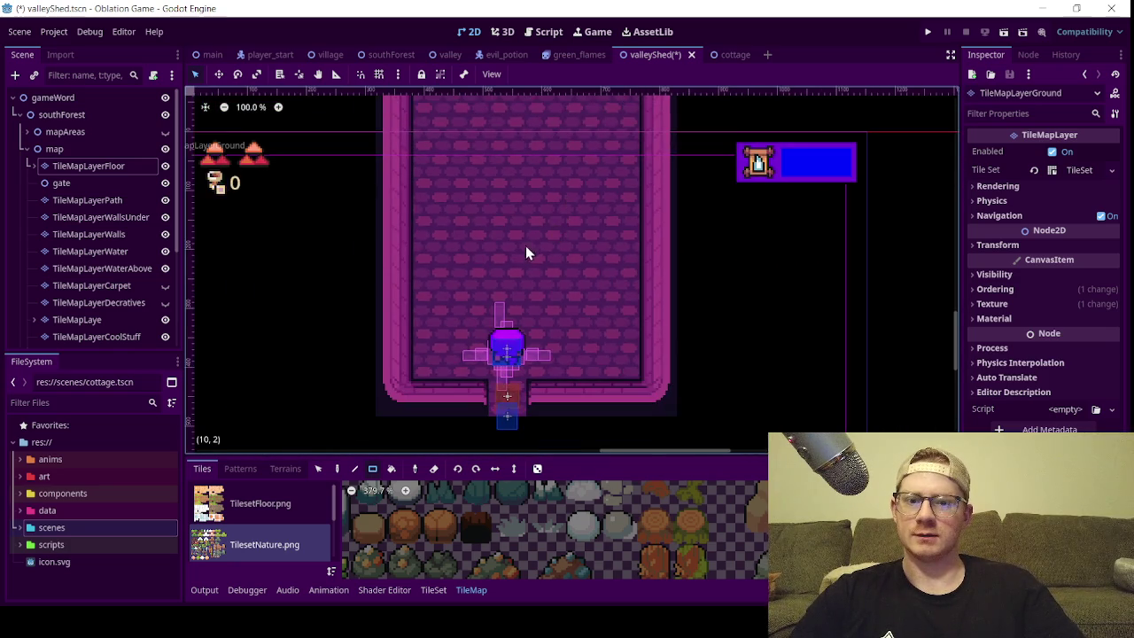
scroll(530, 250, up, 8)
scroll(525, 270, down, 5)
scroll(526, 278, down, 8)
scroll(567, 282, up, 3)
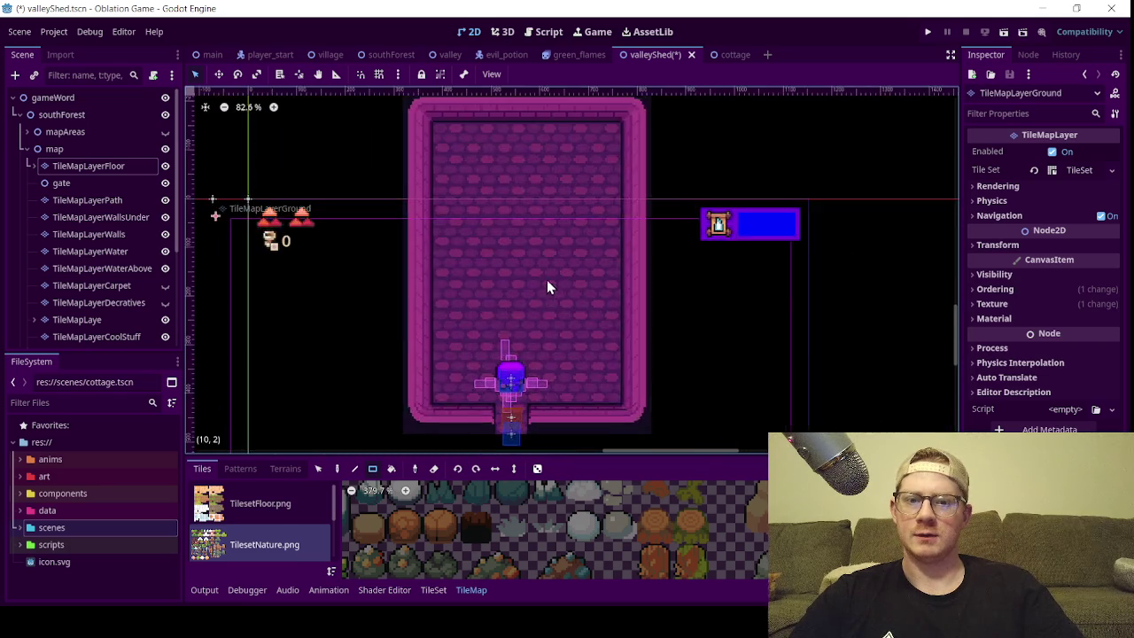
scroll(549, 289, up, 13)
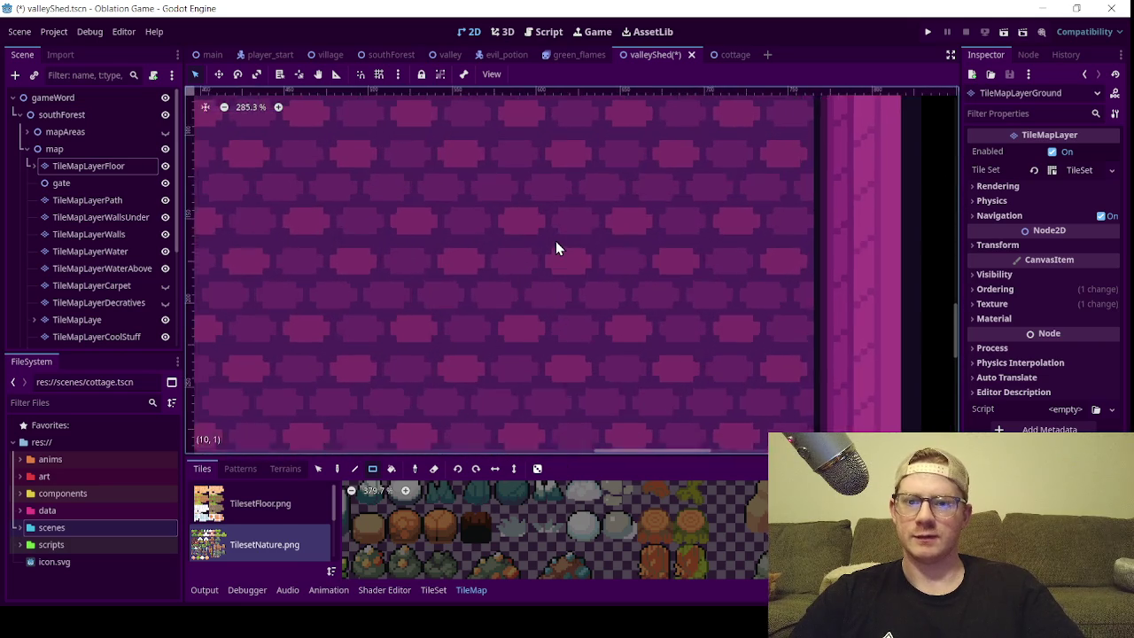
scroll(555, 248, down, 11)
scroll(556, 243, down, 5)
scroll(502, 285, up, 3)
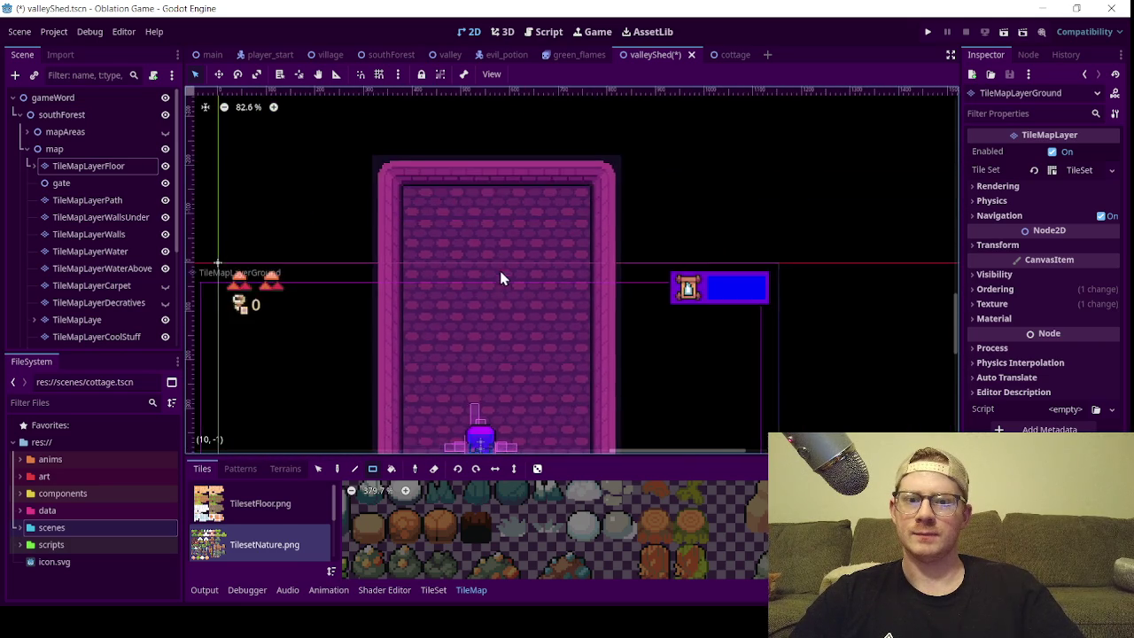
scroll(516, 221, up, 8)
scroll(518, 226, down, 4)
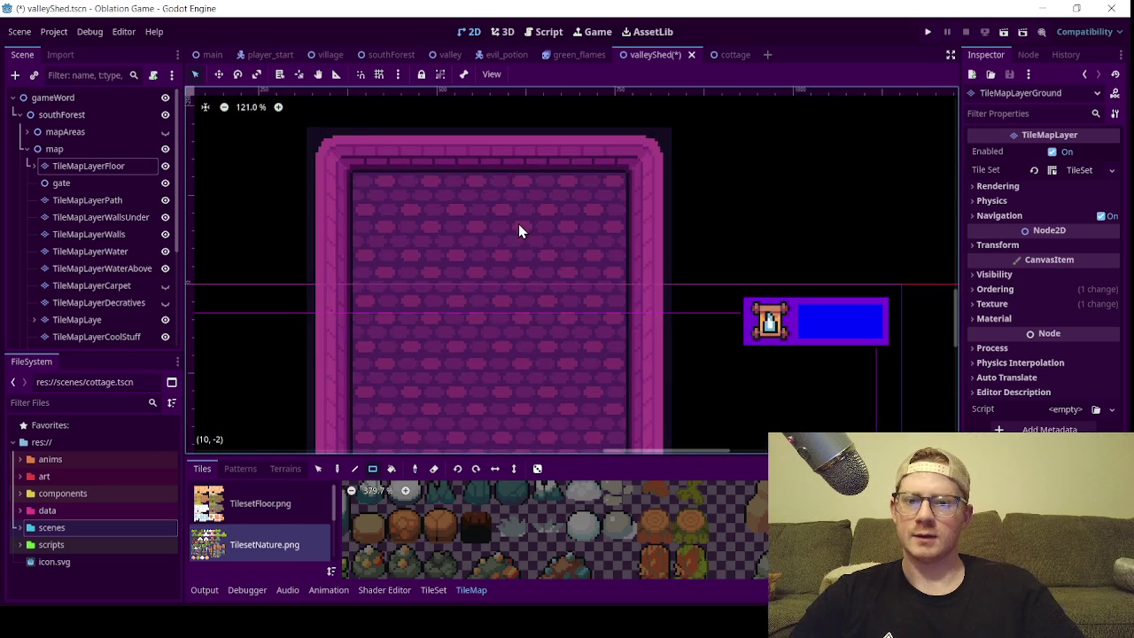
scroll(519, 226, down, 3)
drag(523, 267, 539, 151)
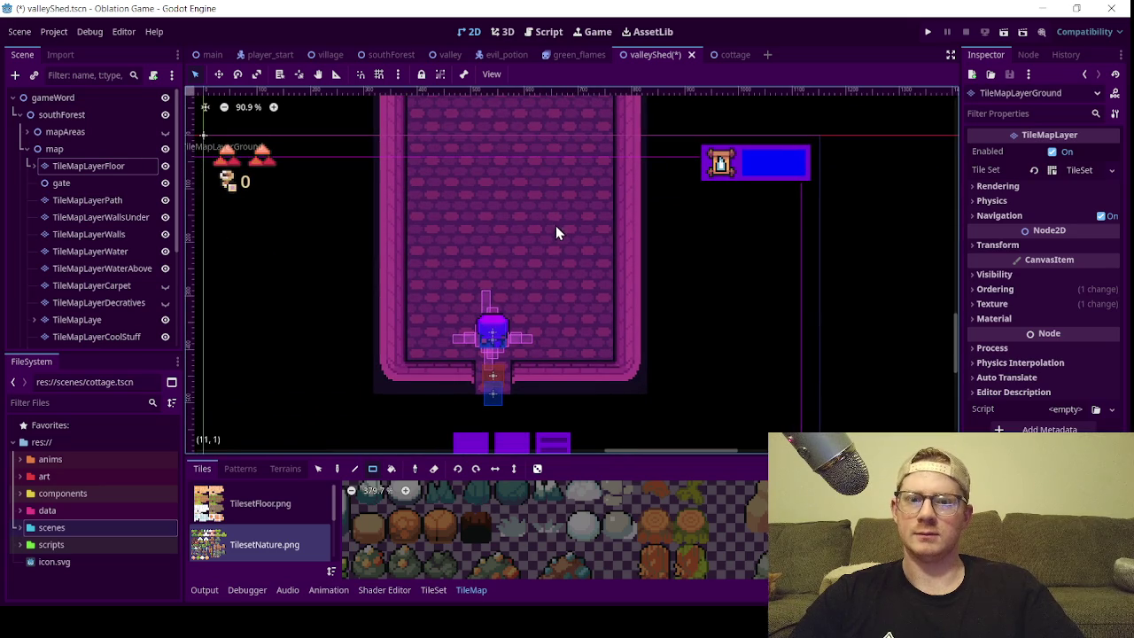
scroll(534, 237, down, 3)
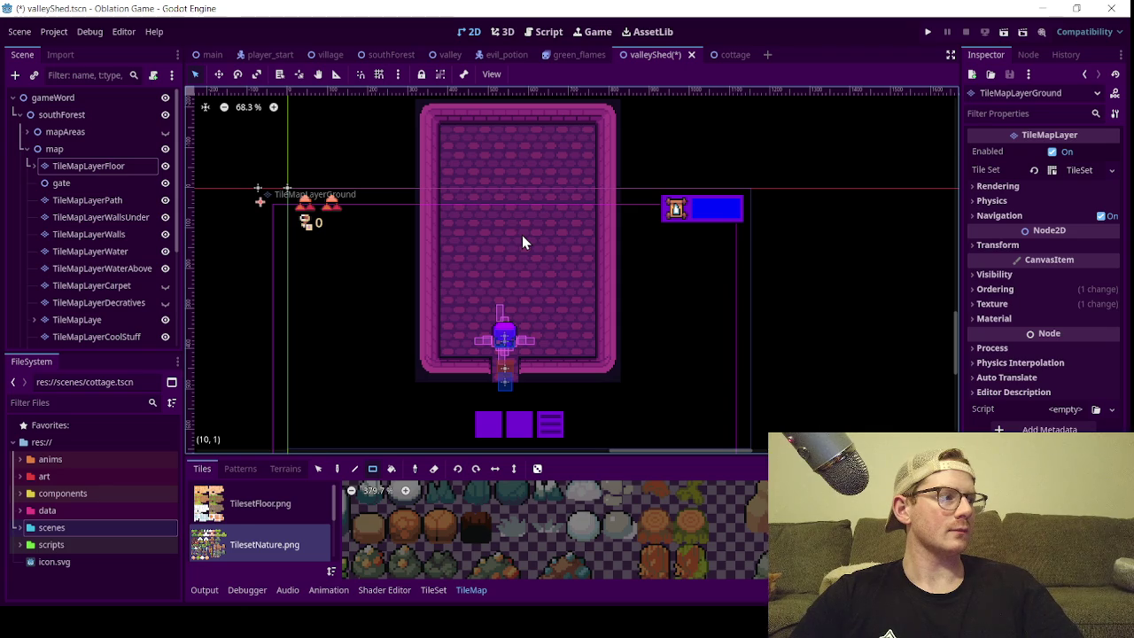
scroll(543, 240, up, 1)
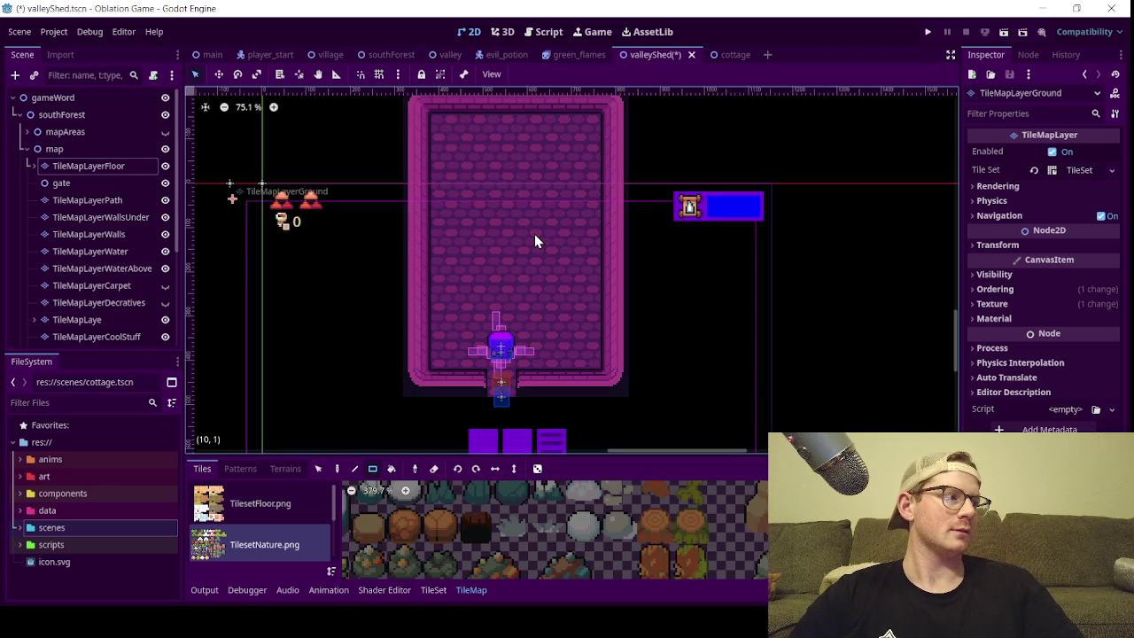
scroll(534, 233, down, 3)
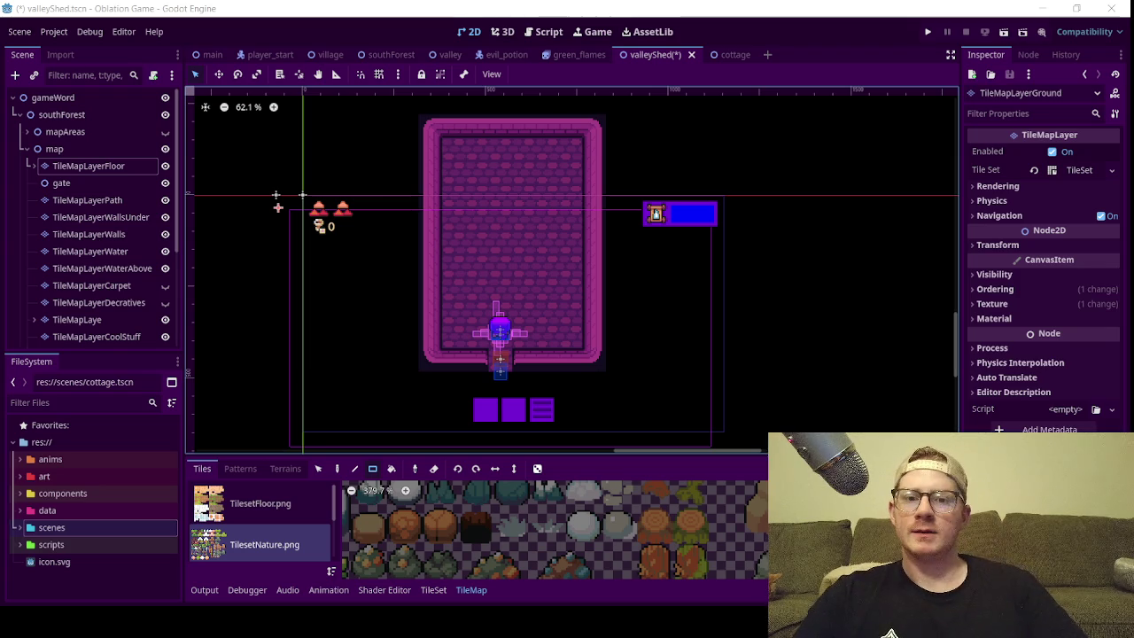
scroll(479, 301, up, 1)
scroll(481, 283, down, 1)
scroll(403, 282, up, 1)
scroll(447, 268, up, 2)
scroll(493, 261, down, 2)
scroll(506, 280, up, 1)
scroll(514, 283, down, 1)
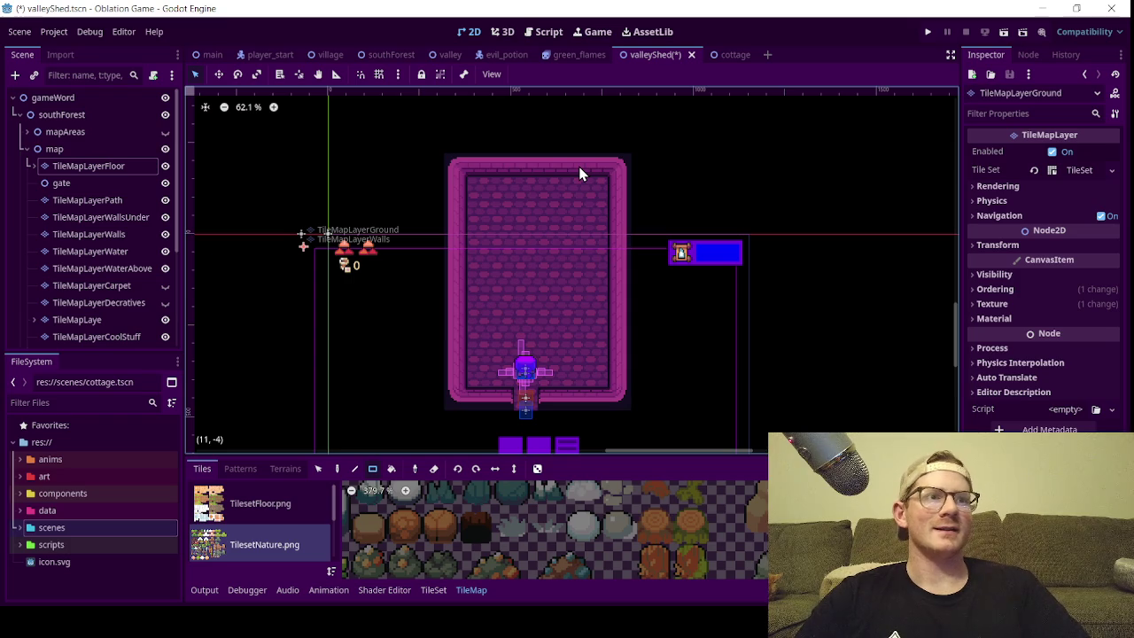
scroll(477, 236, down, 2)
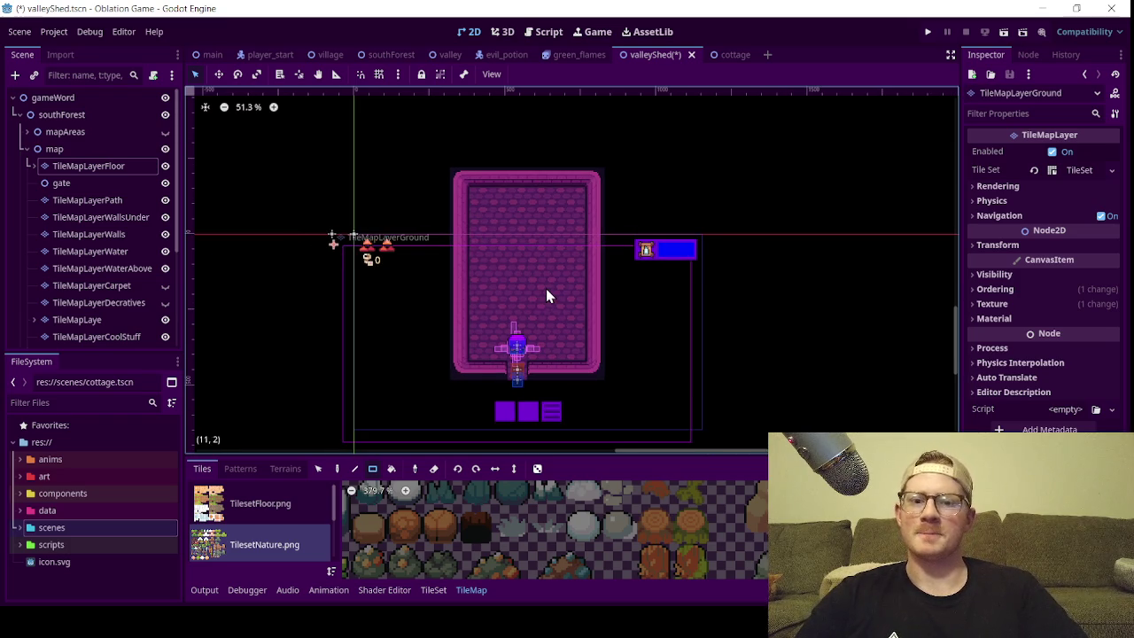
scroll(544, 293, up, 2)
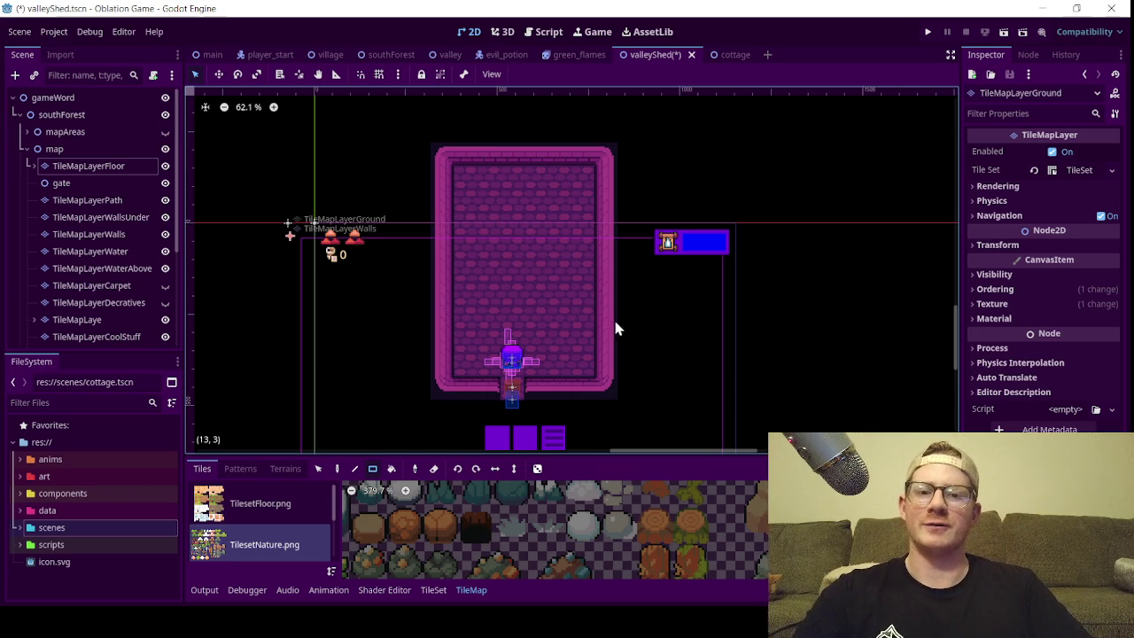
scroll(545, 254, up, 1)
scroll(545, 252, down, 1)
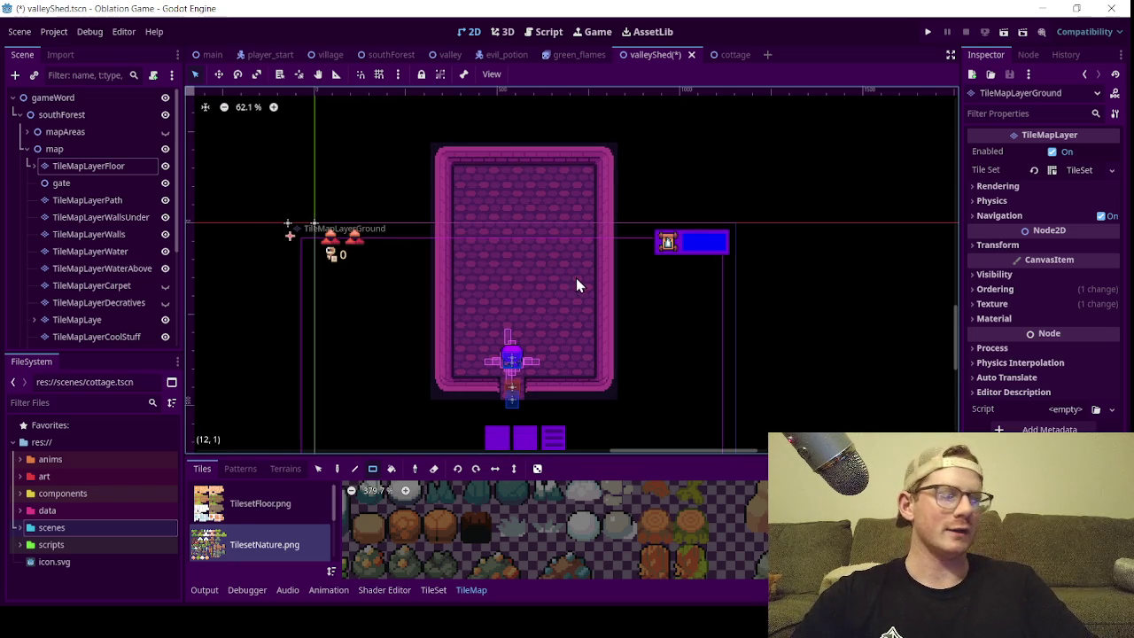
scroll(521, 283, up, 2)
scroll(521, 282, down, 2)
scroll(518, 284, up, 2)
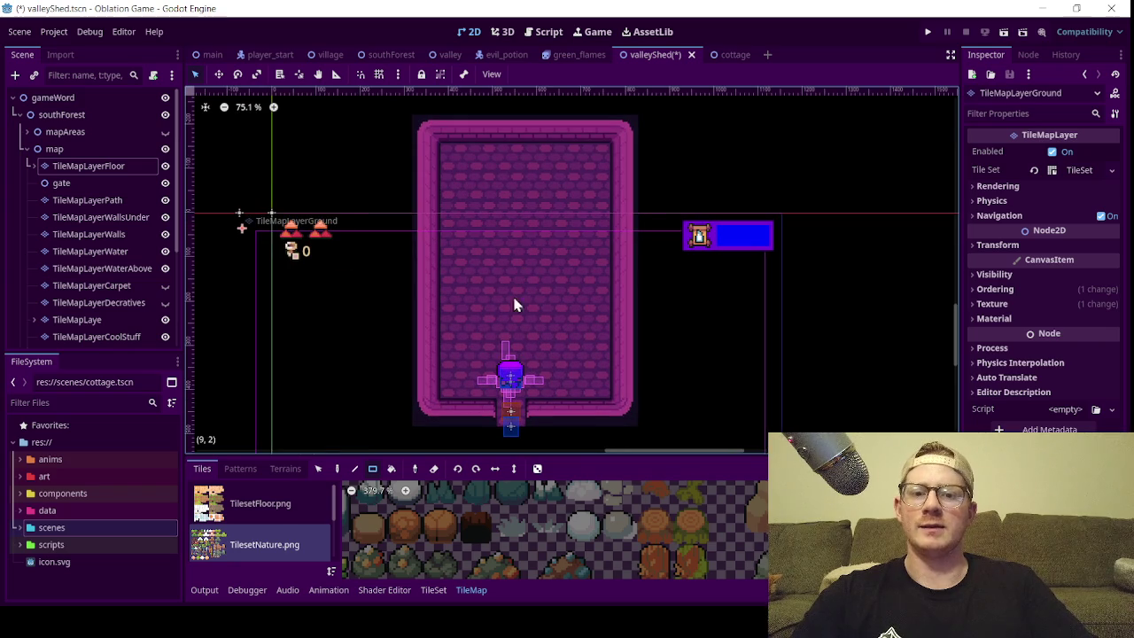
- Read the Output log of recent edits, collapse the bottom panel, and recentre the shed room
click(206, 590)
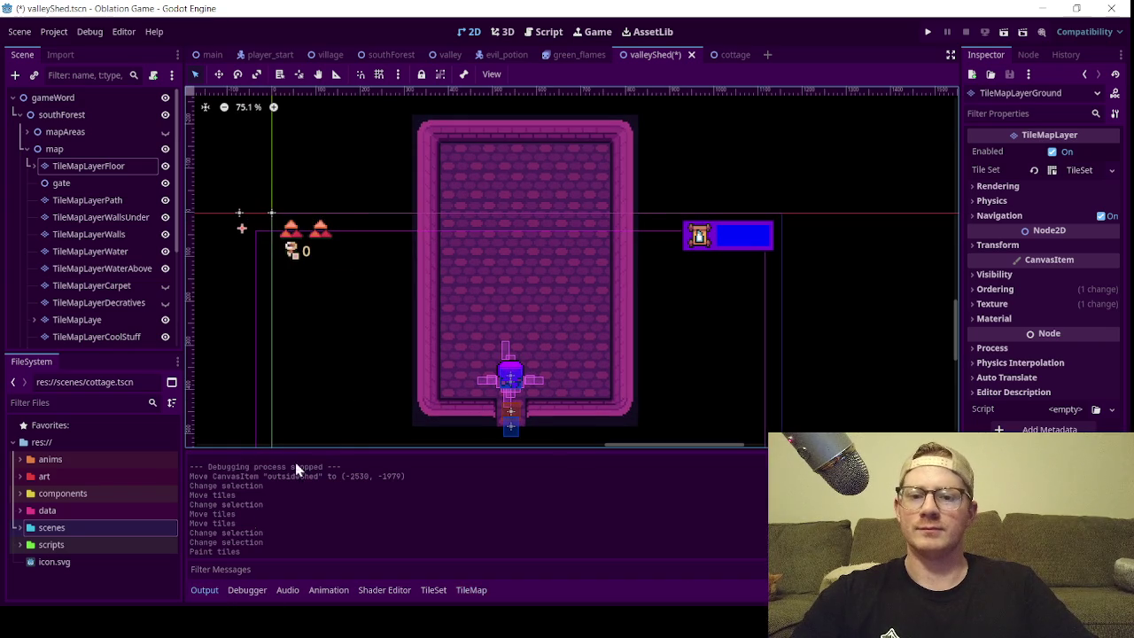
click(206, 585)
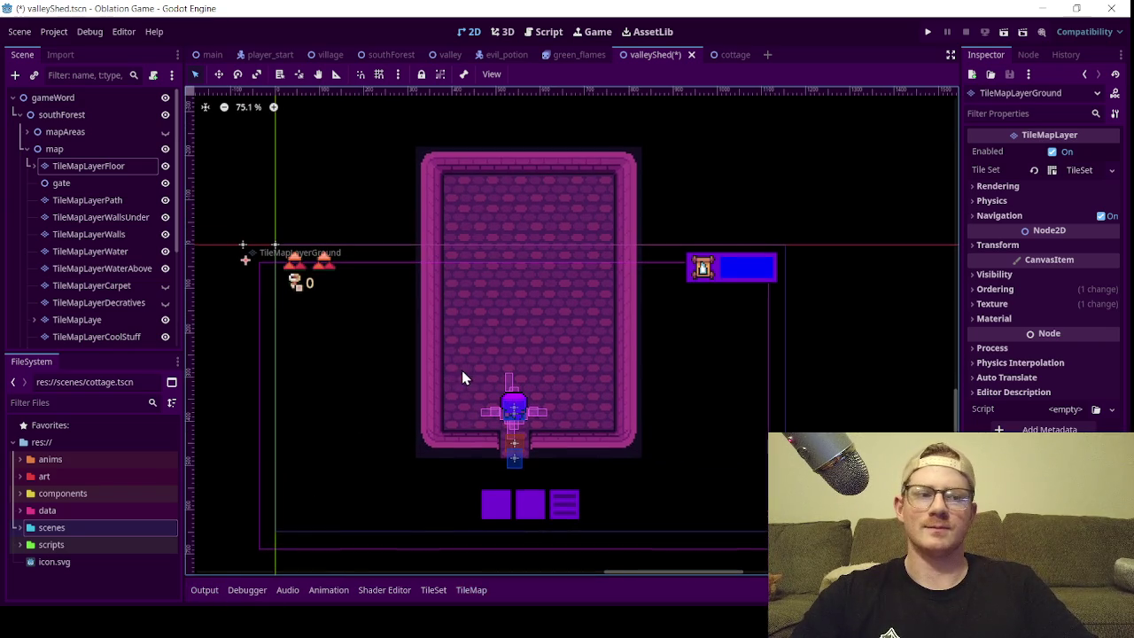
scroll(463, 370, up, 1)
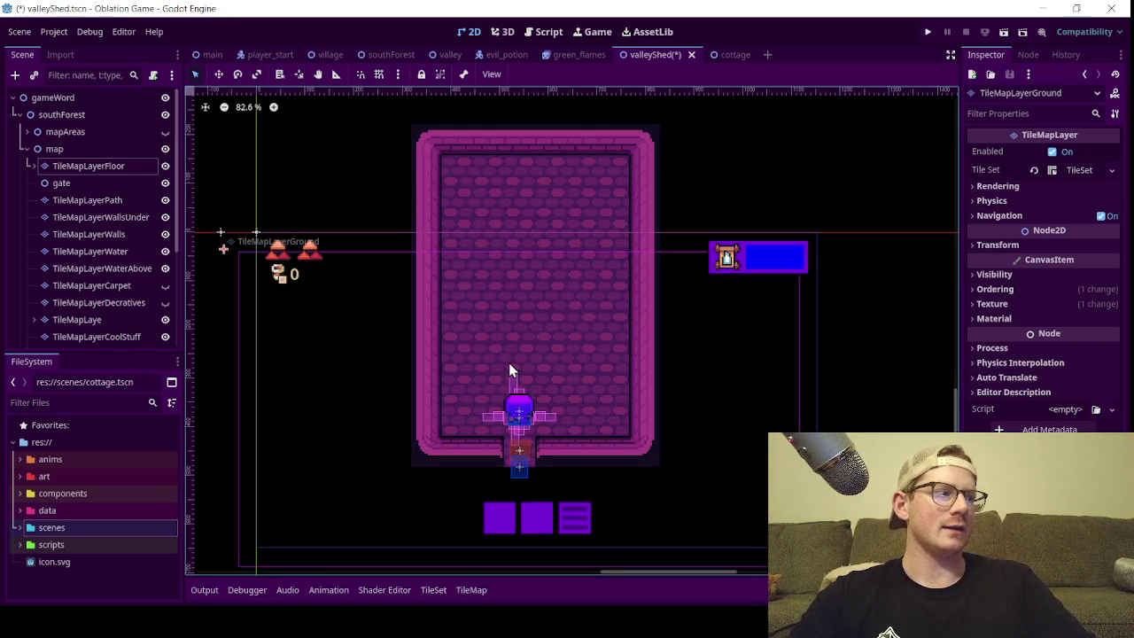
mouse_move(509, 359)
mouse_down()
mouse_move(553, 355)
mouse_move(536, 373)
mouse_up()
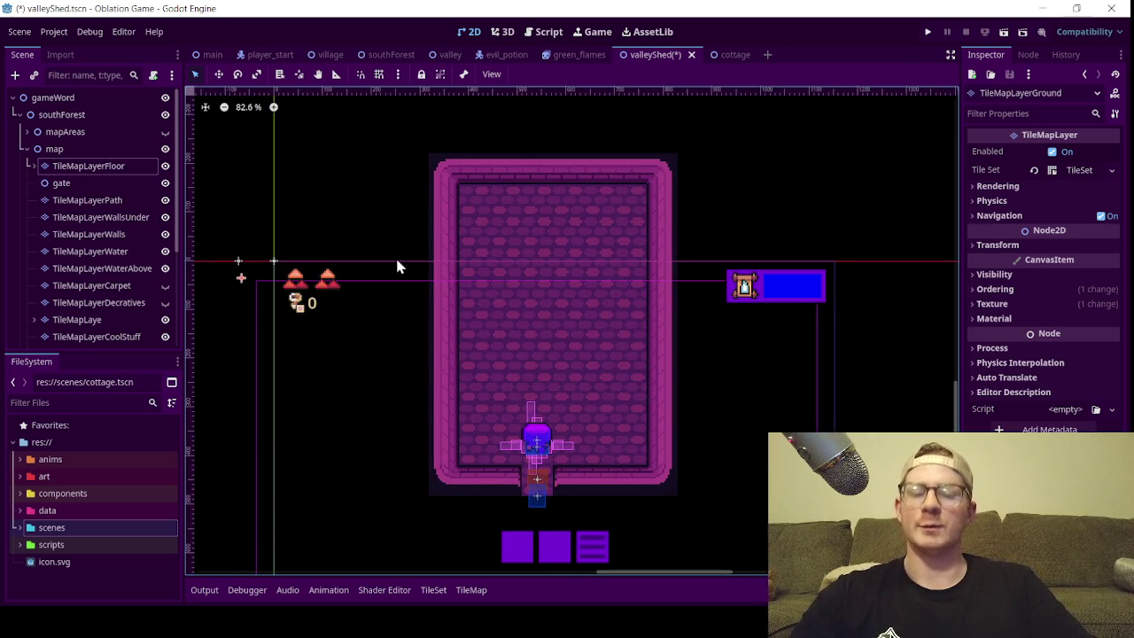
- Zoom and pan around the shed room, then collapse the map node's tile layers in the Scene dock
scroll(548, 325, up, 1)
scroll(548, 325, down, 1)
drag(550, 322, 568, 333)
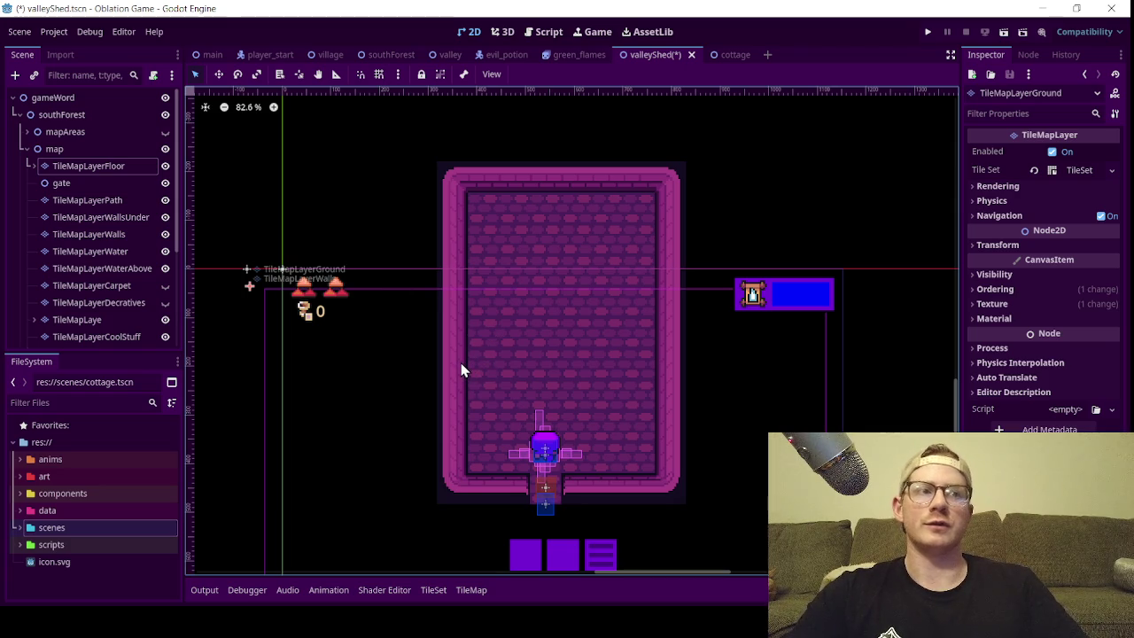
scroll(447, 357, up, 1)
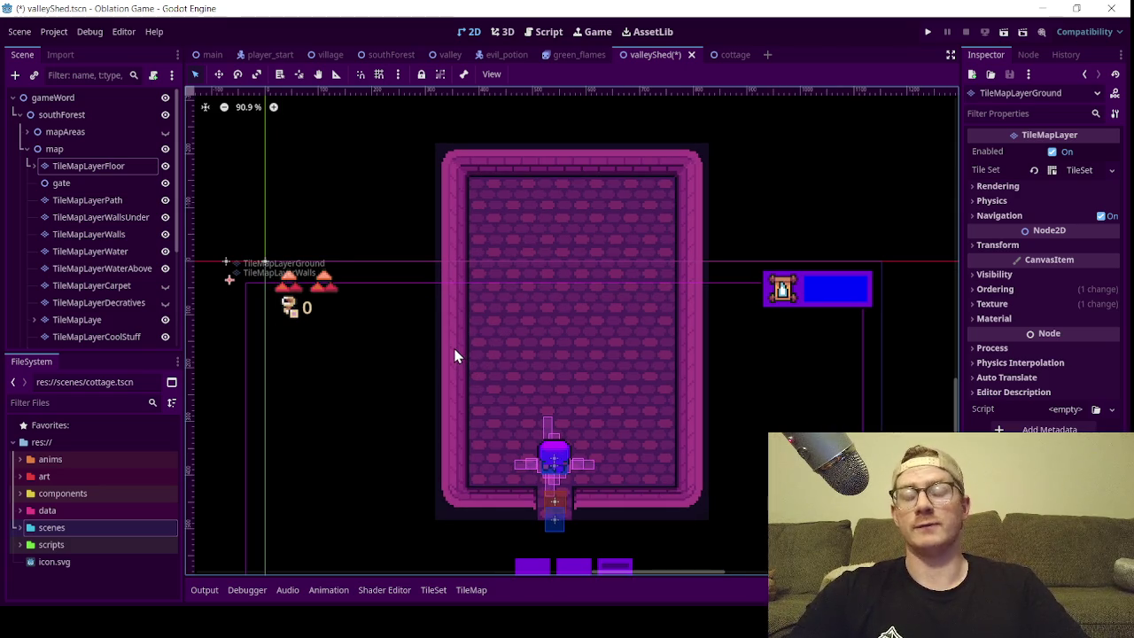
scroll(488, 330, down, 1)
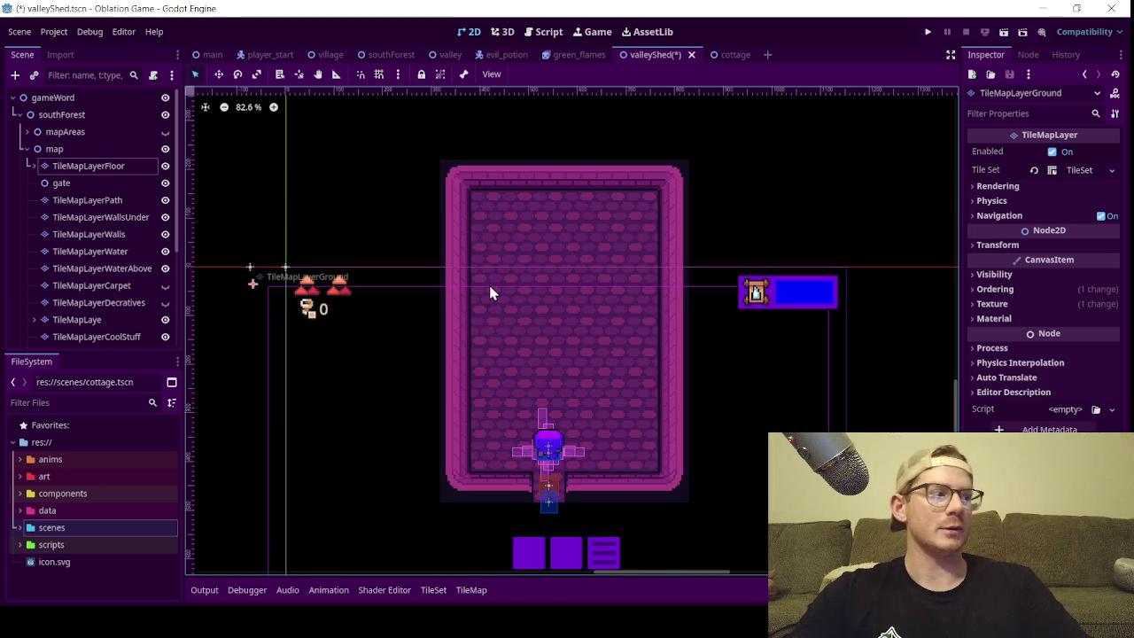
scroll(522, 262, up, 1)
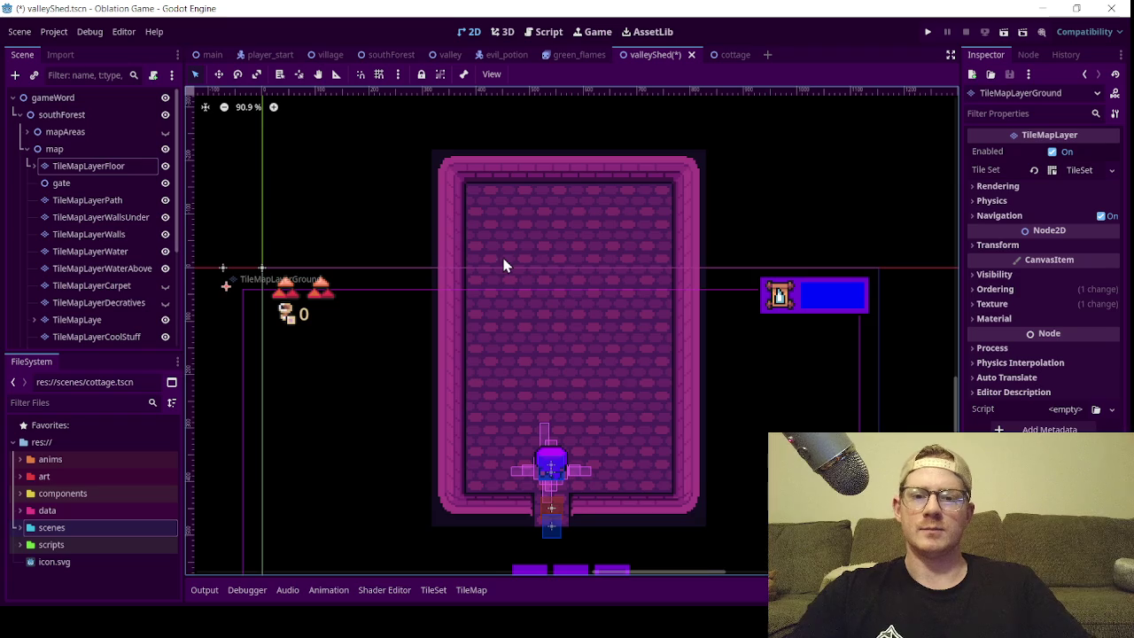
scroll(503, 266, right, 2)
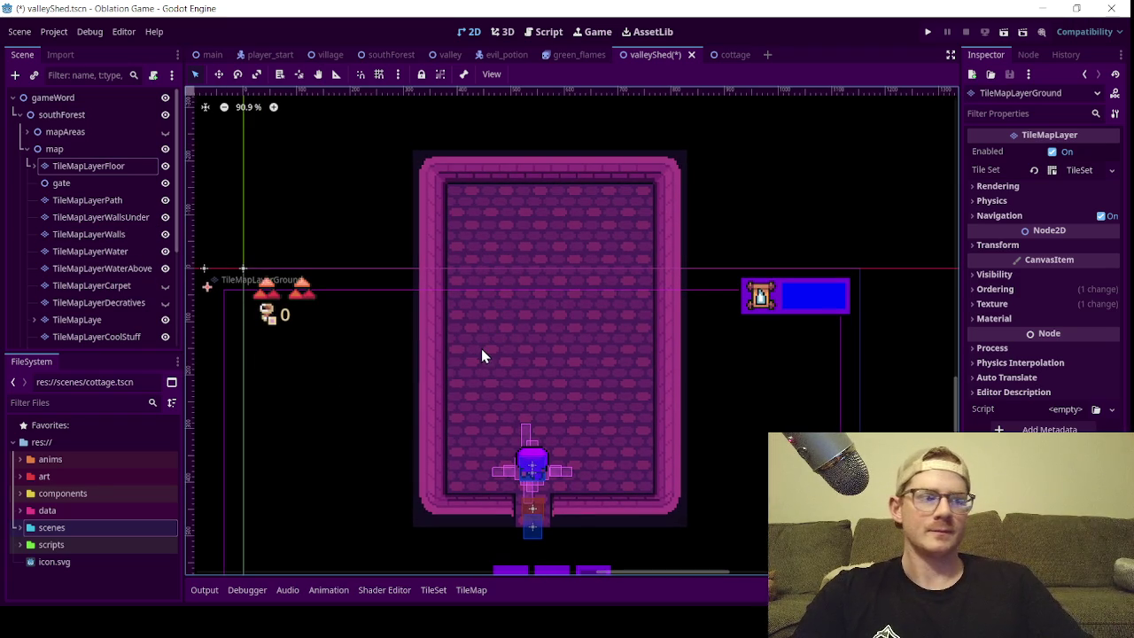
scroll(481, 354, down, 1)
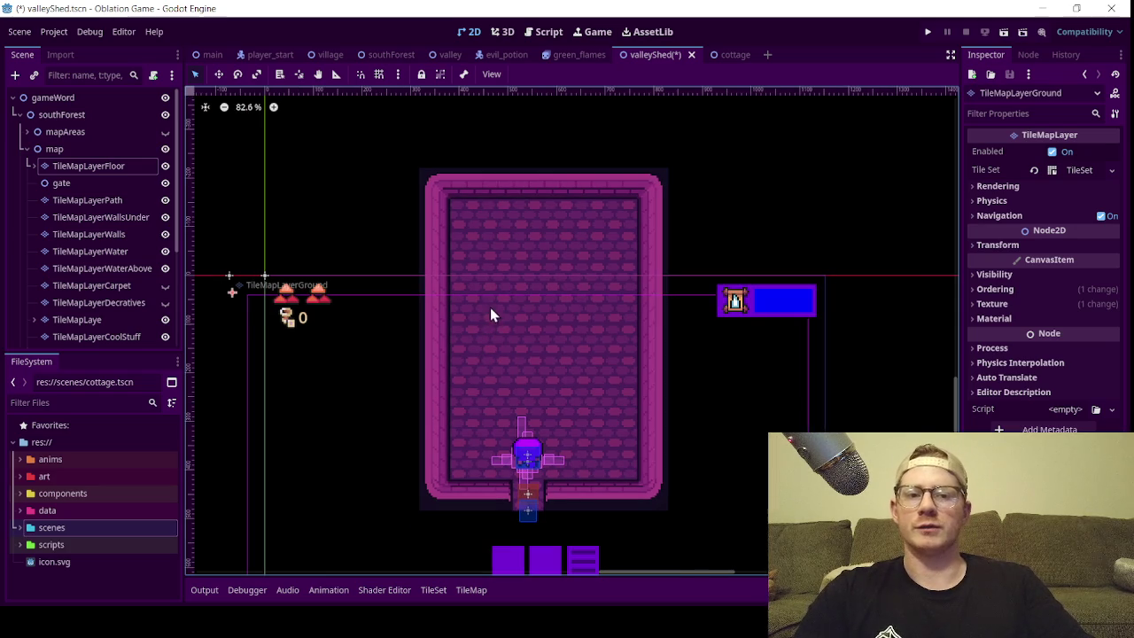
scroll(115, 250, down, 3)
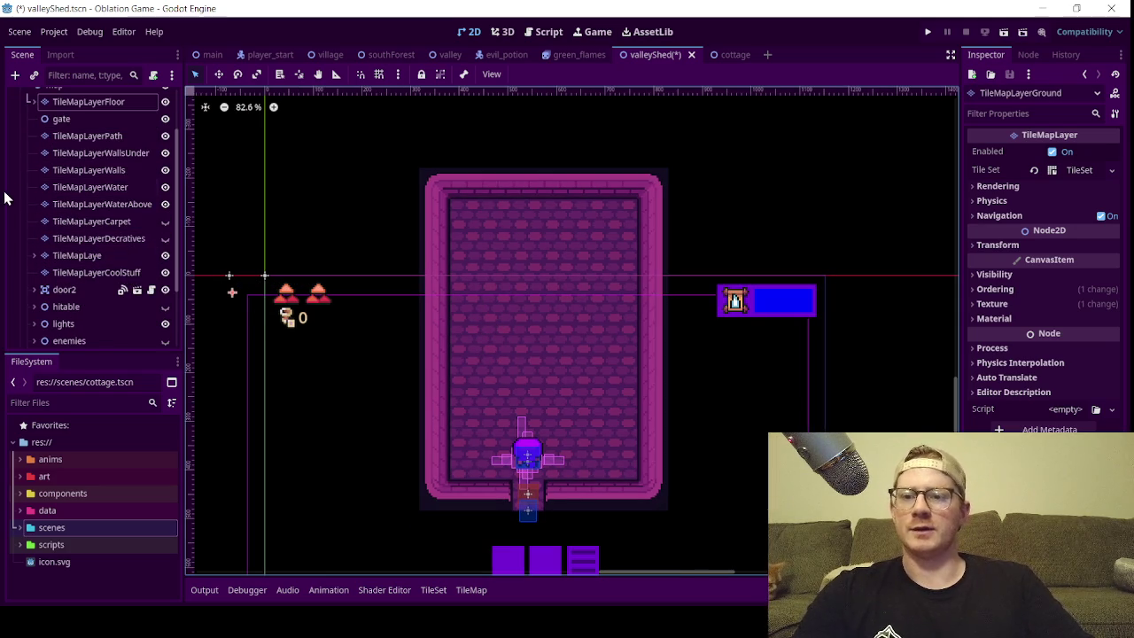
scroll(36, 191, up, 3)
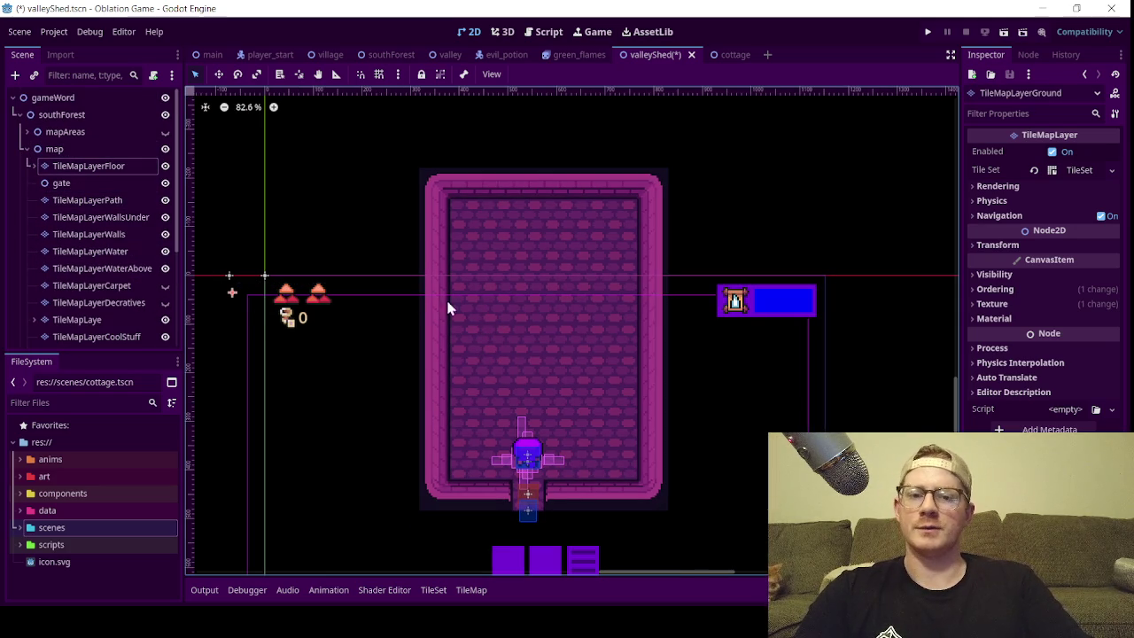
scroll(508, 303, down, 2)
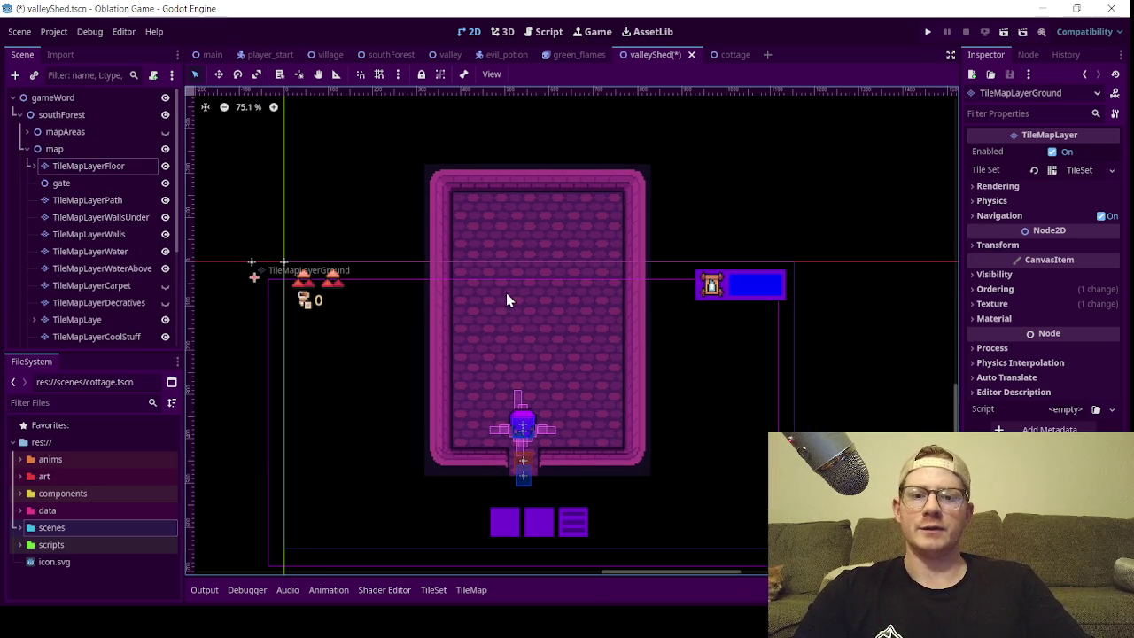
scroll(586, 325, up, 1)
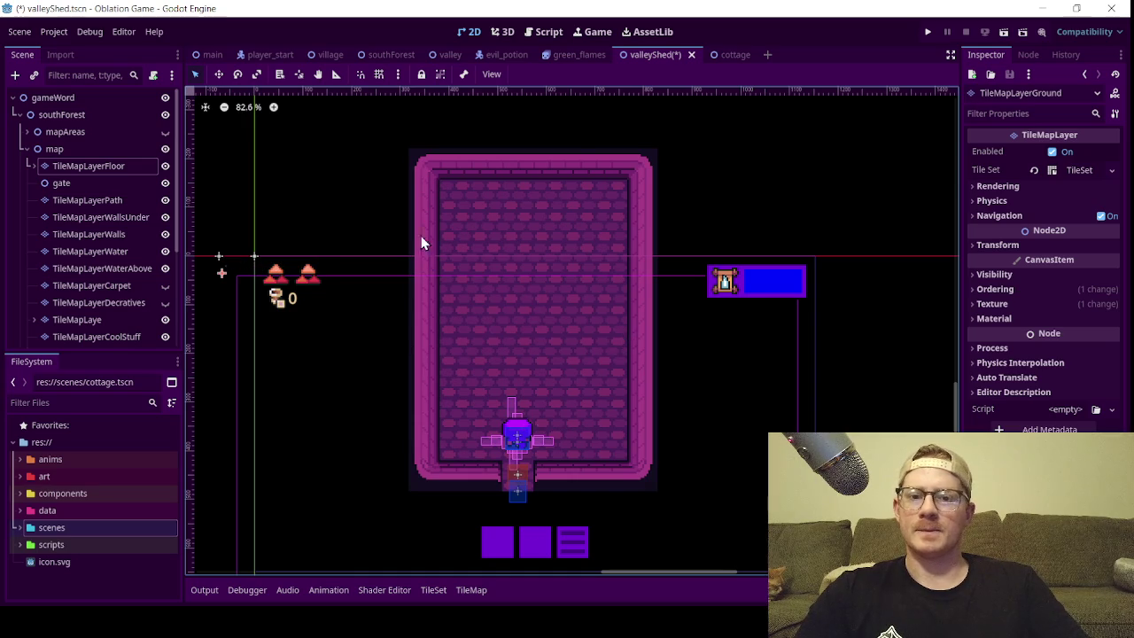
scroll(491, 248, down, 3)
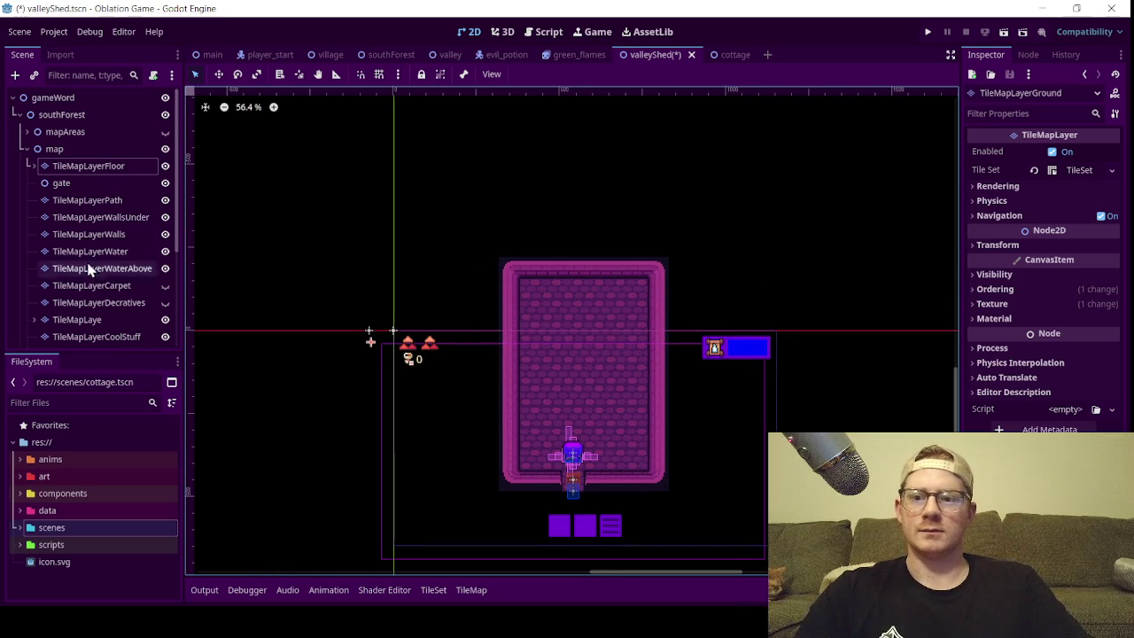
click(26, 150)
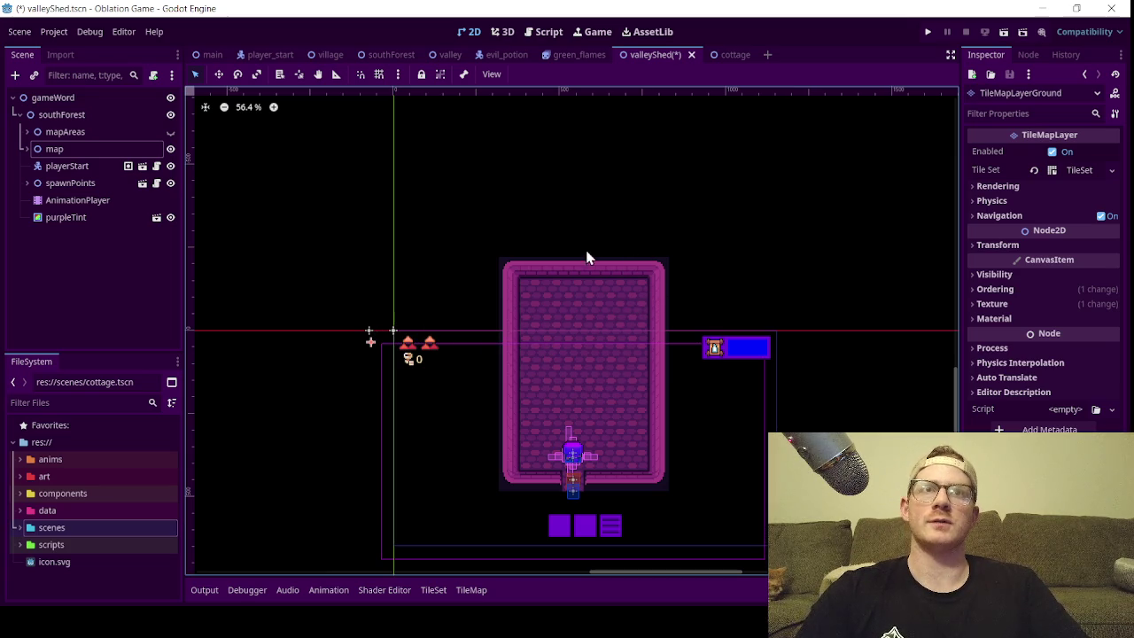
- Pan the viewport down and right so the shed room sits lower on screen
drag(617, 264, 645, 295)
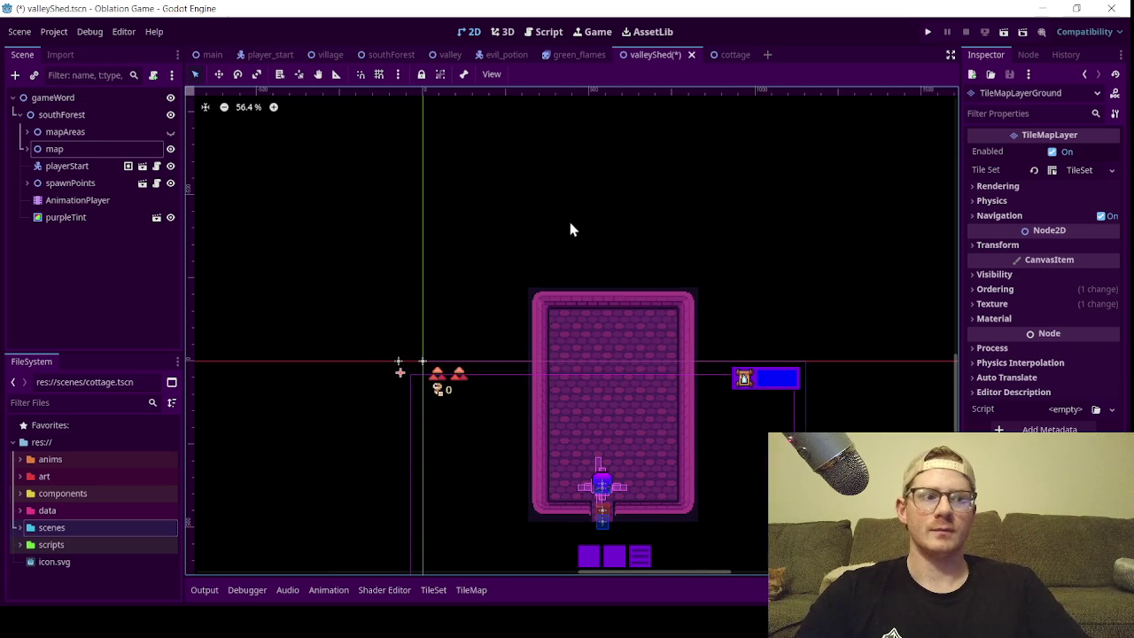
drag(564, 223, 586, 244)
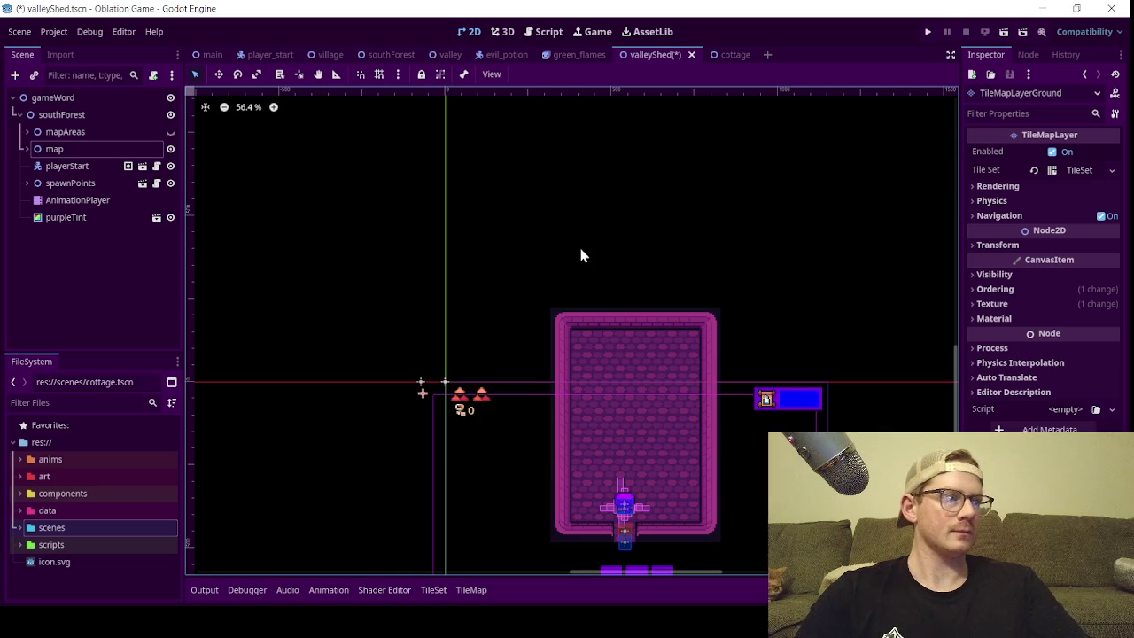
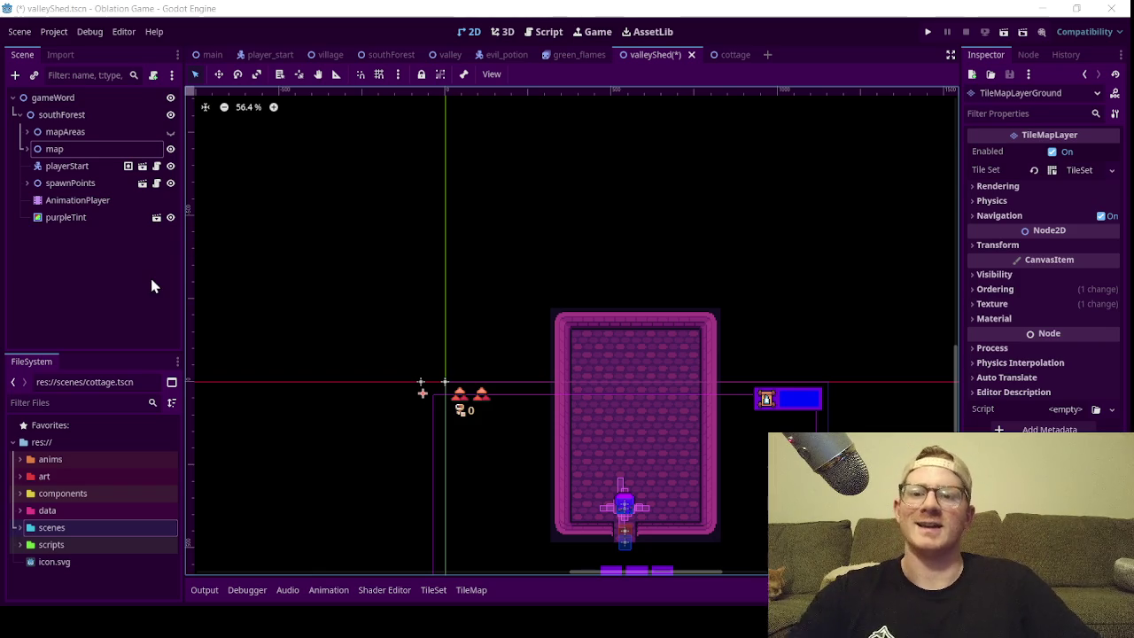
- Deselect the ground tilemap layer and expand the map node to list its layers
click(92, 281)
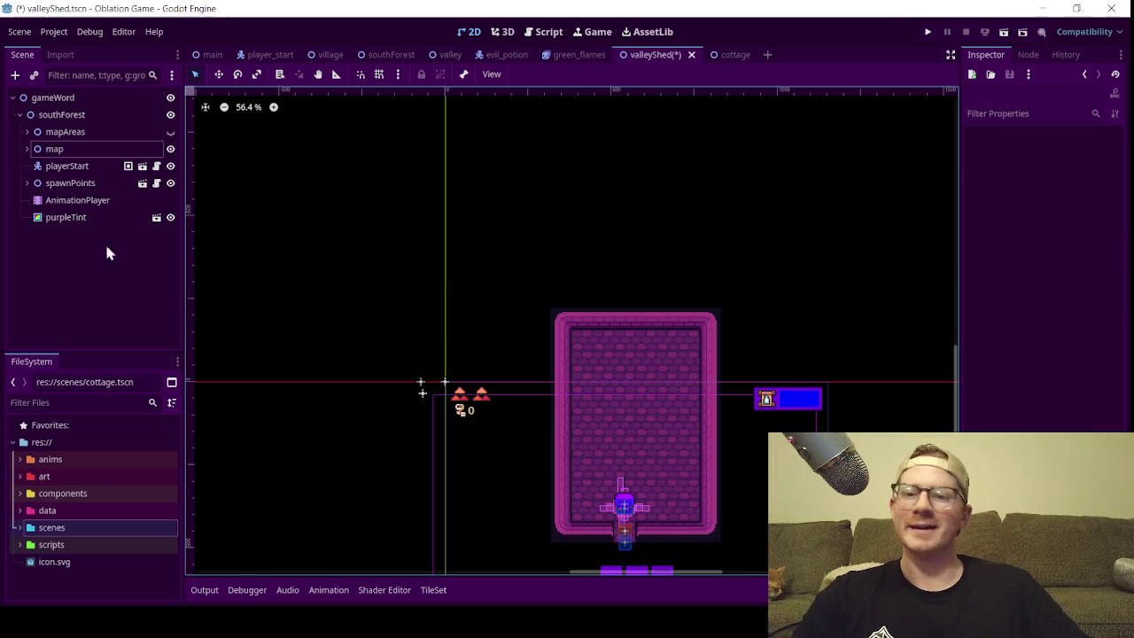
scroll(452, 345, down, 3)
scroll(580, 365, up, 3)
scroll(576, 359, up, 3)
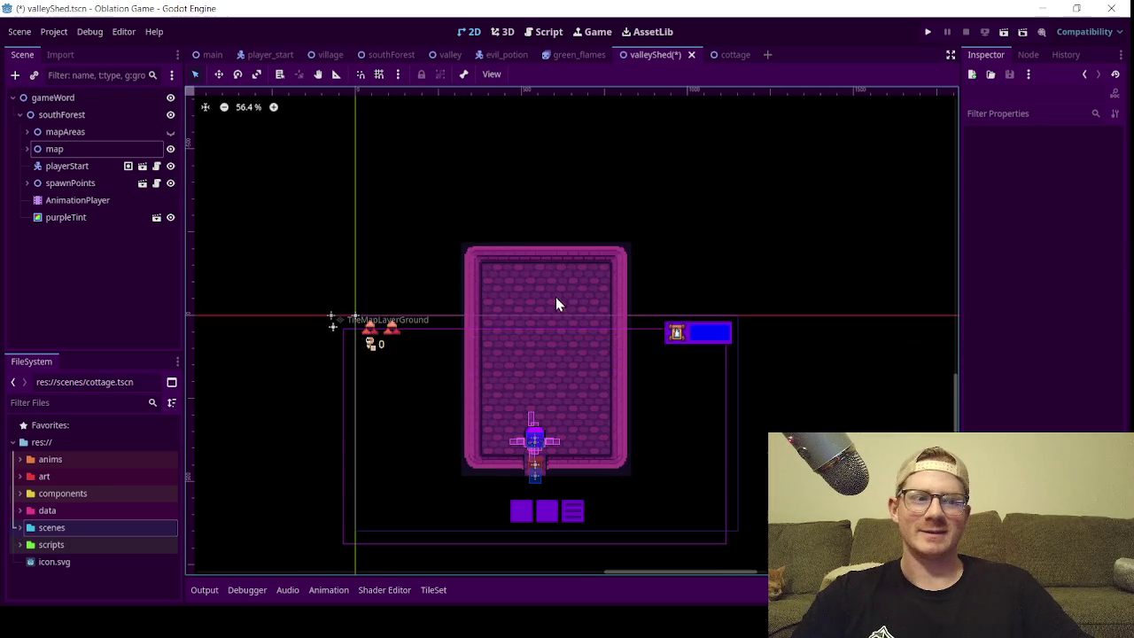
scroll(522, 332, down, 2)
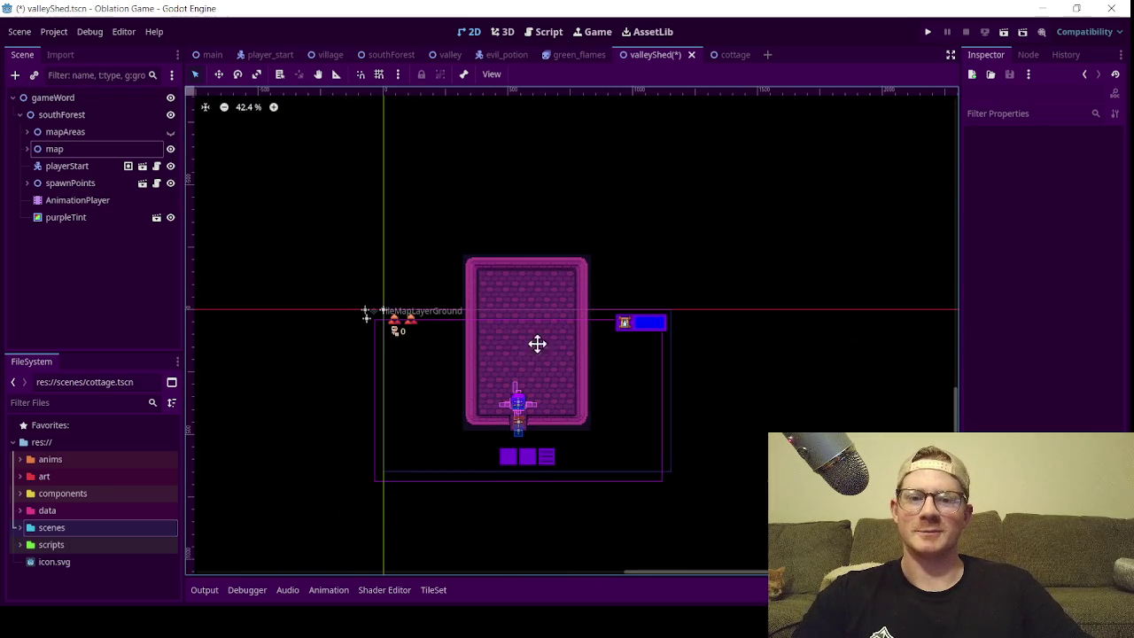
scroll(559, 330, up, 1)
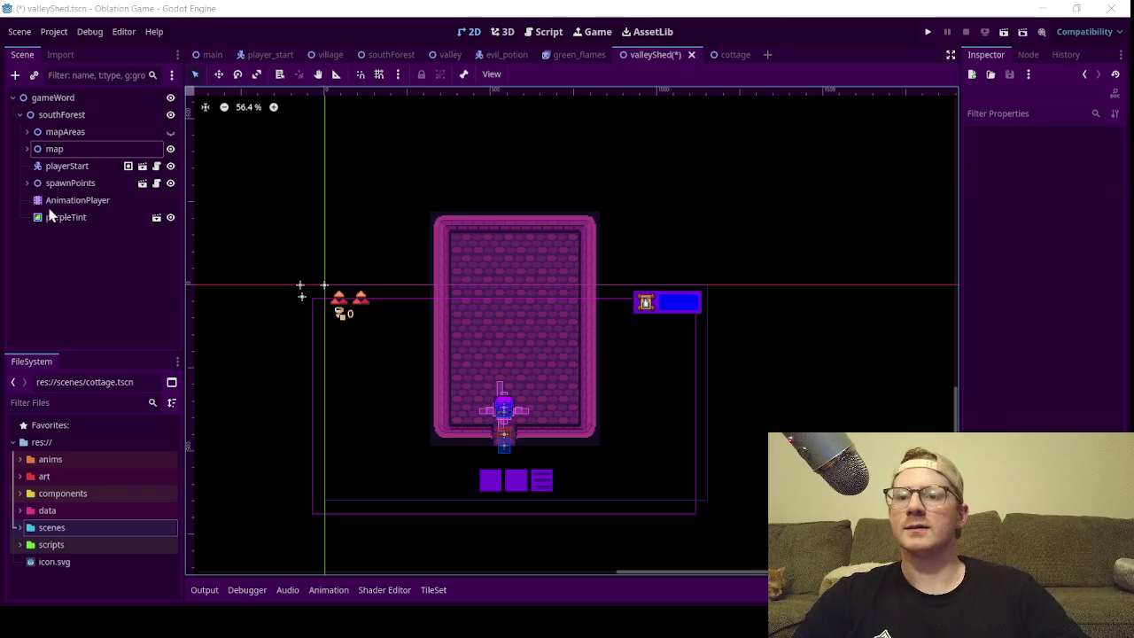
click(55, 282)
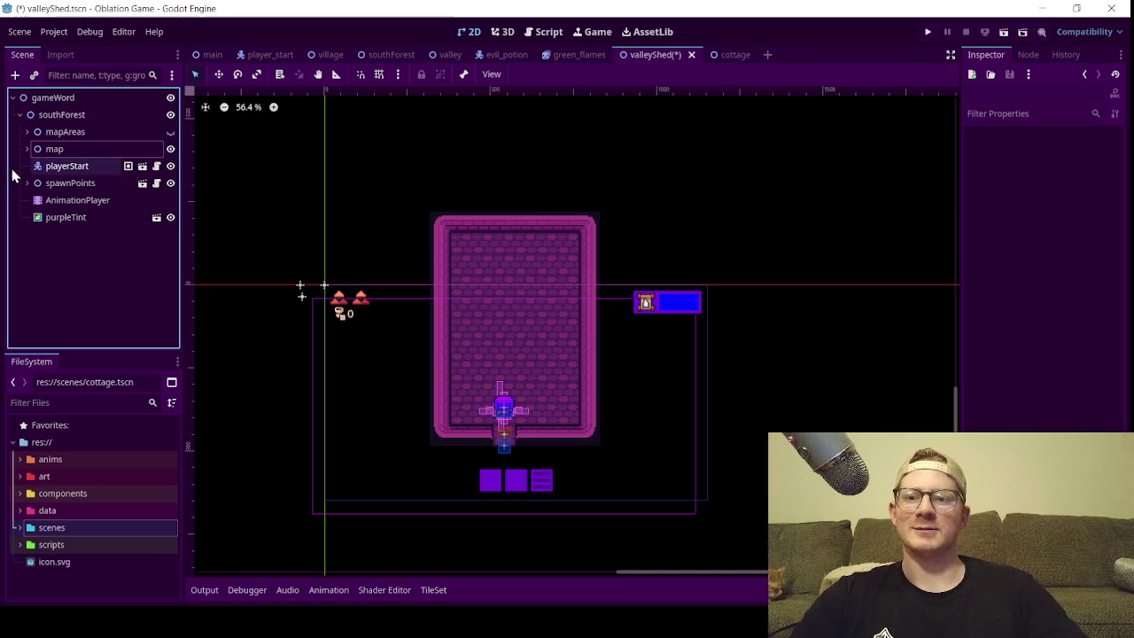
scroll(413, 265, down, 3)
scroll(458, 289, up, 4)
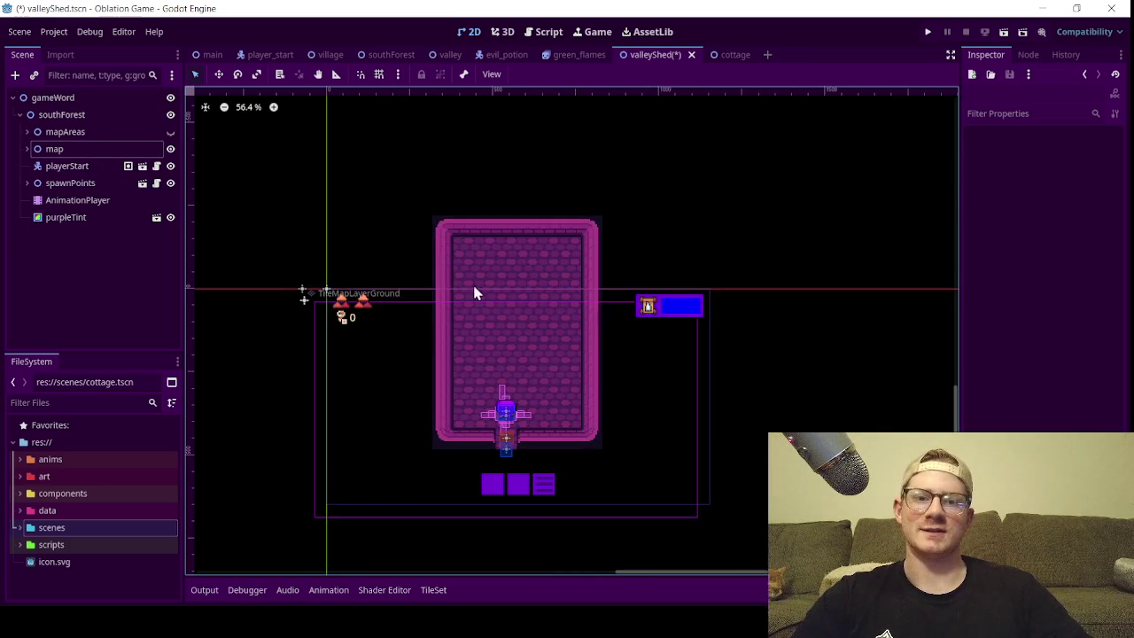
scroll(542, 305, up, 3)
scroll(511, 258, down, 1)
scroll(468, 266, up, 1)
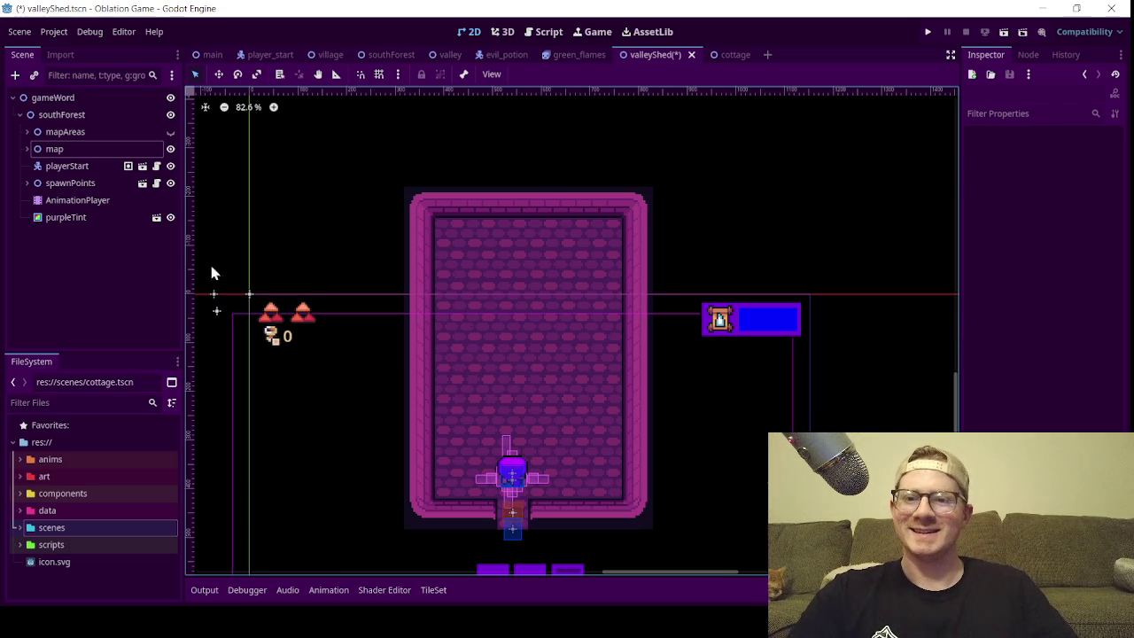
scroll(453, 406, down, 2)
scroll(450, 397, up, 3)
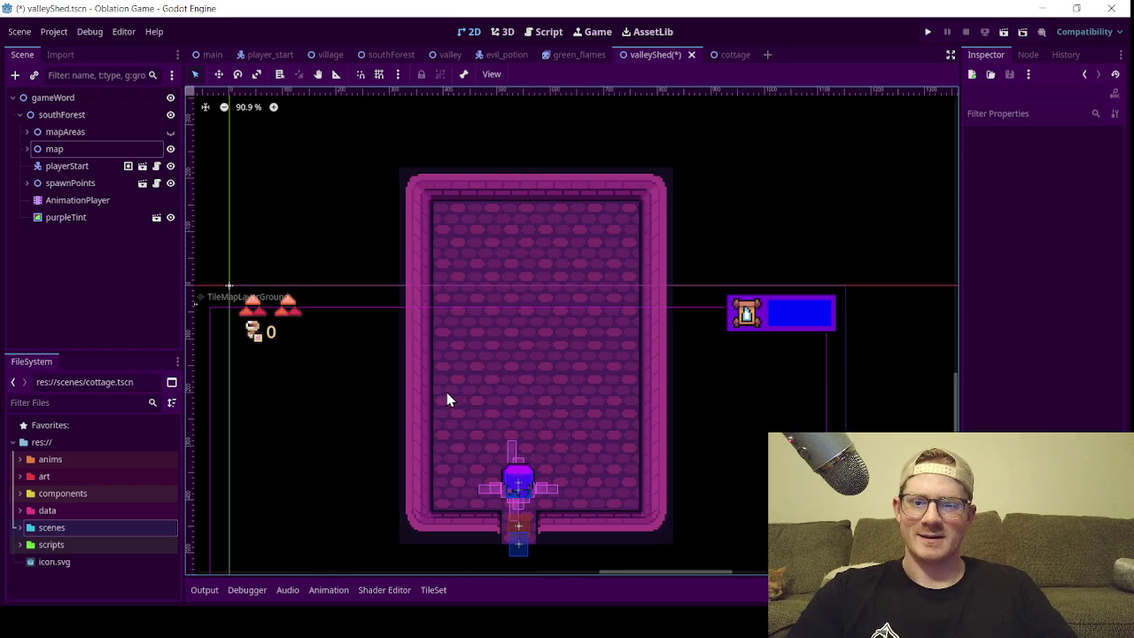
scroll(486, 274, down, 4)
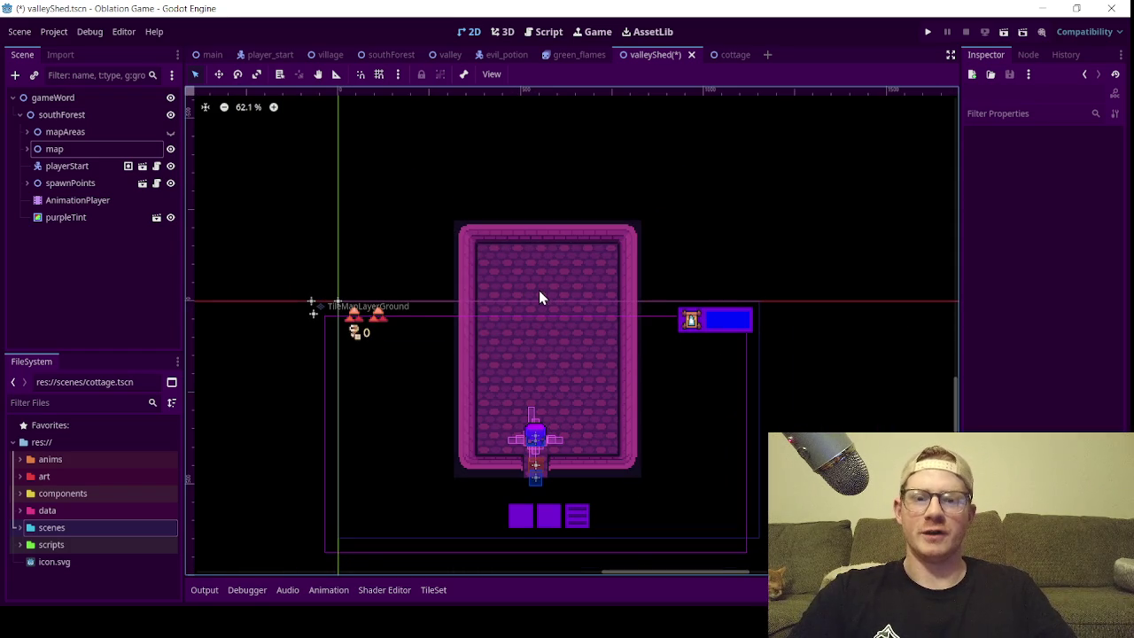
scroll(547, 347, up, 6)
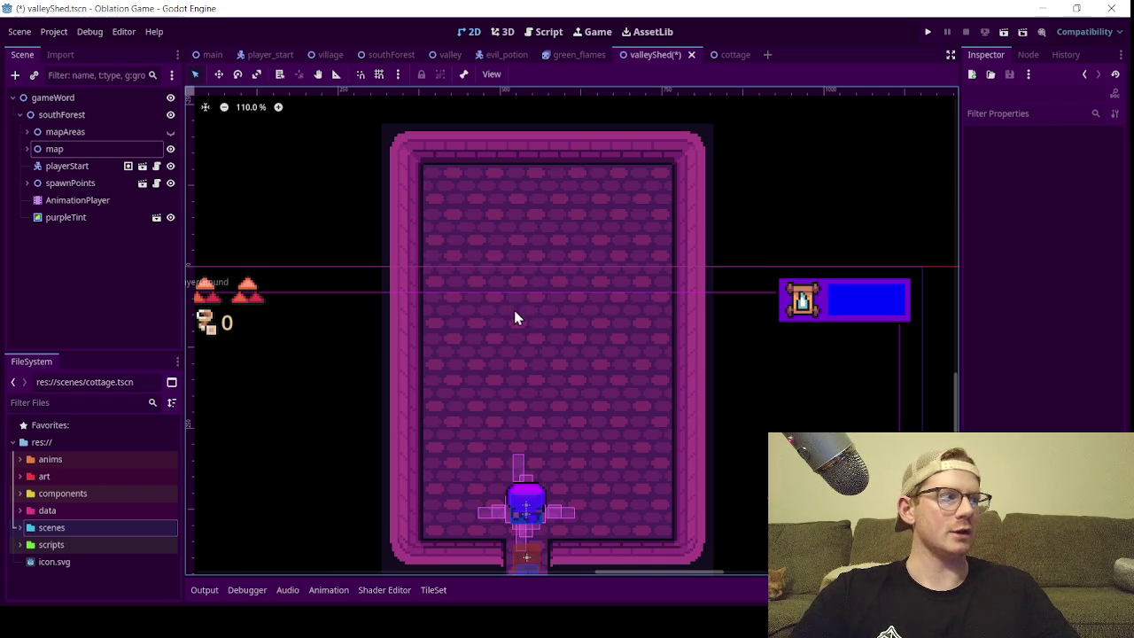
click(89, 288)
scroll(527, 293, down, 2)
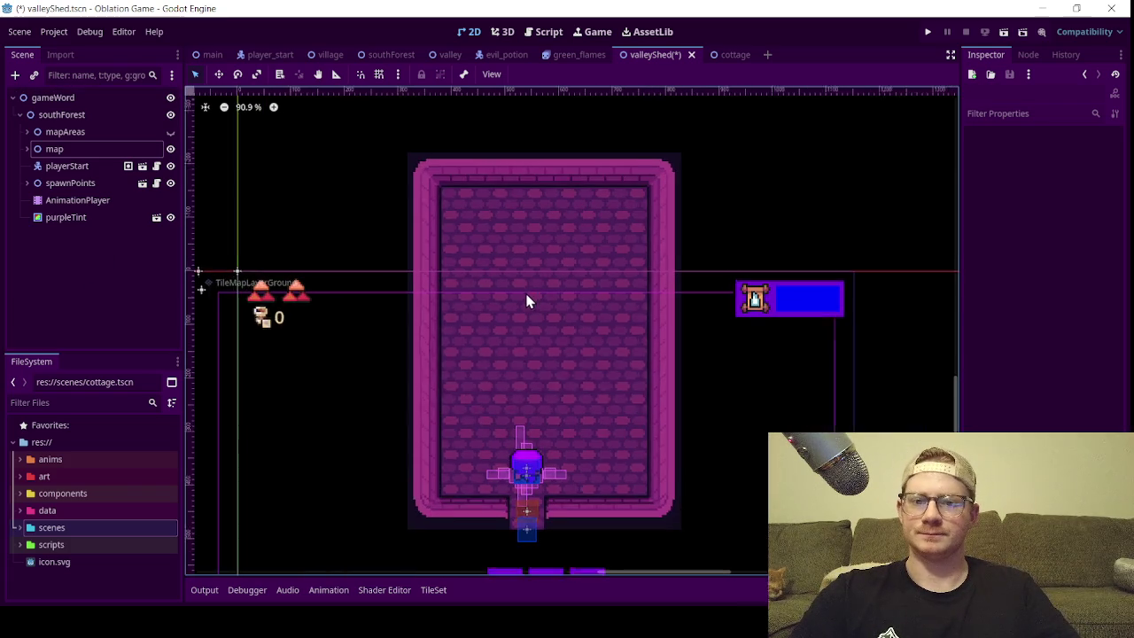
scroll(526, 293, up, 1)
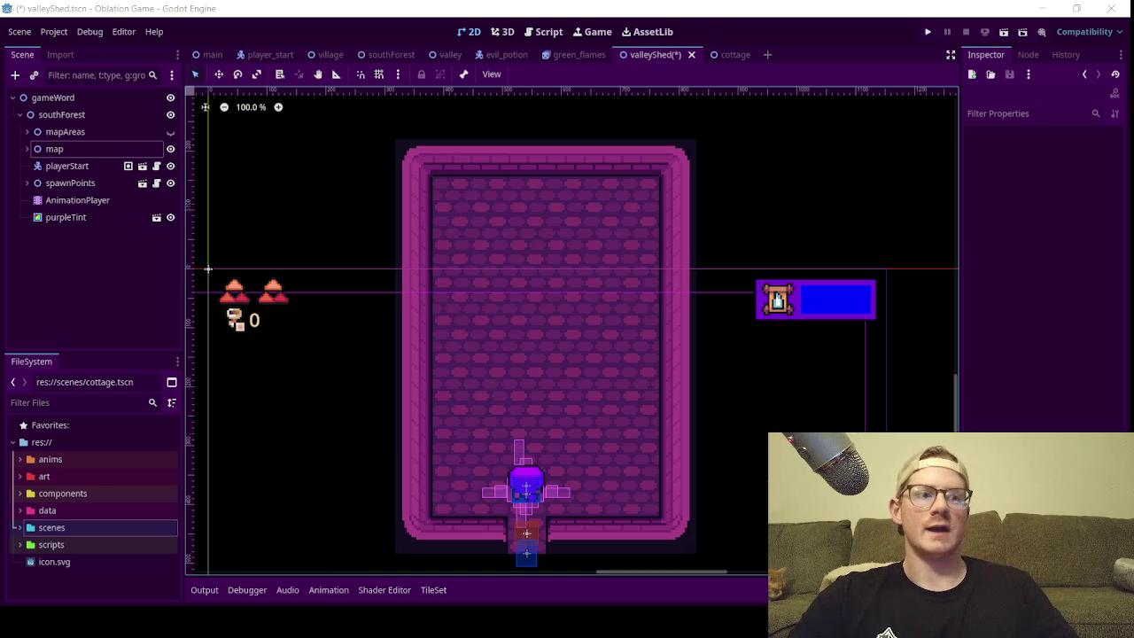
scroll(473, 395, up, 1)
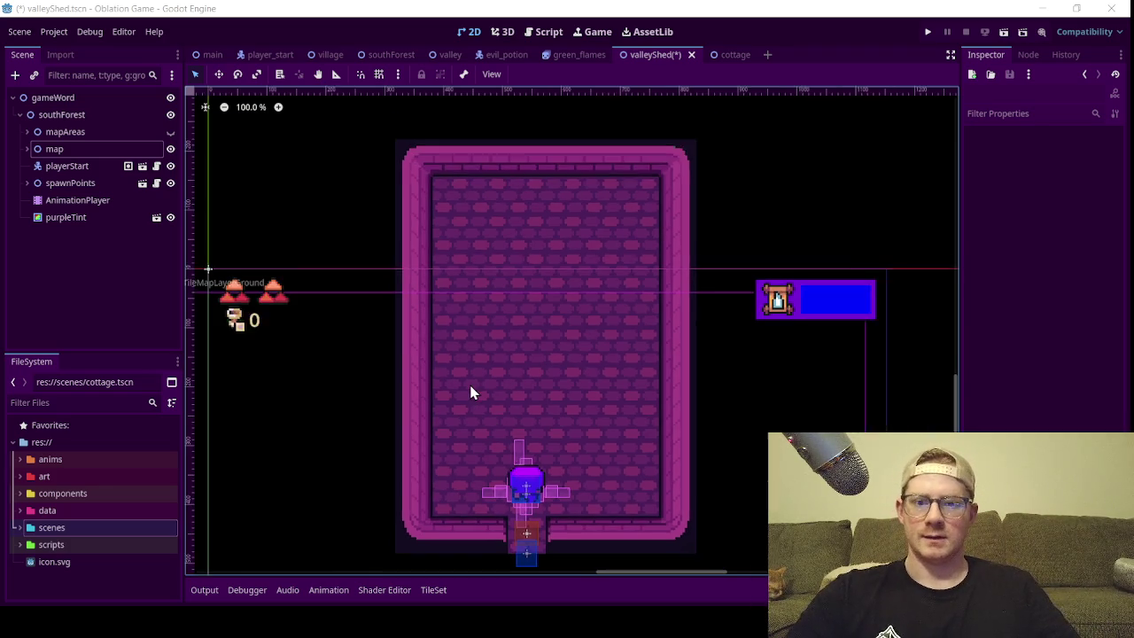
scroll(473, 395, down, 2)
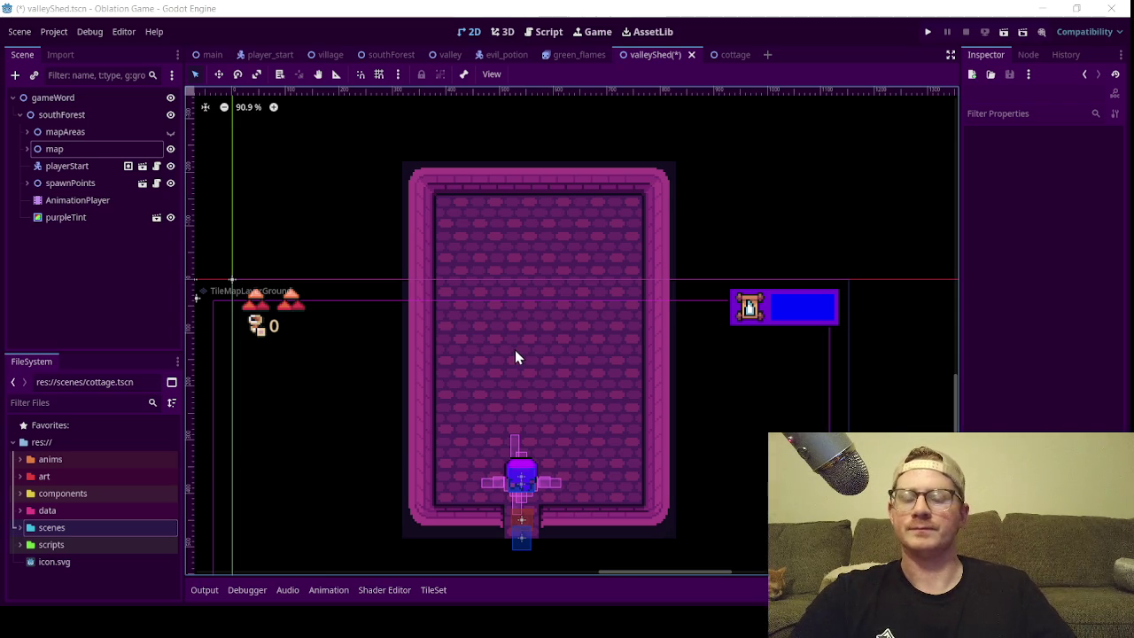
click(88, 248)
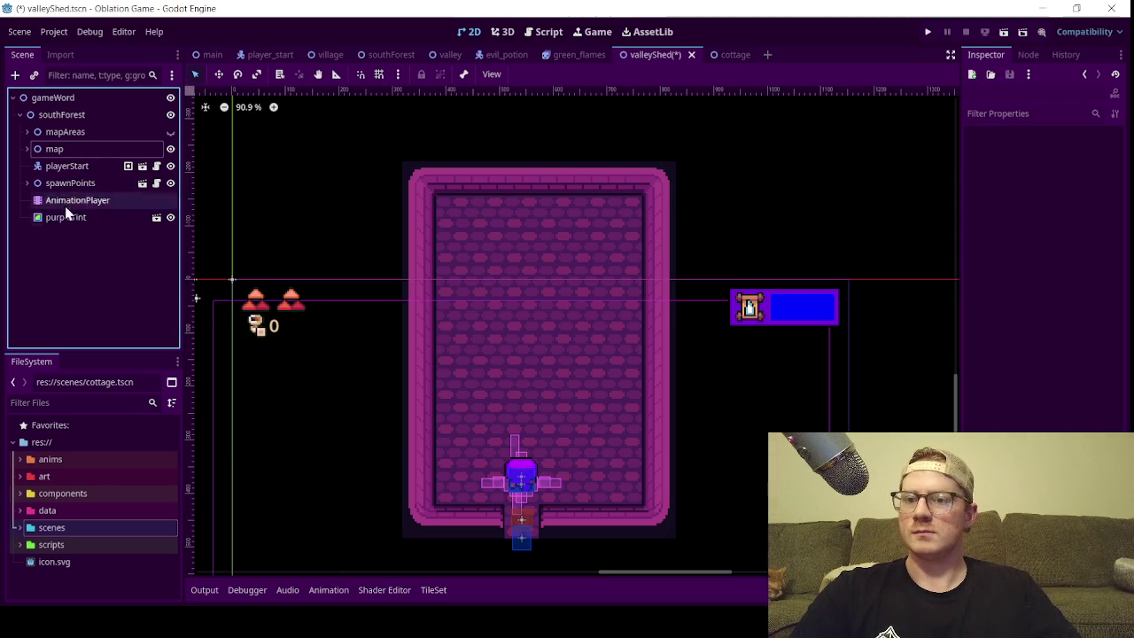
click(28, 149)
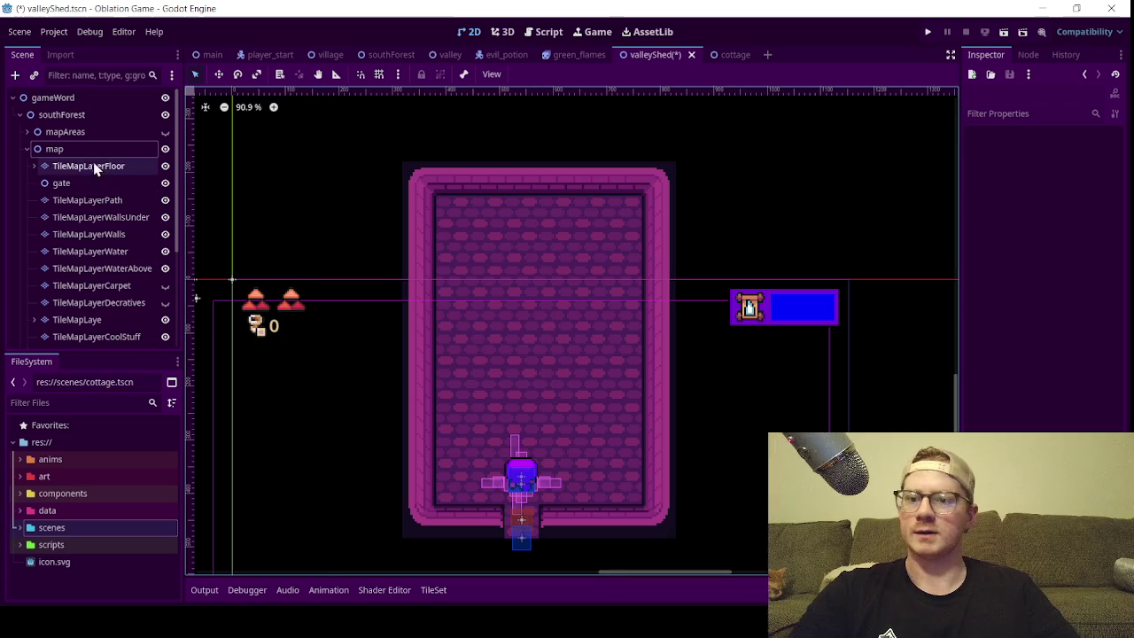
- Select the TileMapLaye layer under map for tile painting
scroll(72, 189, down, 1)
scroll(99, 213, up, 1)
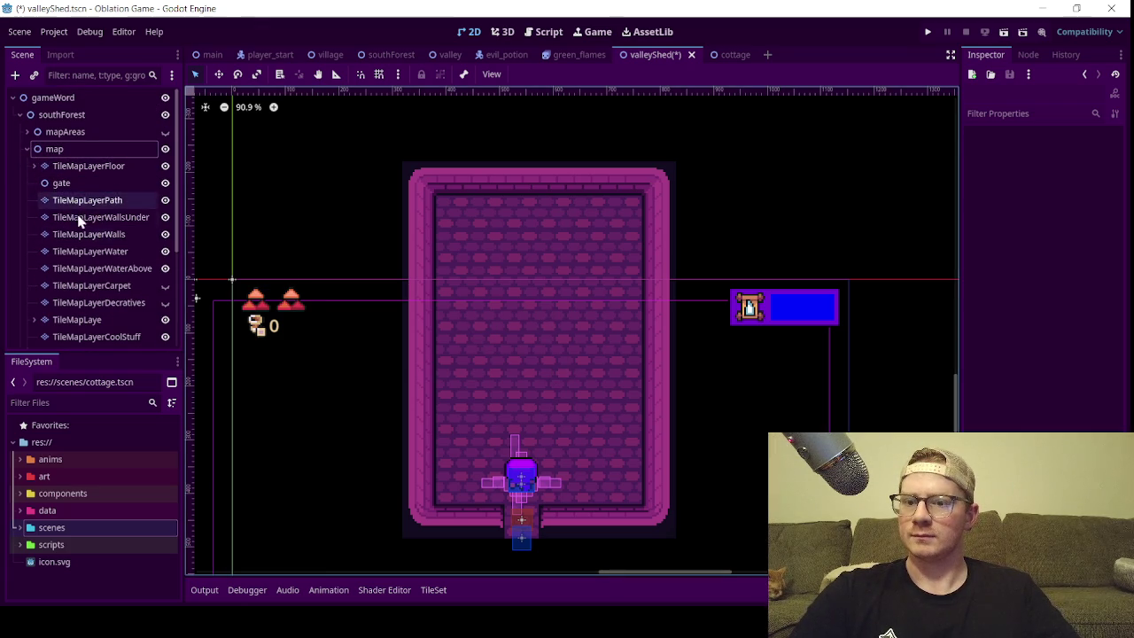
scroll(76, 257, down, 2)
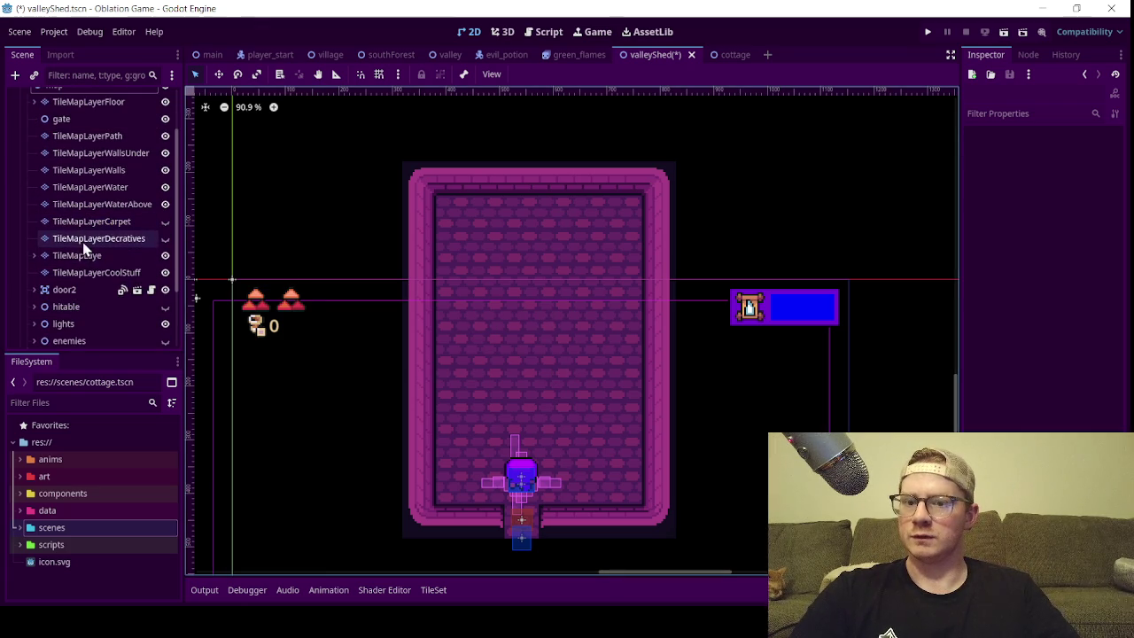
click(85, 256)
click(34, 256)
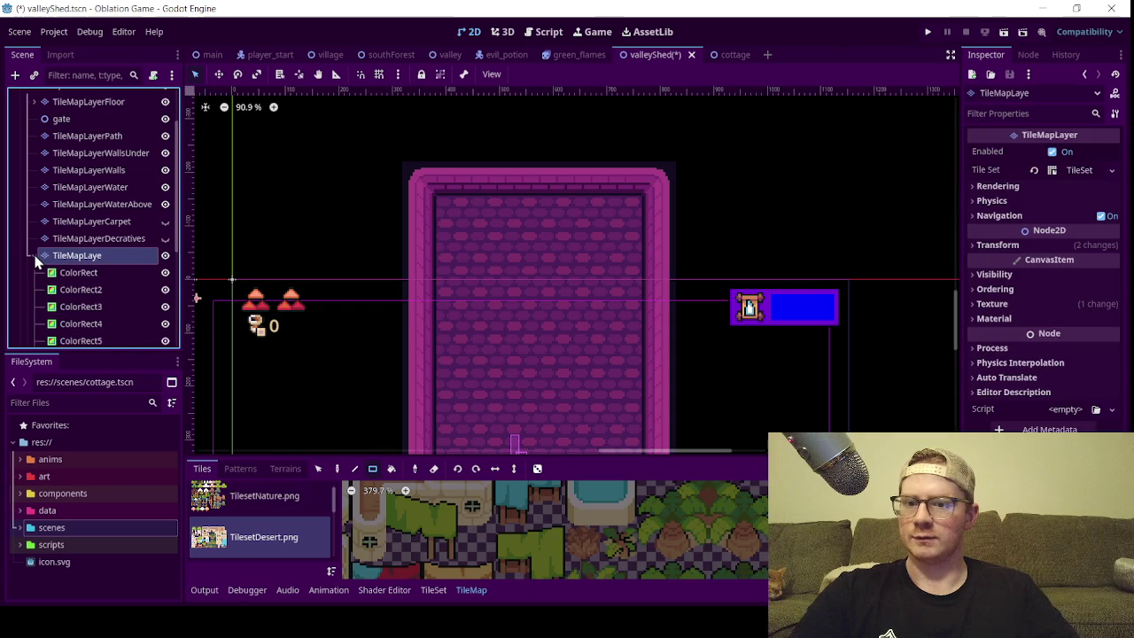
click(34, 256)
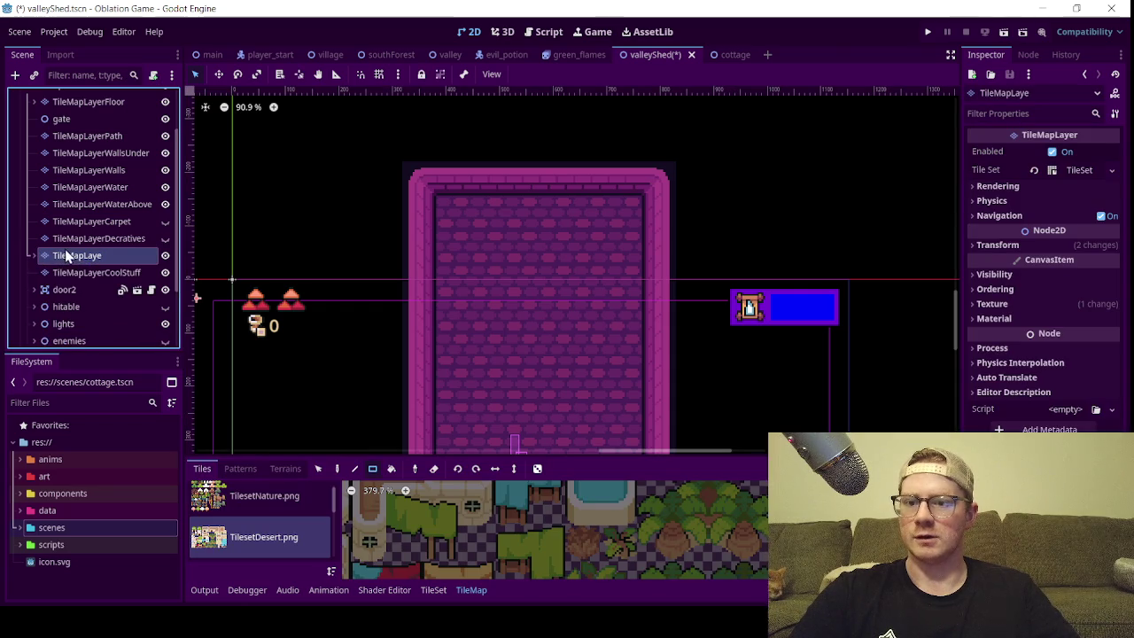
scroll(259, 551, down, 1)
- Show the TilesetElement.png atlas in the TileMap panel's Tiles list
click(258, 544)
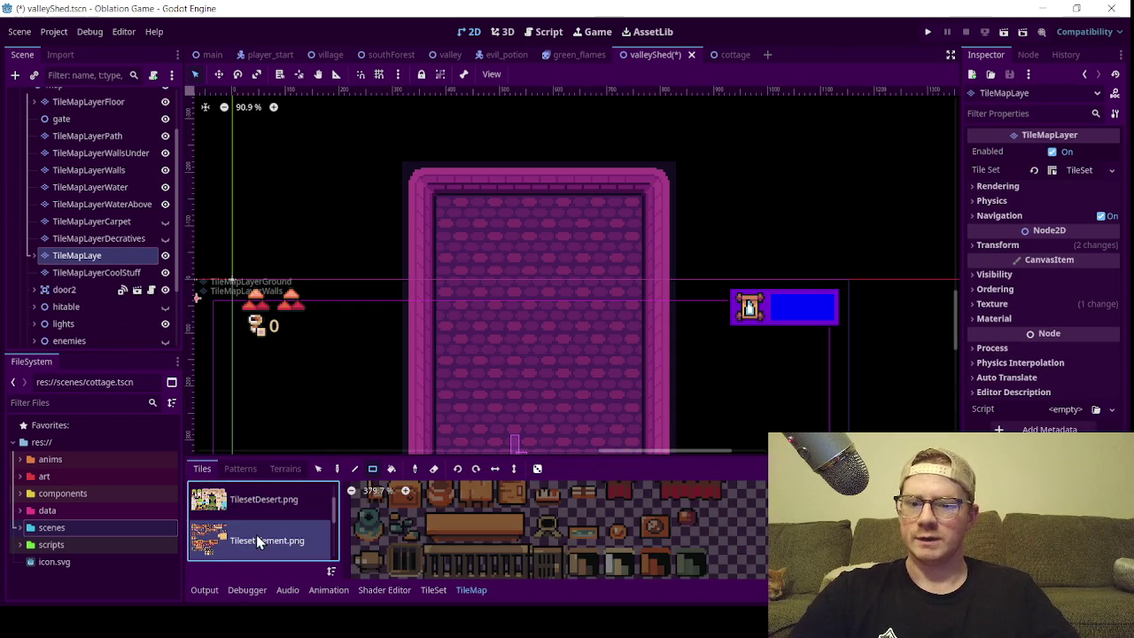
scroll(525, 543, down, 3)
scroll(525, 543, up, 4)
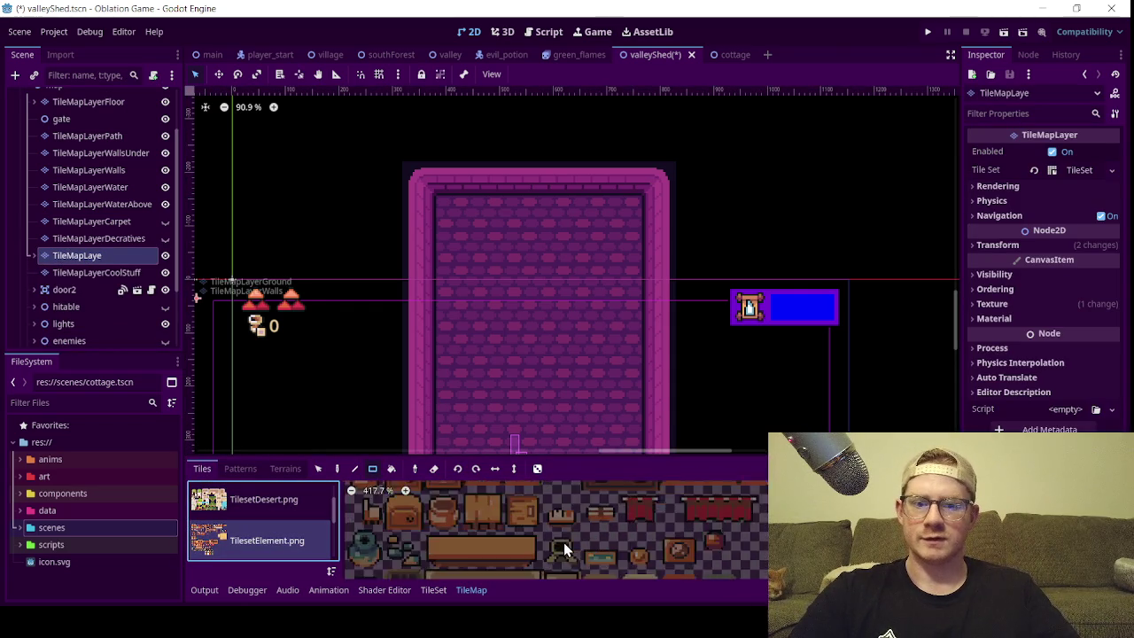
scroll(577, 526, down, 3)
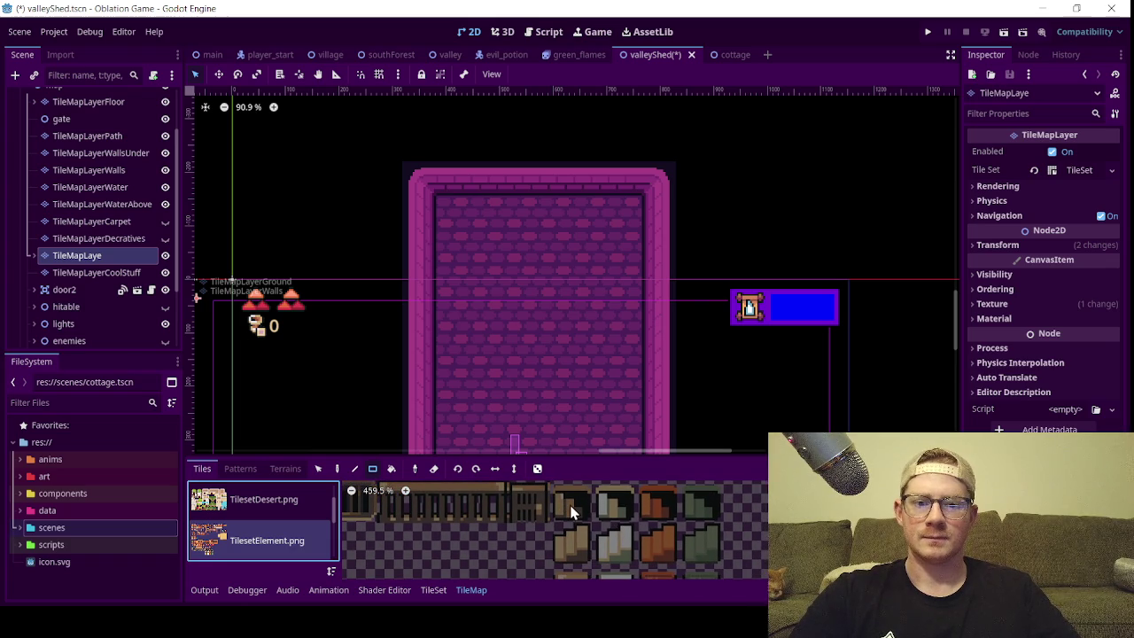
scroll(615, 499, down, 3)
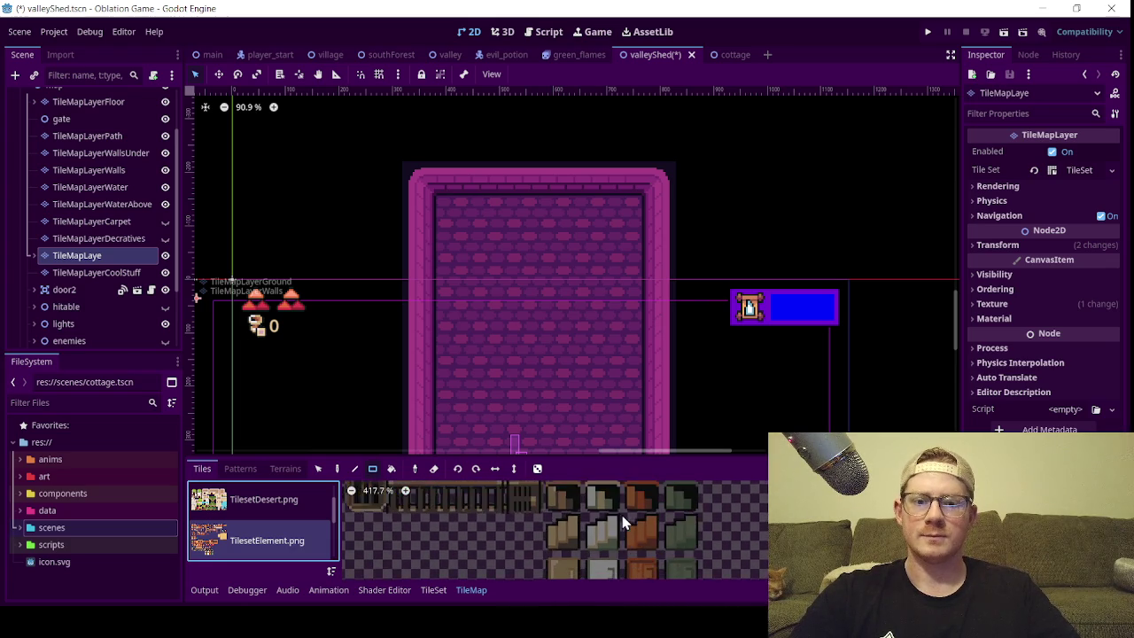
scroll(607, 536, down, 1)
scroll(566, 565, down, 1)
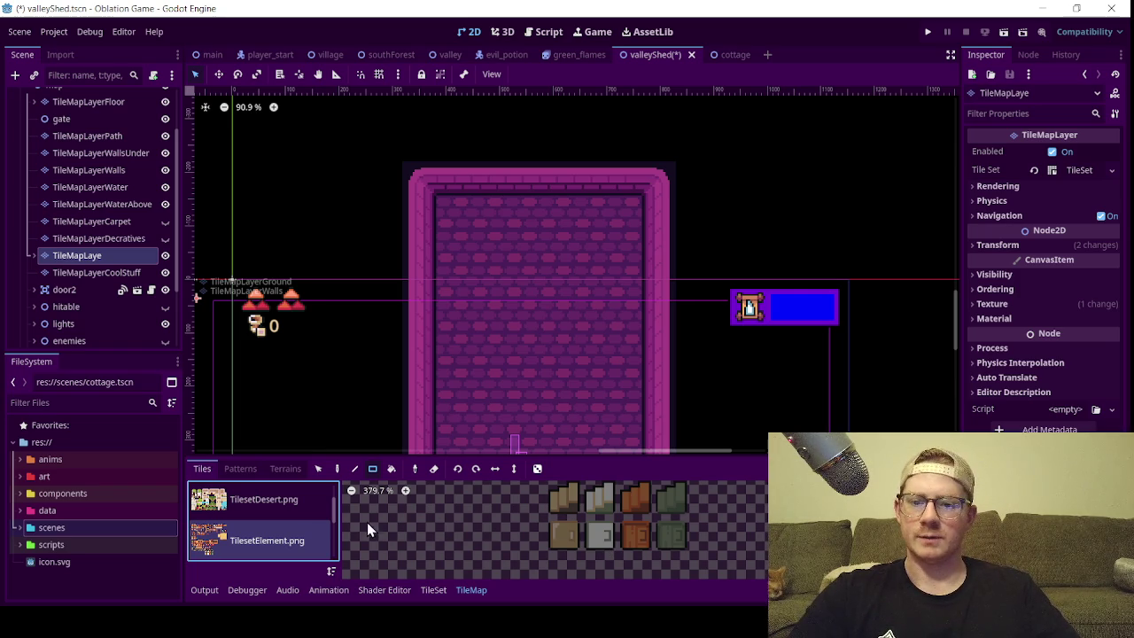
- Make the tile painting panel taller to show more atlas tiles
mouse_move(505, 457)
mouse_down()
mouse_move(505, 393)
mouse_move(547, 335)
mouse_up()
mouse_move(552, 253)
mouse_down()
mouse_move(577, 192)
mouse_move(575, 154)
mouse_up()
scroll(567, 186, down, 3)
scroll(543, 238, up, 1)
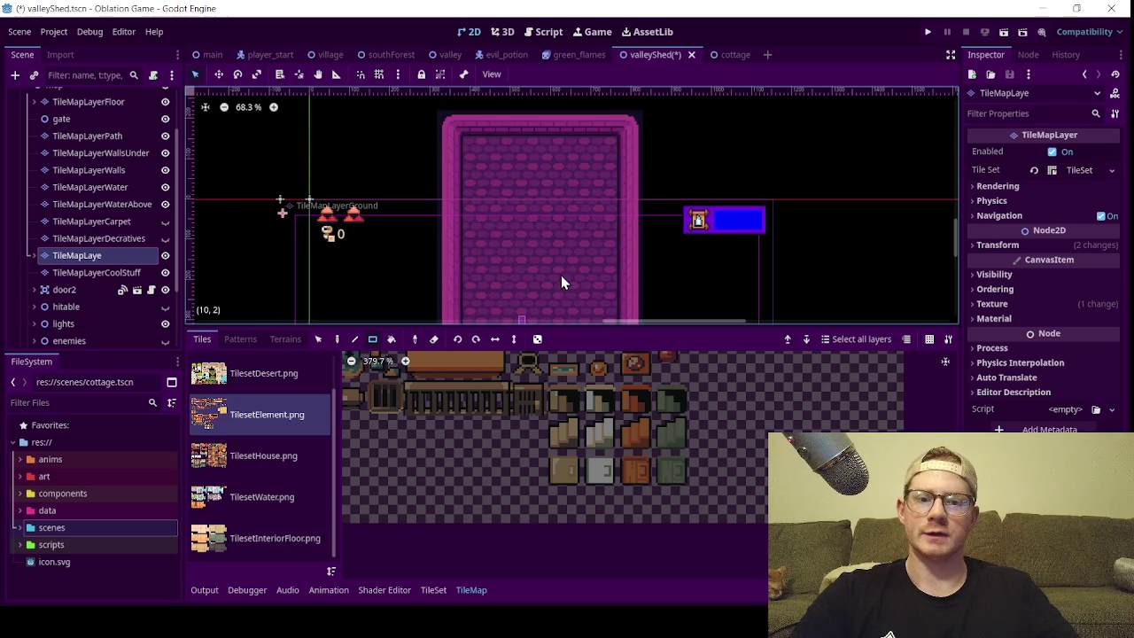
scroll(561, 283, up, 1)
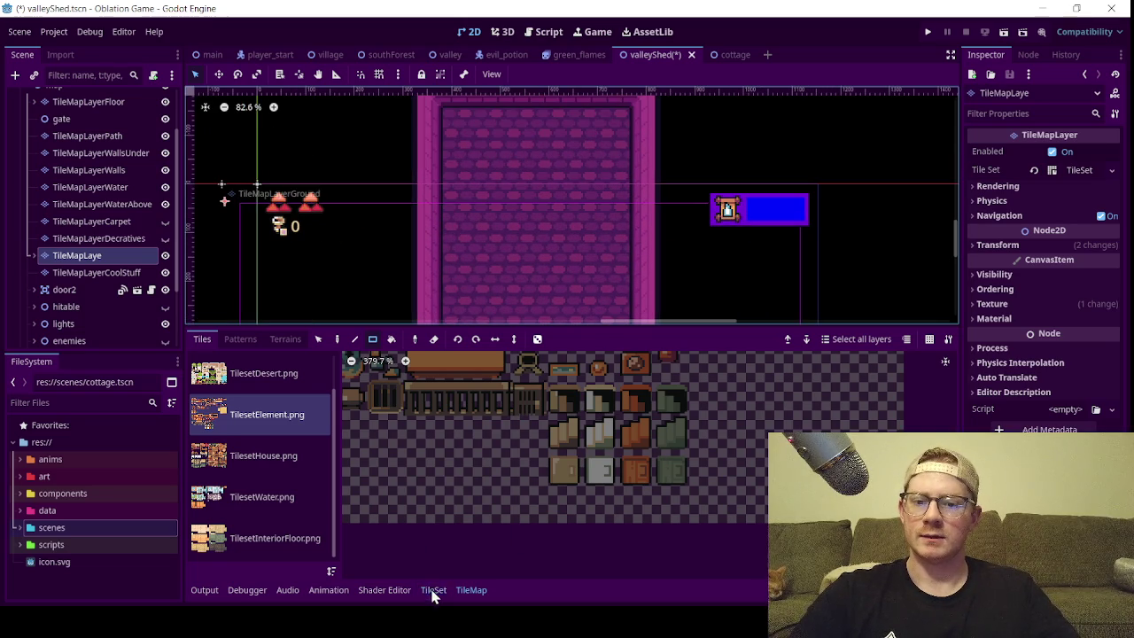
- Switch the TileSet panel to Setup on the TilesetElement.png atlas
click(433, 589)
scroll(716, 523, up, 2)
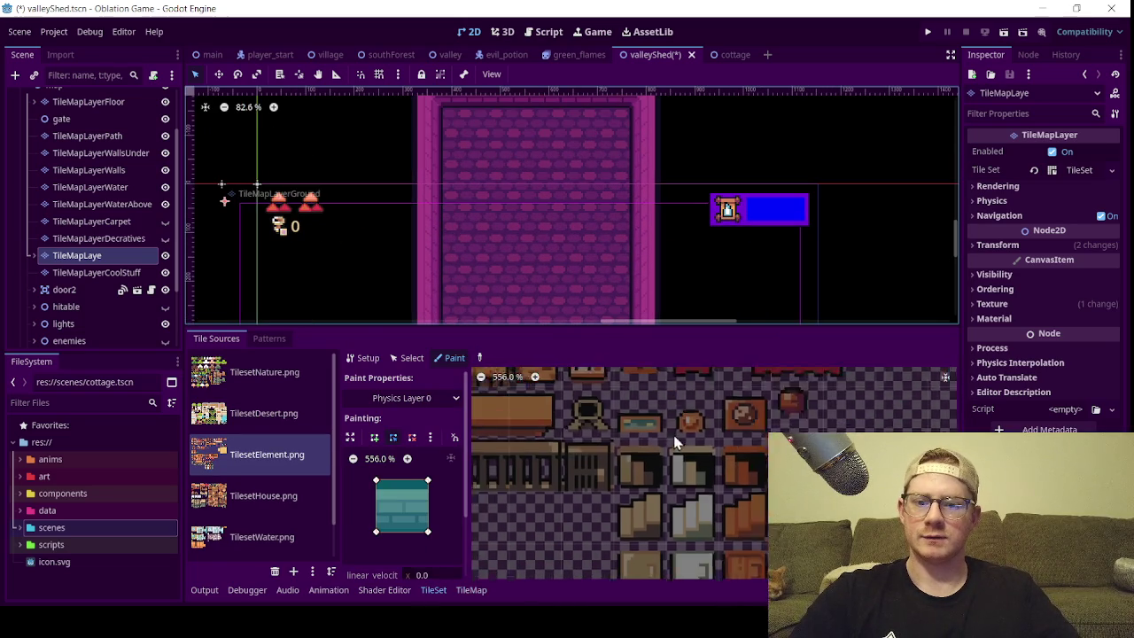
click(361, 357)
scroll(664, 403, up, 1)
drag(664, 403, 576, 456)
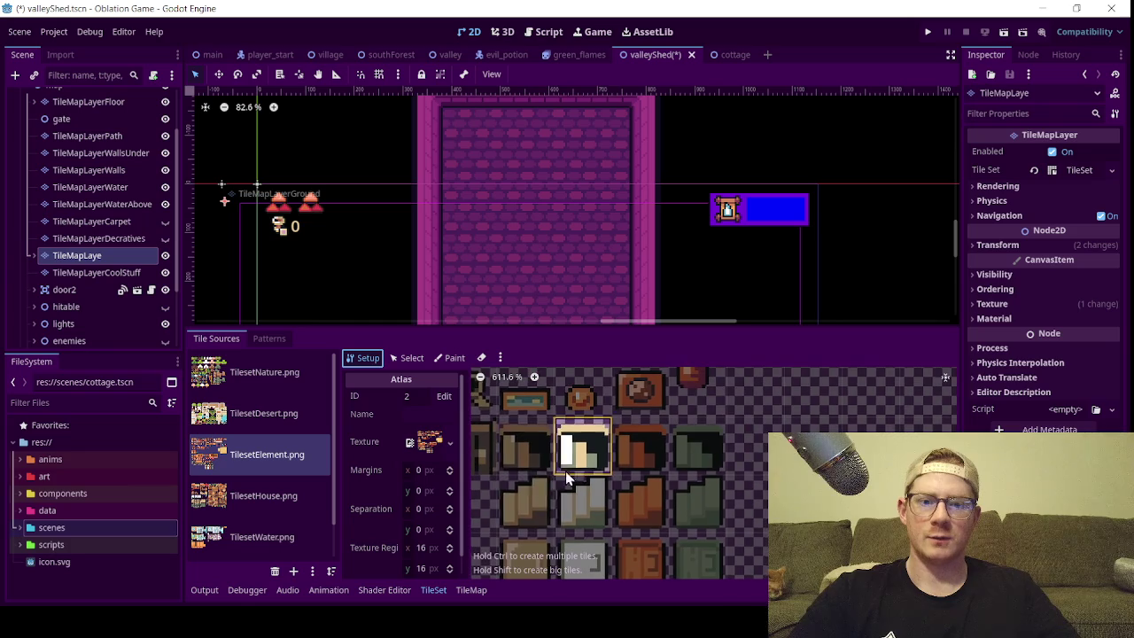
- Create tiles from the bottom-left beige piece and the green atlas pieces
click(524, 472)
click(522, 496)
drag(537, 535, 552, 487)
click(547, 526)
scroll(604, 508, up, 1)
click(720, 476)
click(726, 452)
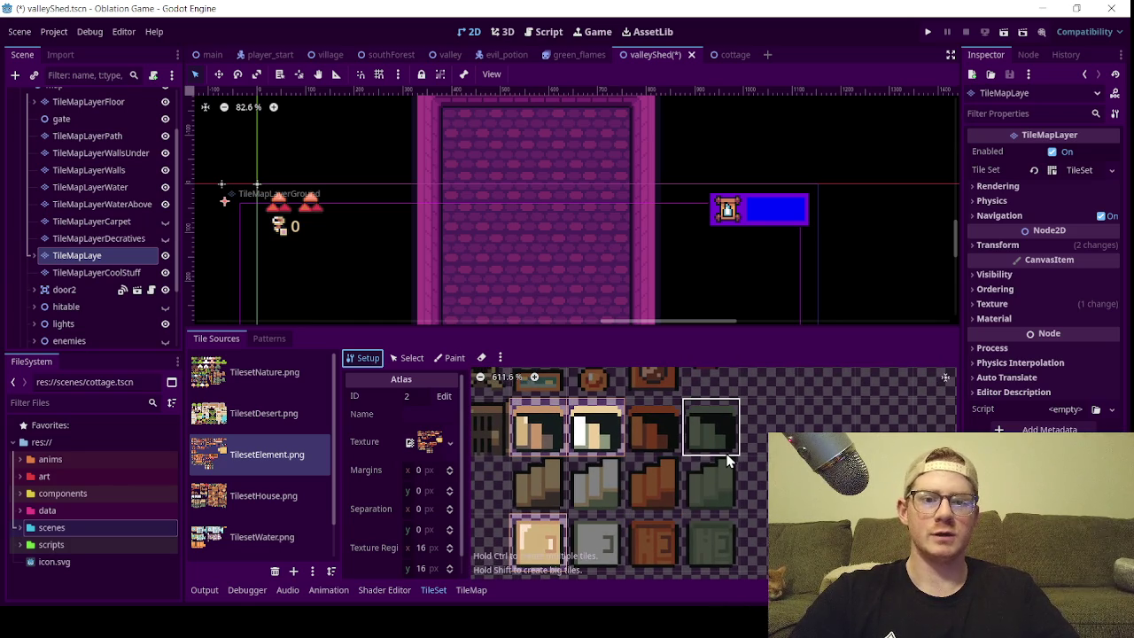
click(718, 468)
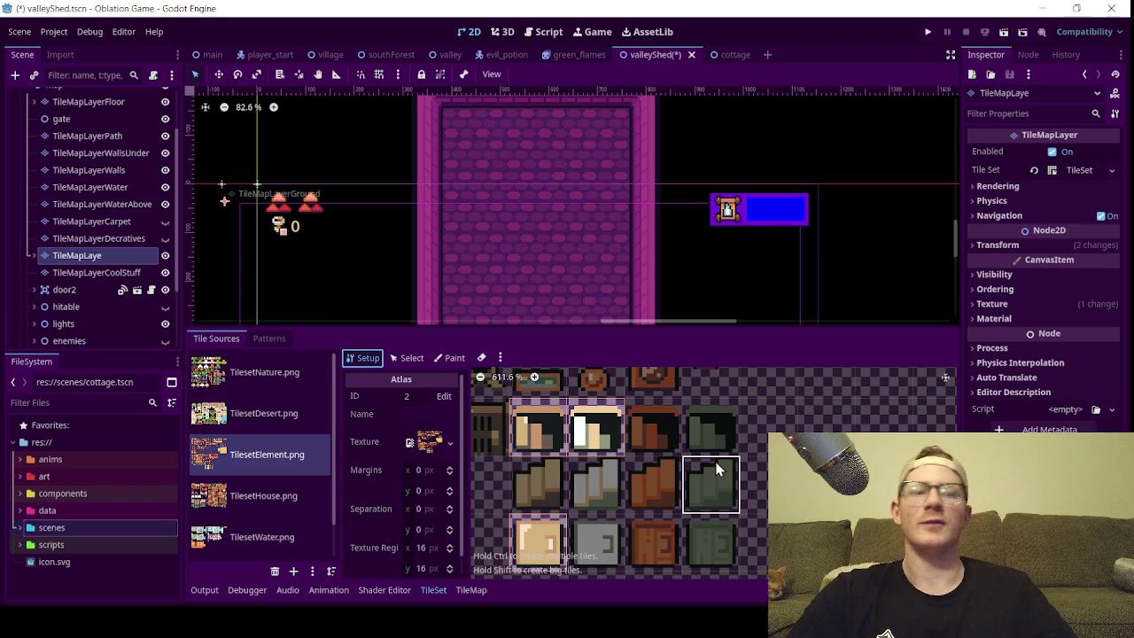
- Create tiles from the dark barred and beige pieces, then return to the TileMap painter
scroll(627, 468, left, 3)
click(549, 448)
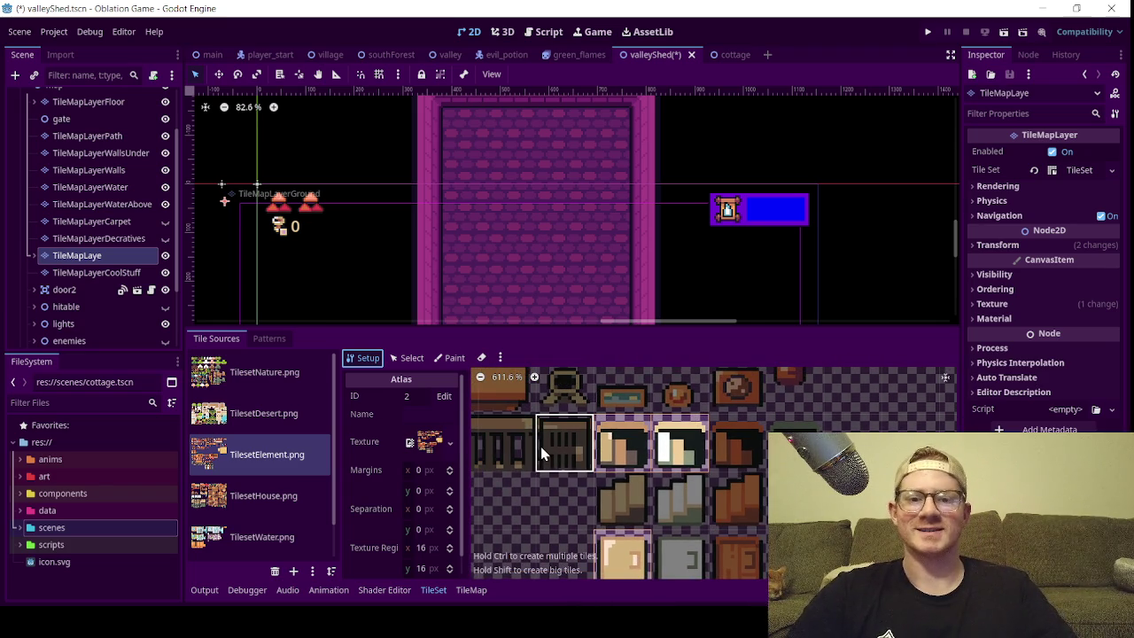
scroll(621, 531, up, 3)
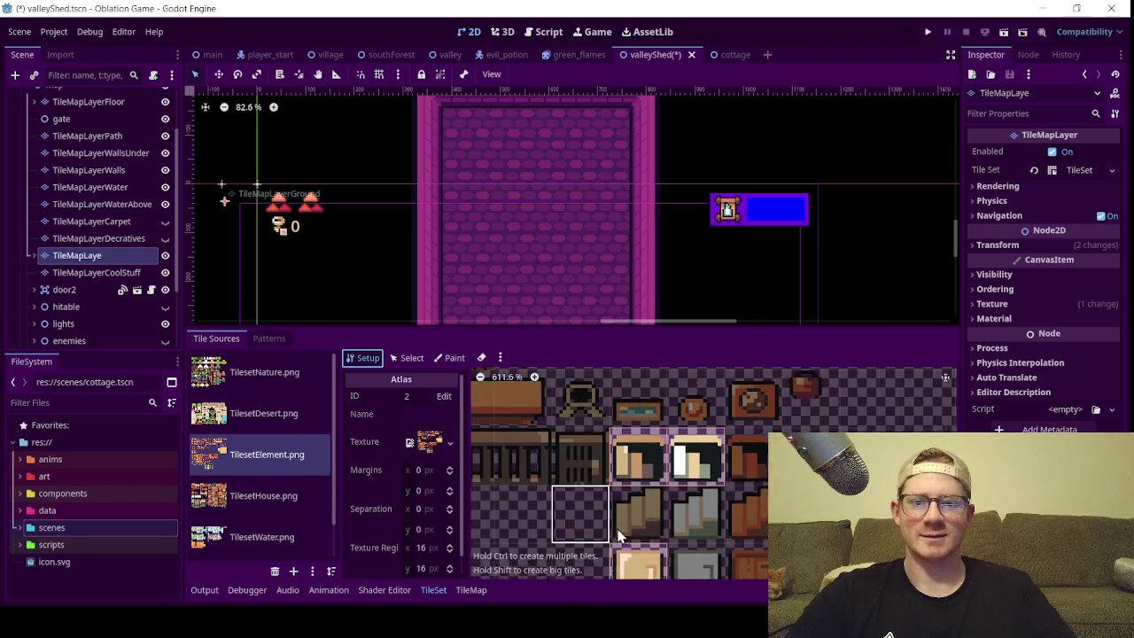
scroll(624, 554, down, 2)
click(662, 521)
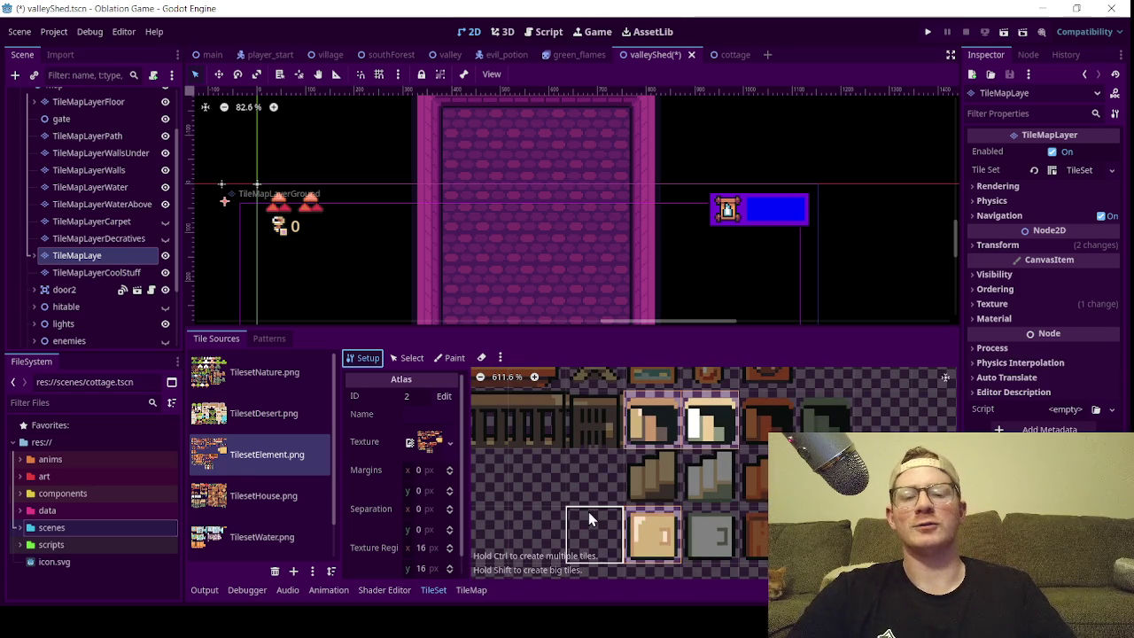
scroll(592, 527, up, 1)
scroll(547, 261, down, 3)
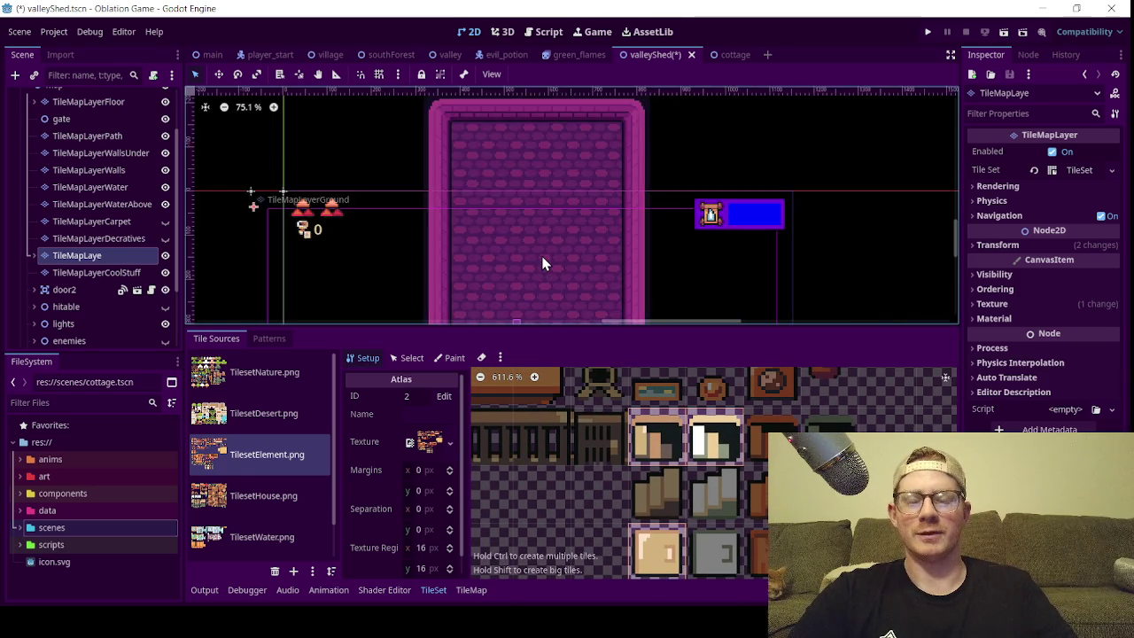
scroll(551, 254, up, 2)
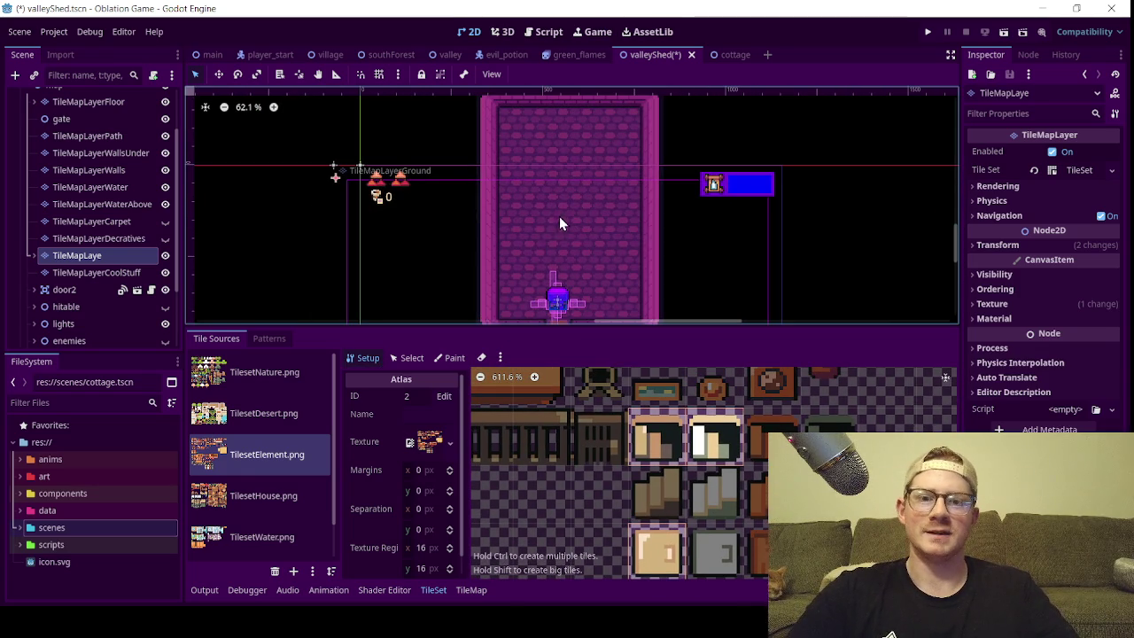
scroll(567, 222, up, 1)
scroll(573, 214, up, 1)
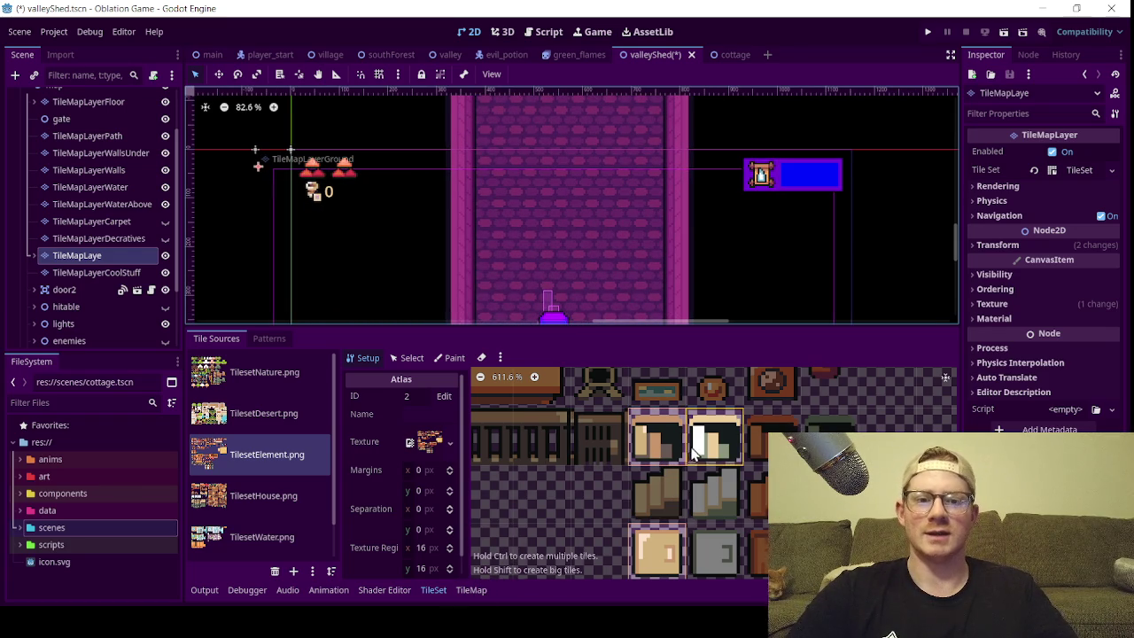
scroll(660, 446, up, 2)
scroll(621, 451, right, 3)
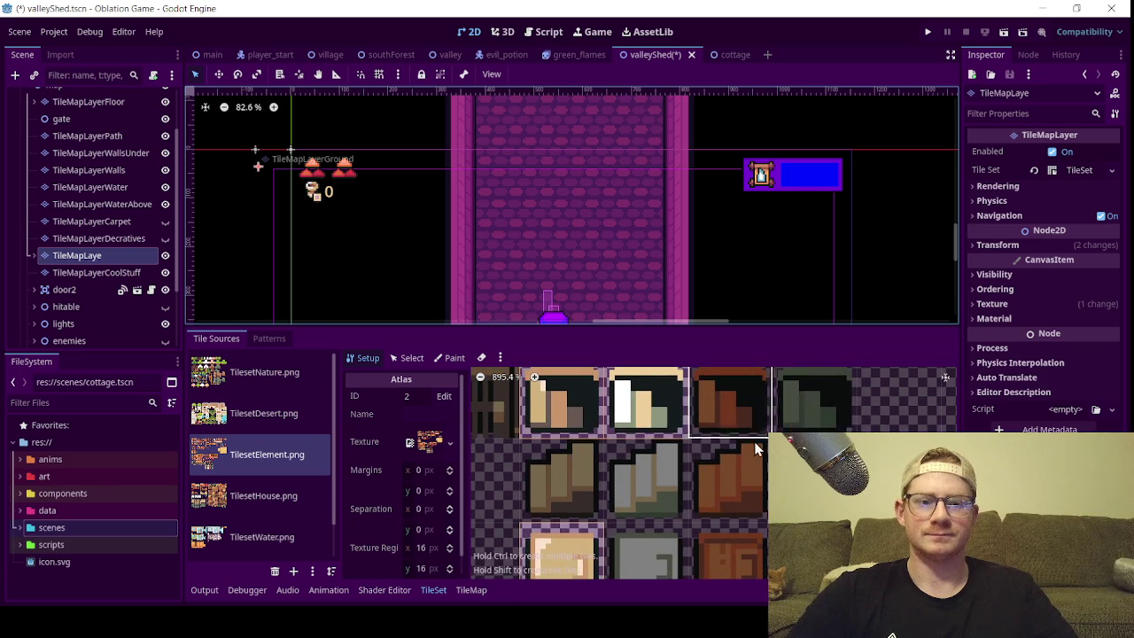
scroll(621, 451, down, 1)
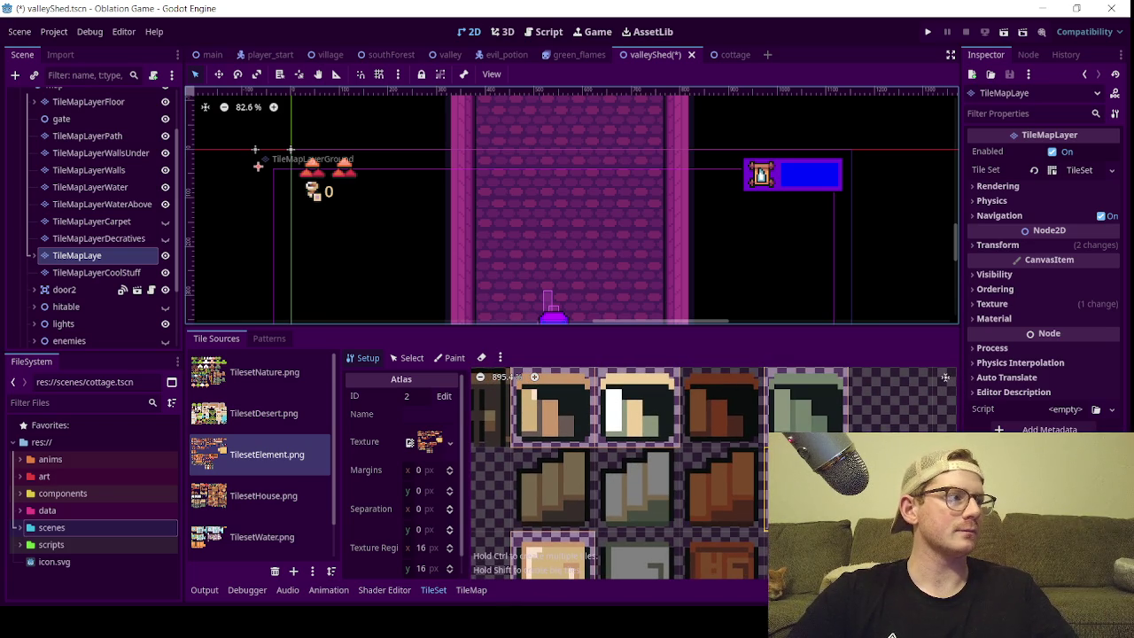
scroll(611, 487, left, 2)
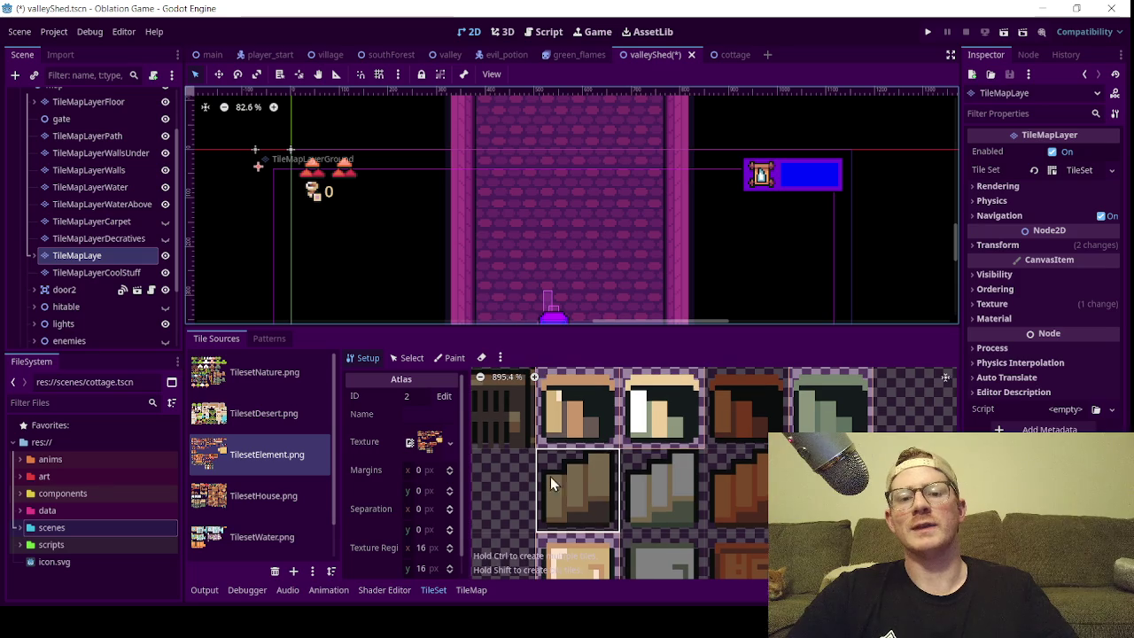
click(472, 589)
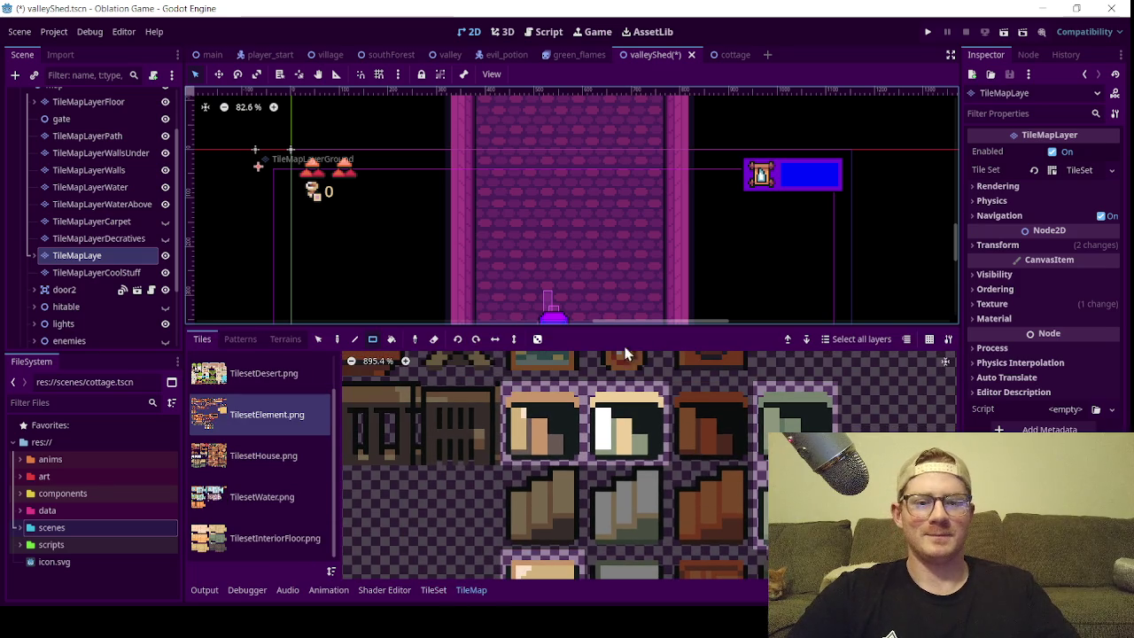
- Paint the beige element tile onto the middle of the shed floor
scroll(587, 183, up, 1)
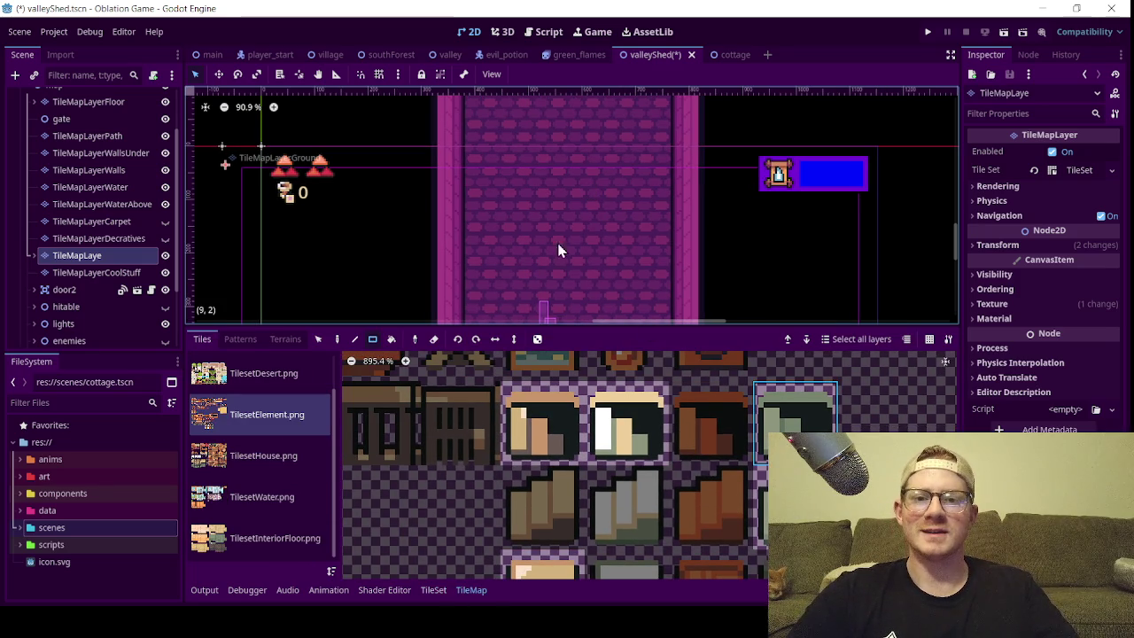
scroll(566, 194, down, 6)
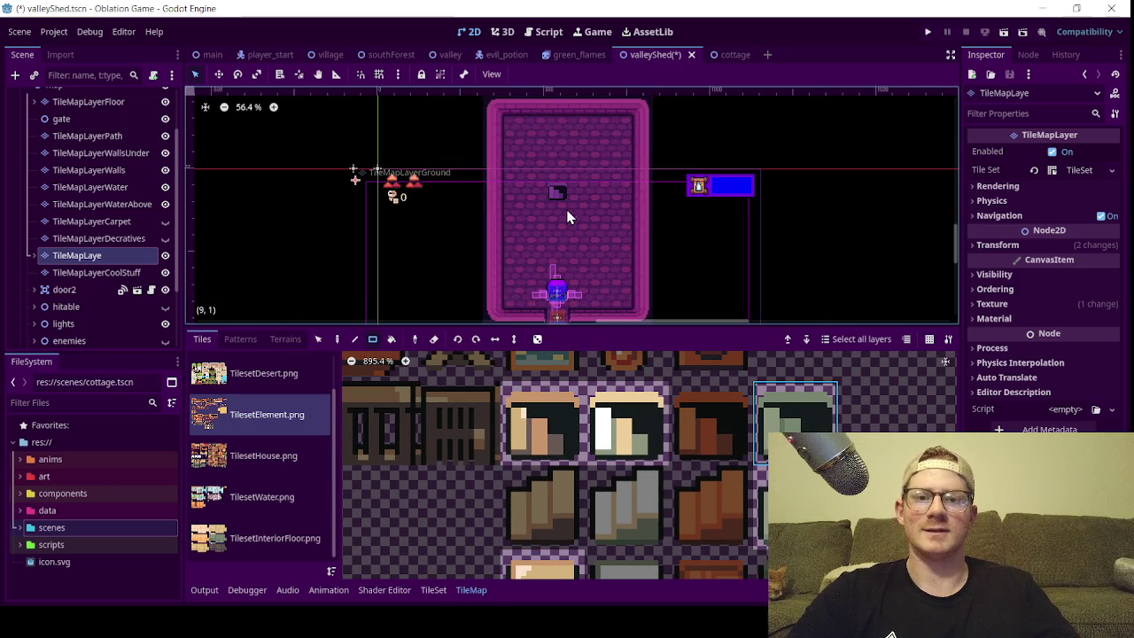
scroll(568, 212, up, 3)
scroll(583, 443, down, 2)
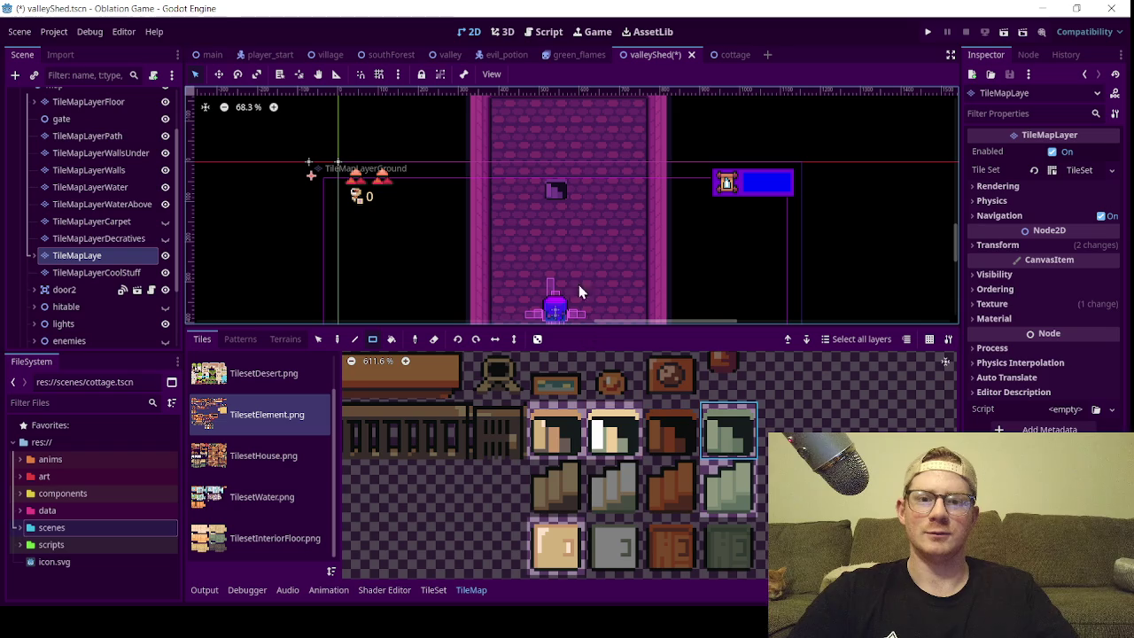
drag(588, 190, 585, 233)
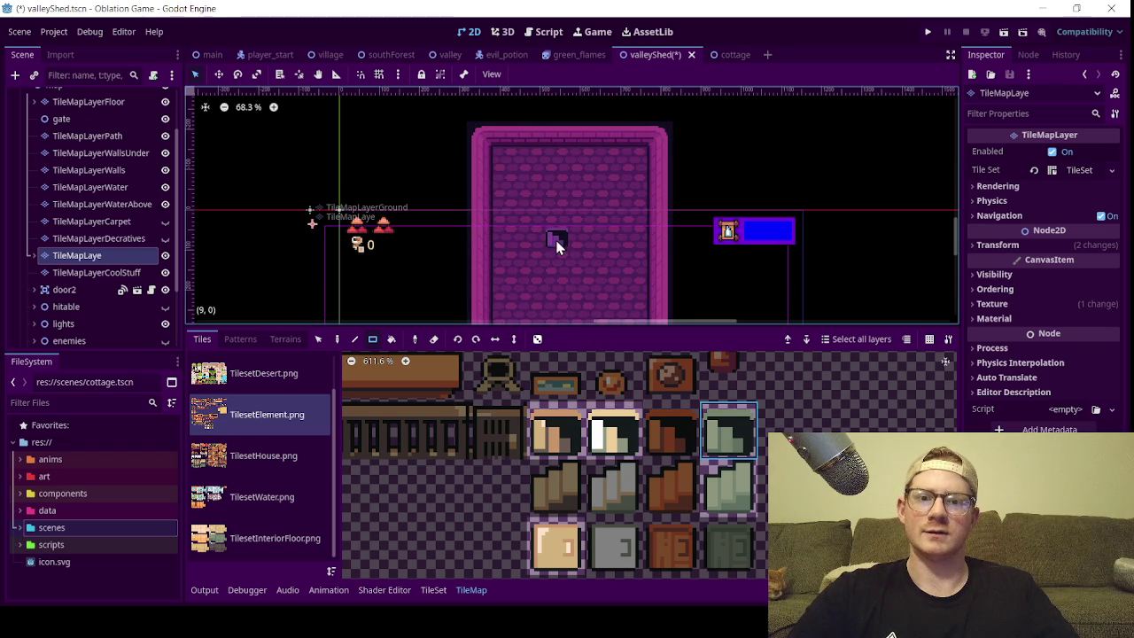
click(556, 435)
click(560, 235)
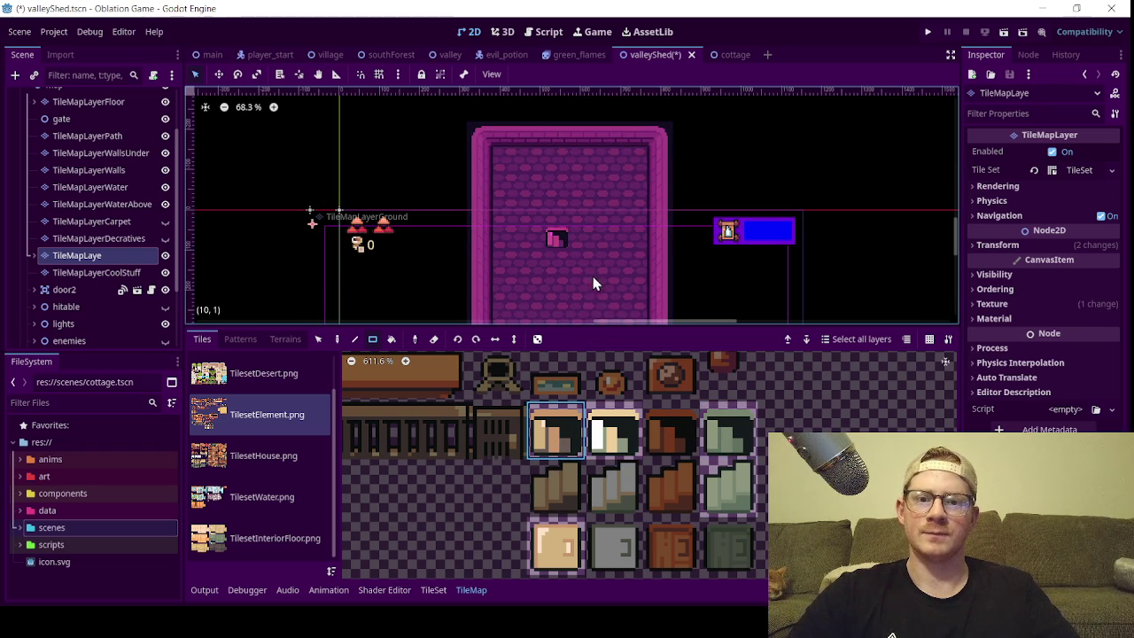
scroll(567, 243, up, 3)
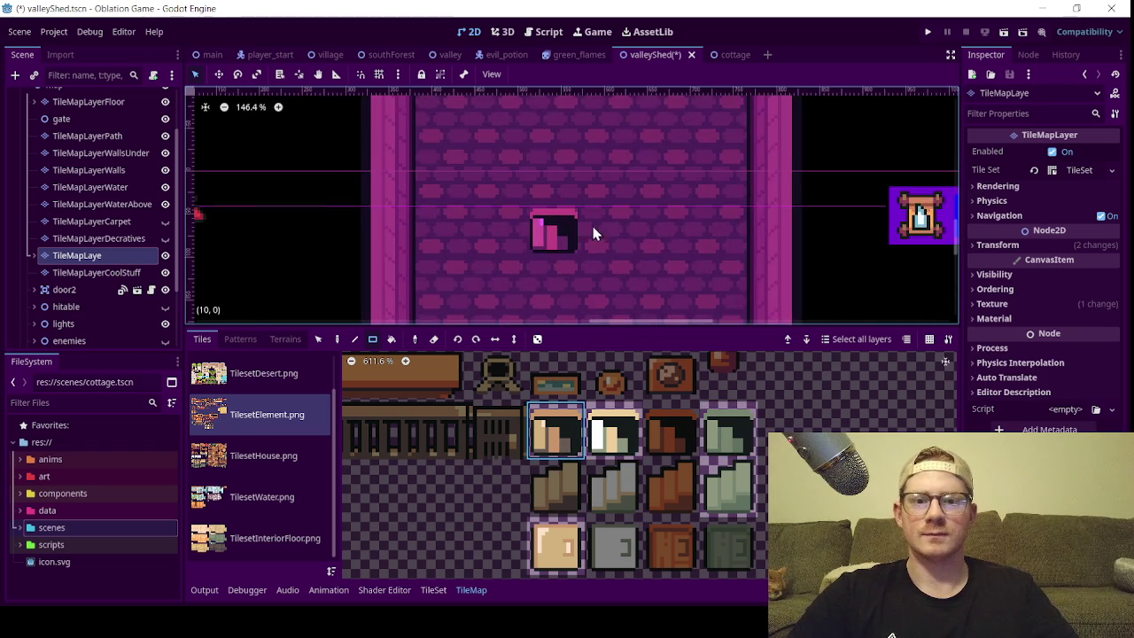
- Paint the green element tile over the same floor spot instead
click(613, 434)
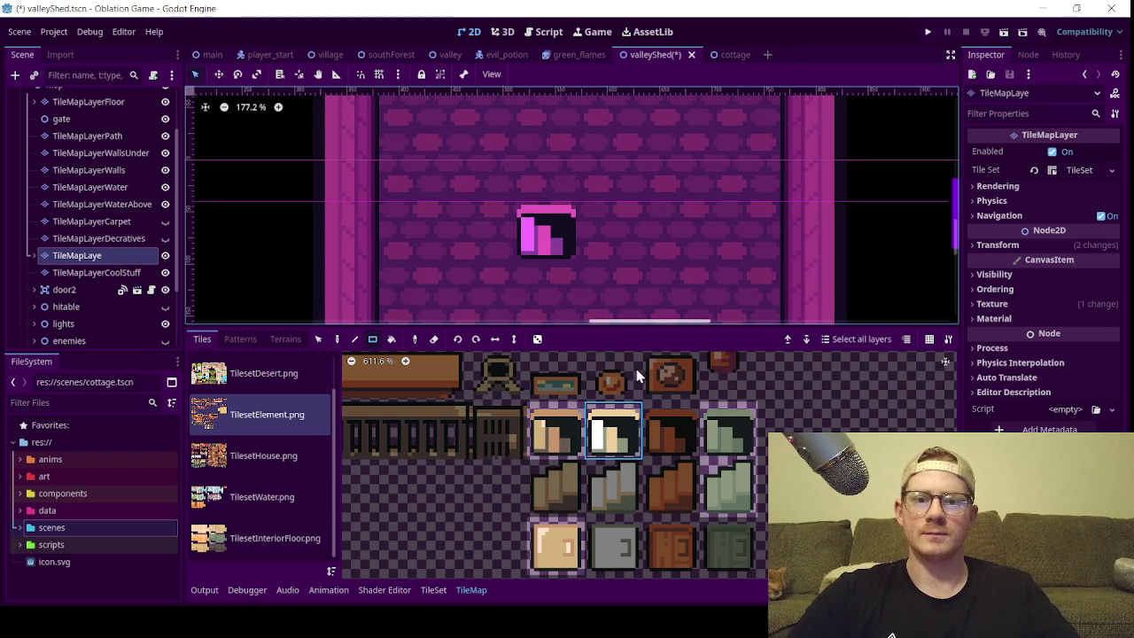
scroll(573, 263, down, 2)
scroll(566, 268, down, 1)
scroll(566, 268, up, 1)
click(729, 431)
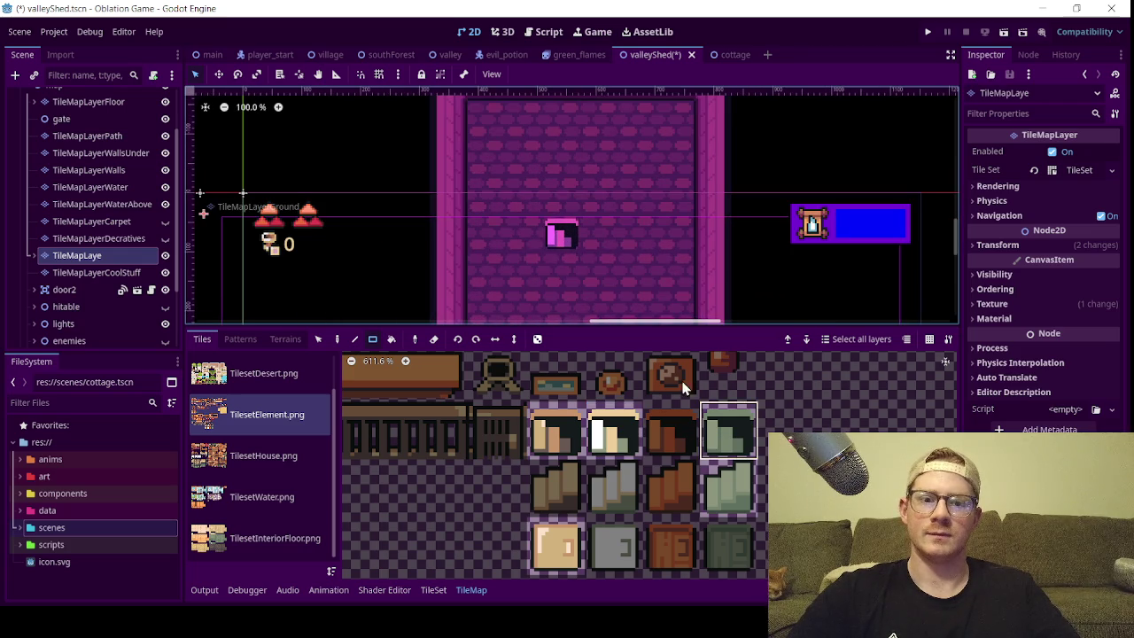
click(558, 242)
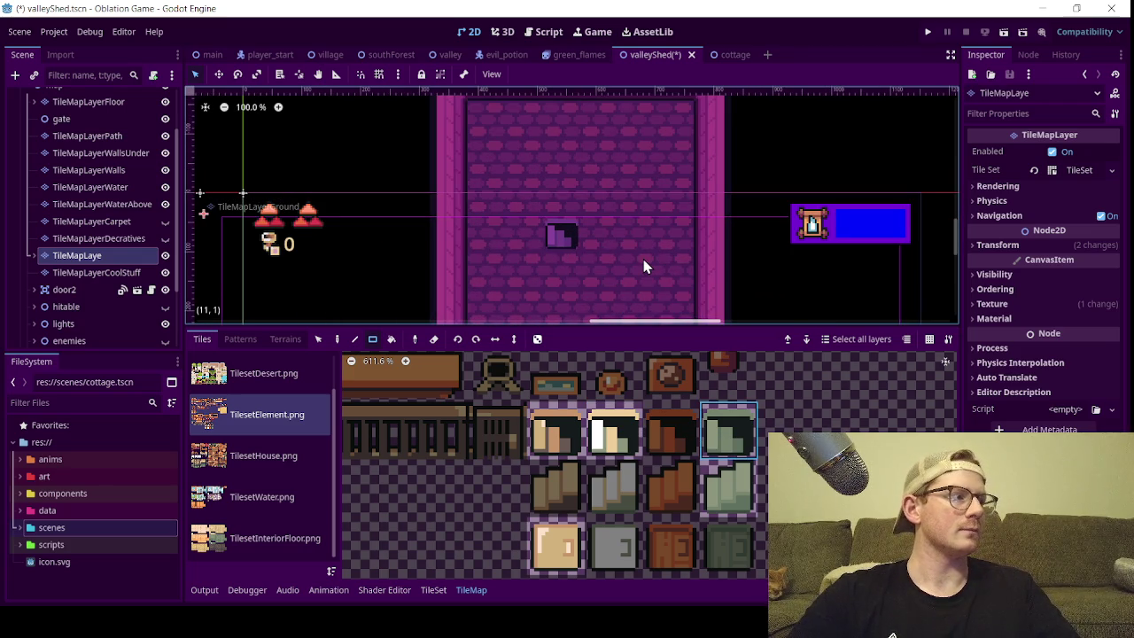
scroll(609, 236, down, 1)
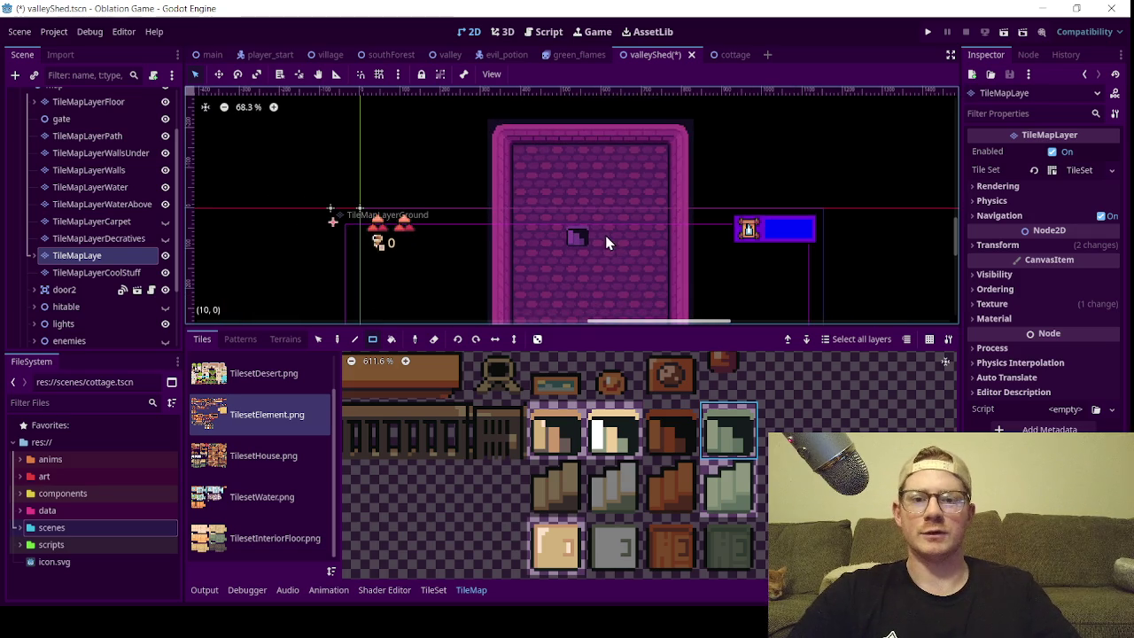
scroll(616, 237, up, 2)
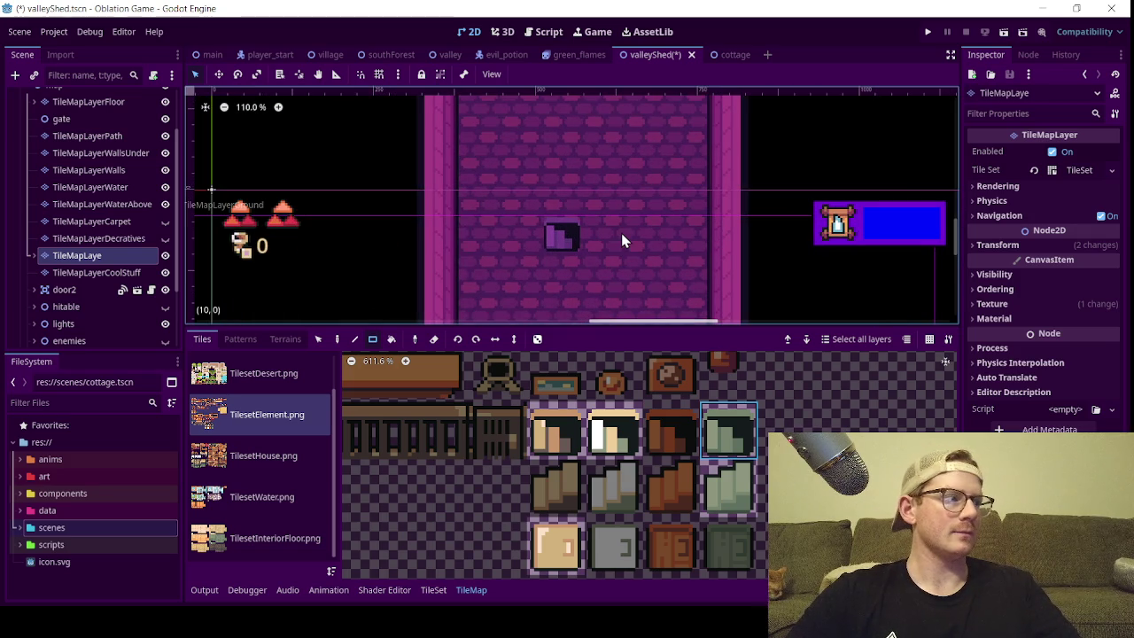
scroll(621, 233, down, 3)
scroll(603, 243, down, 1)
scroll(590, 251, down, 1)
scroll(562, 239, down, 1)
scroll(618, 241, up, 2)
scroll(609, 243, down, 1)
scroll(584, 239, up, 1)
scroll(587, 232, up, 1)
scroll(592, 253, right, 1)
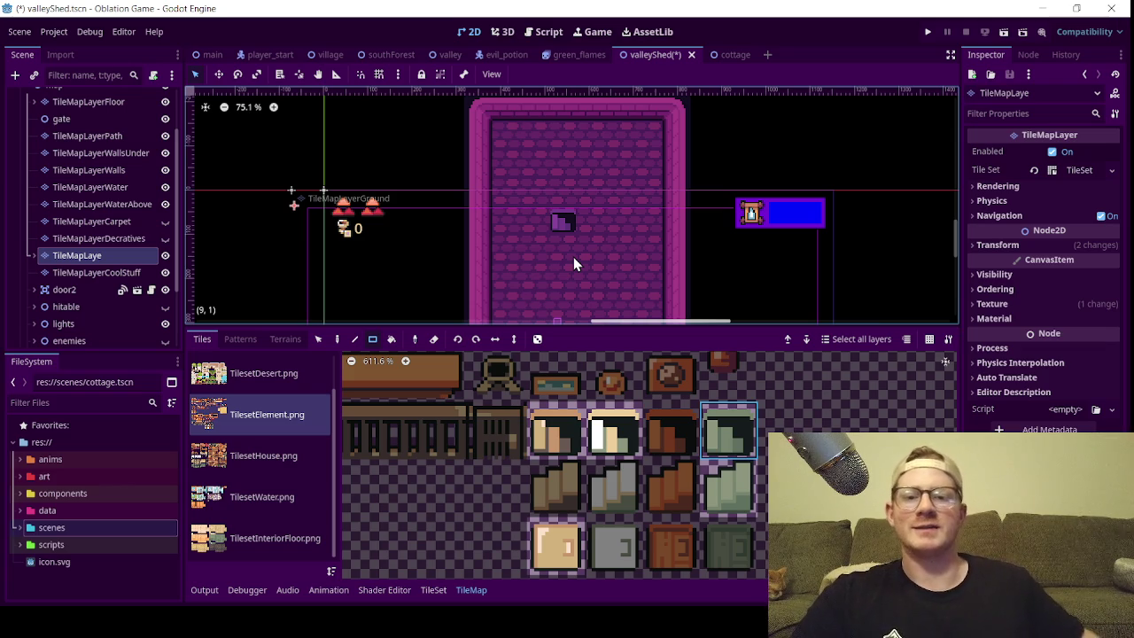
- Paint the tan tile mid-floor in the shed, then bring up the TileSet atlas setup
scroll(574, 257, down, 1)
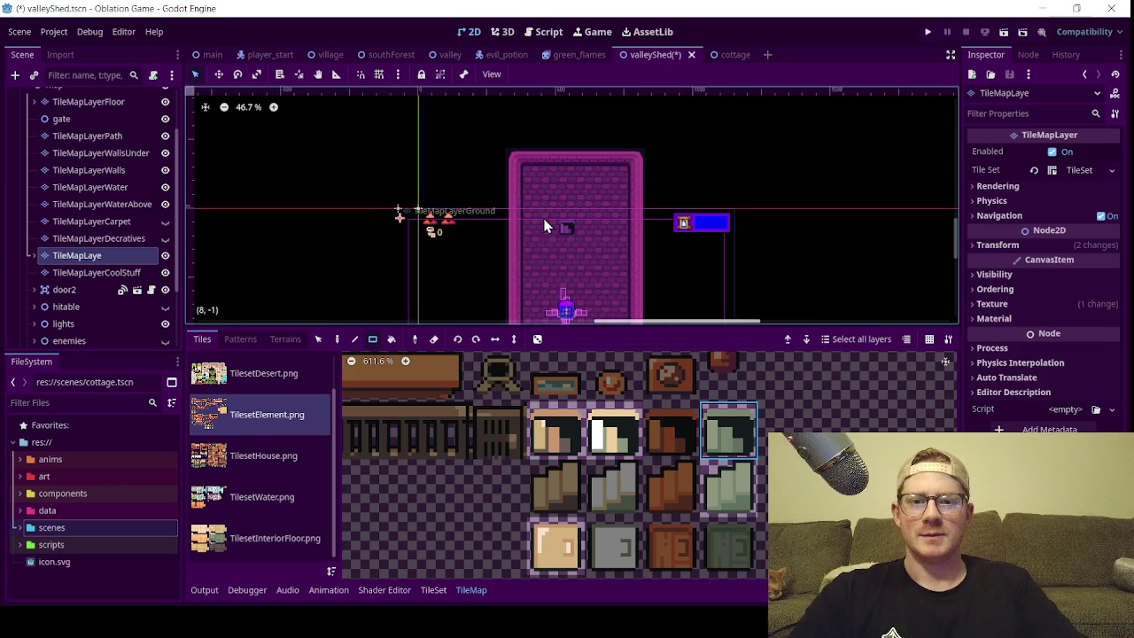
scroll(569, 233, up, 3)
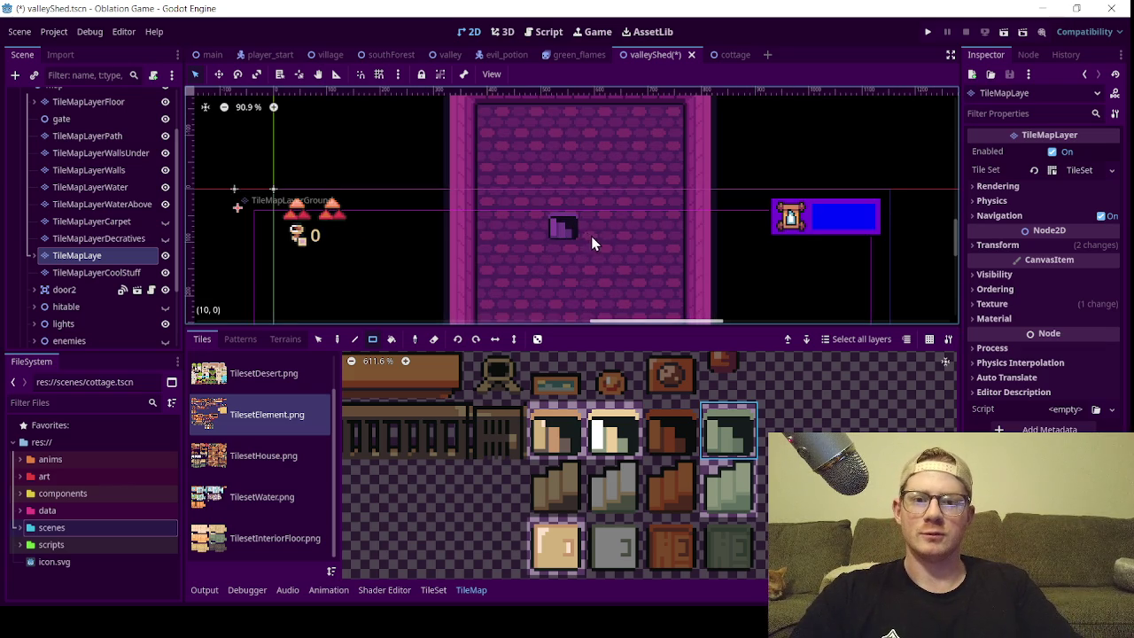
scroll(582, 235, down, 3)
click(574, 223)
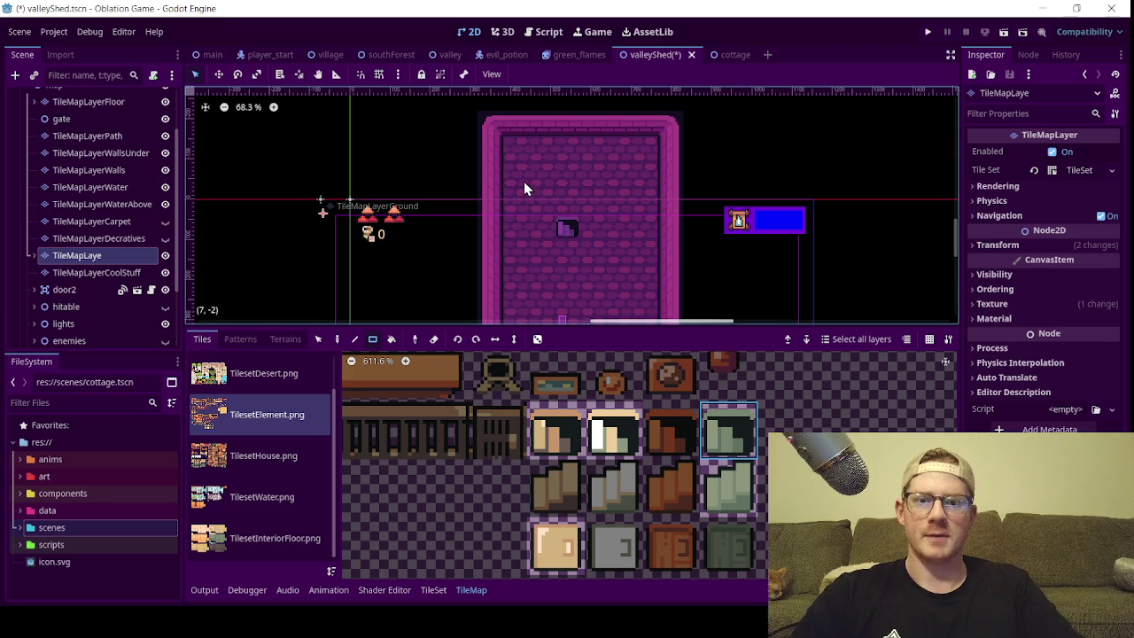
scroll(585, 435, up, 1)
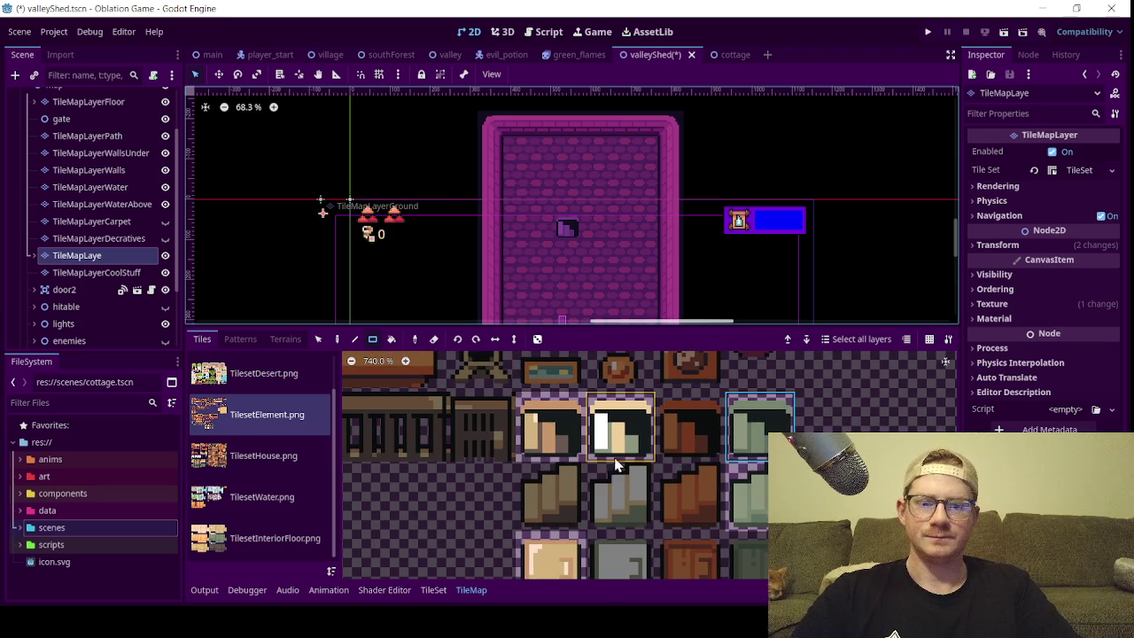
click(560, 553)
click(572, 220)
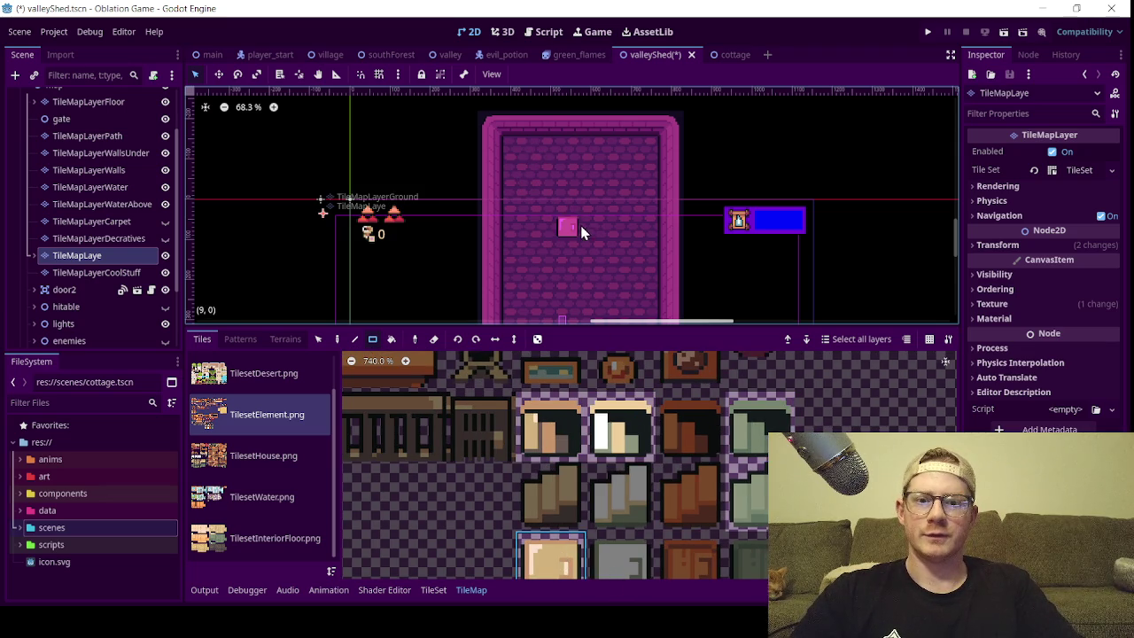
scroll(549, 461, down, 1)
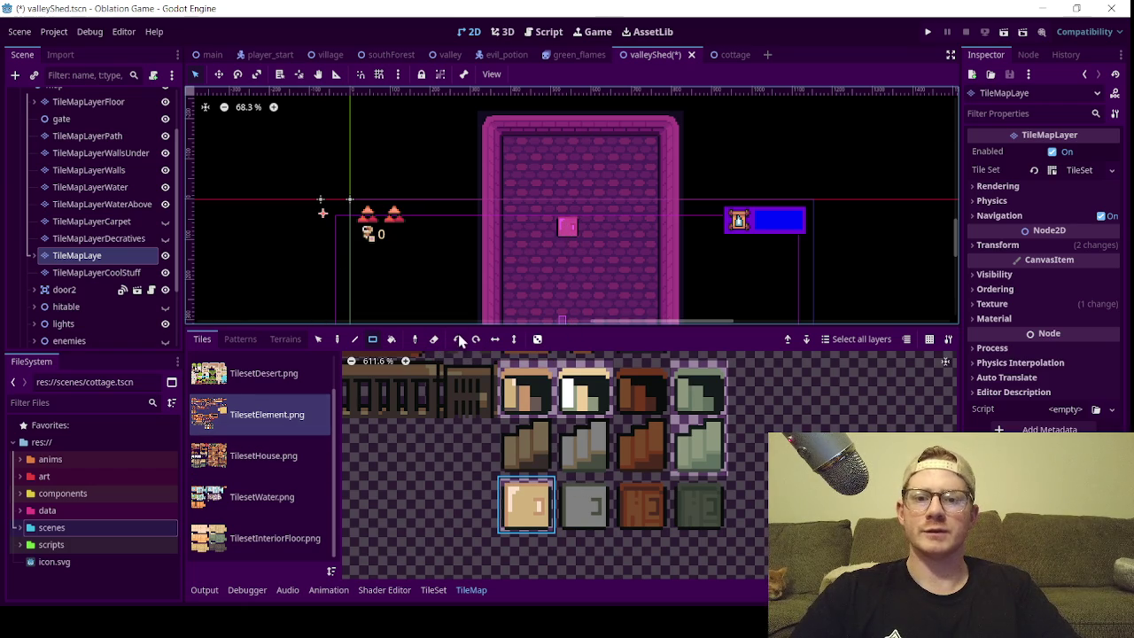
click(433, 589)
scroll(682, 506, down, 2)
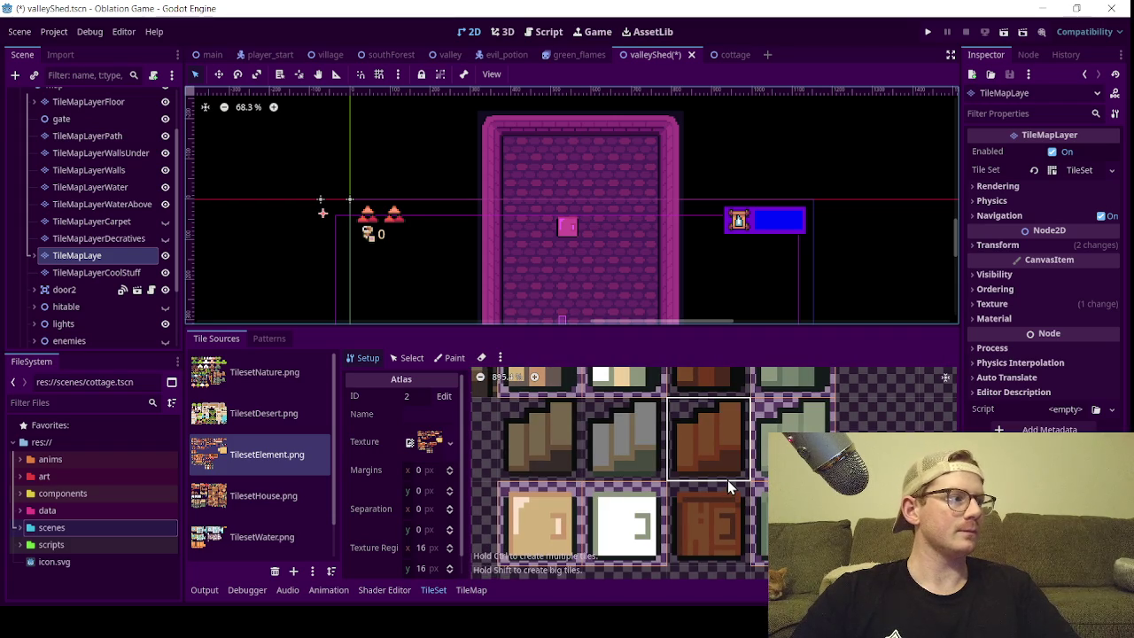
- Leave the TileSet atlas and return to the TileMap painter for TilesetElement.png tiles
scroll(699, 481, down, 2)
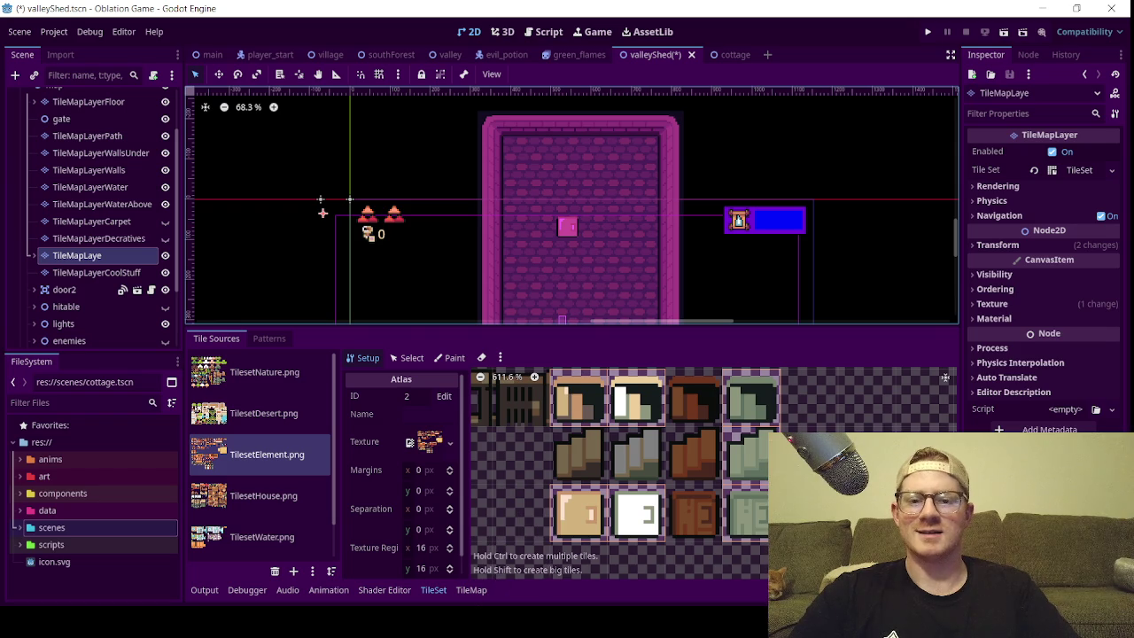
click(471, 589)
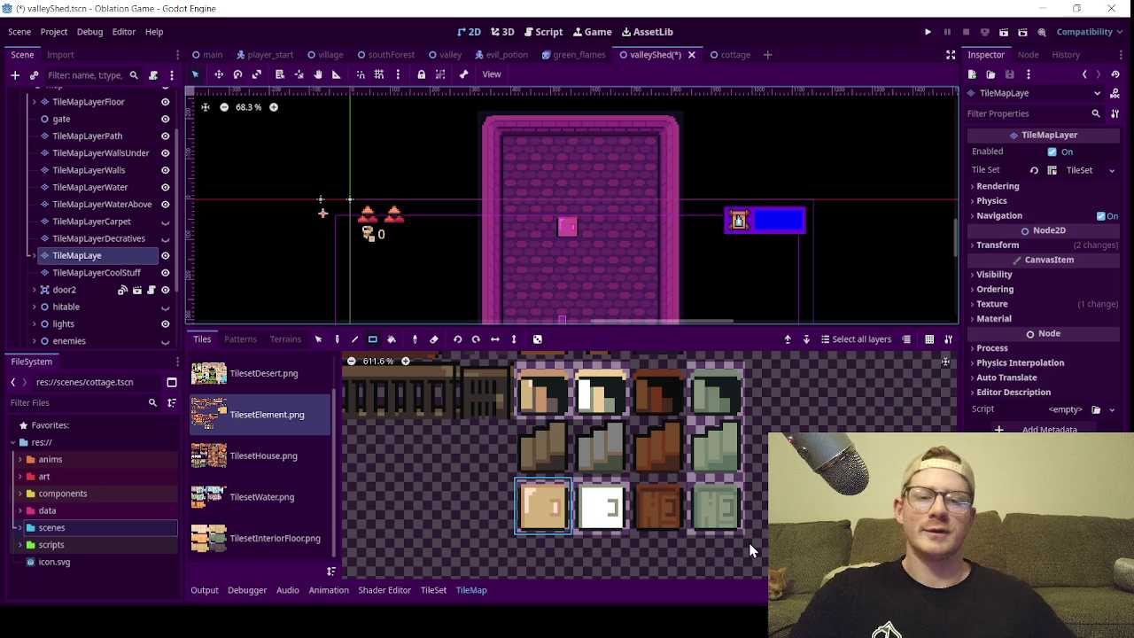
- Paint the dark green tile near the shed floor's upper-left corner
click(717, 390)
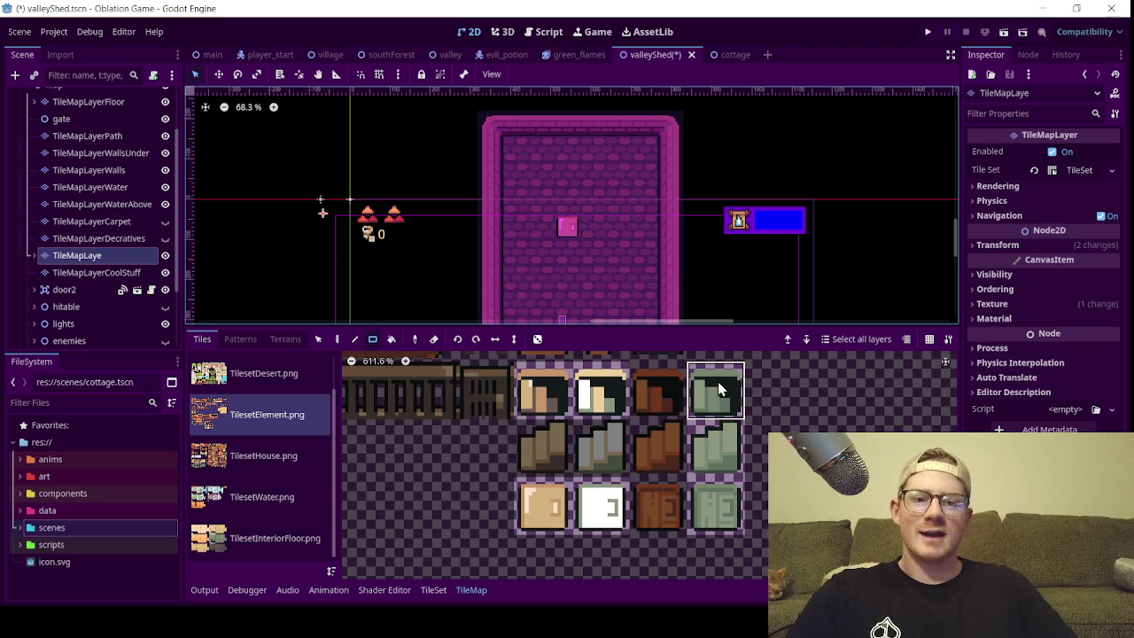
scroll(583, 221, up, 6)
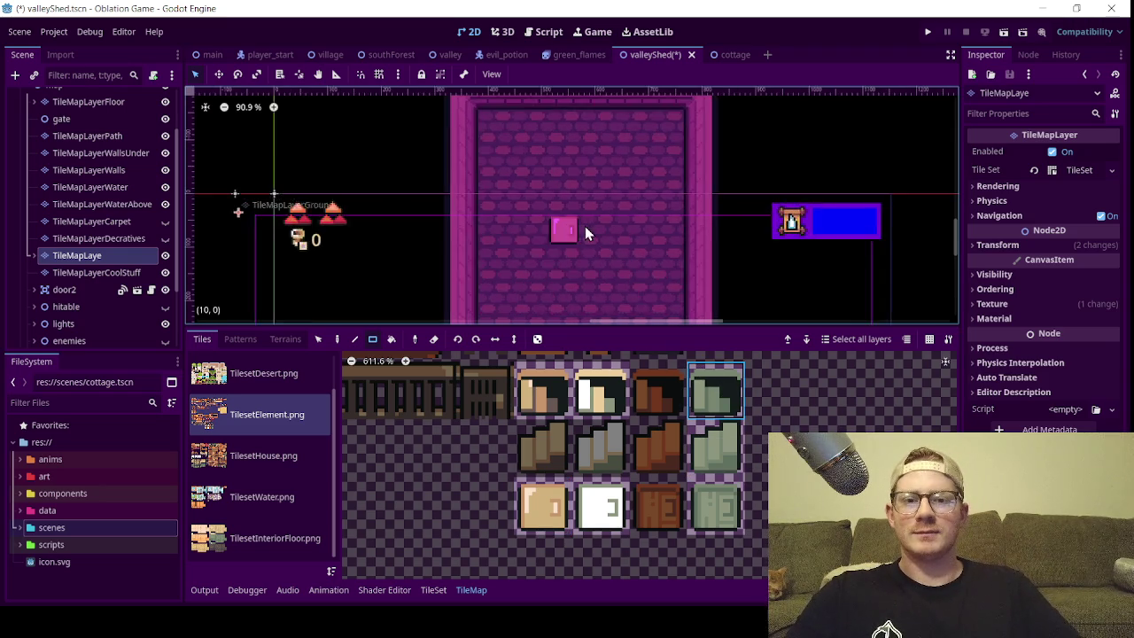
scroll(569, 209, up, 2)
click(474, 142)
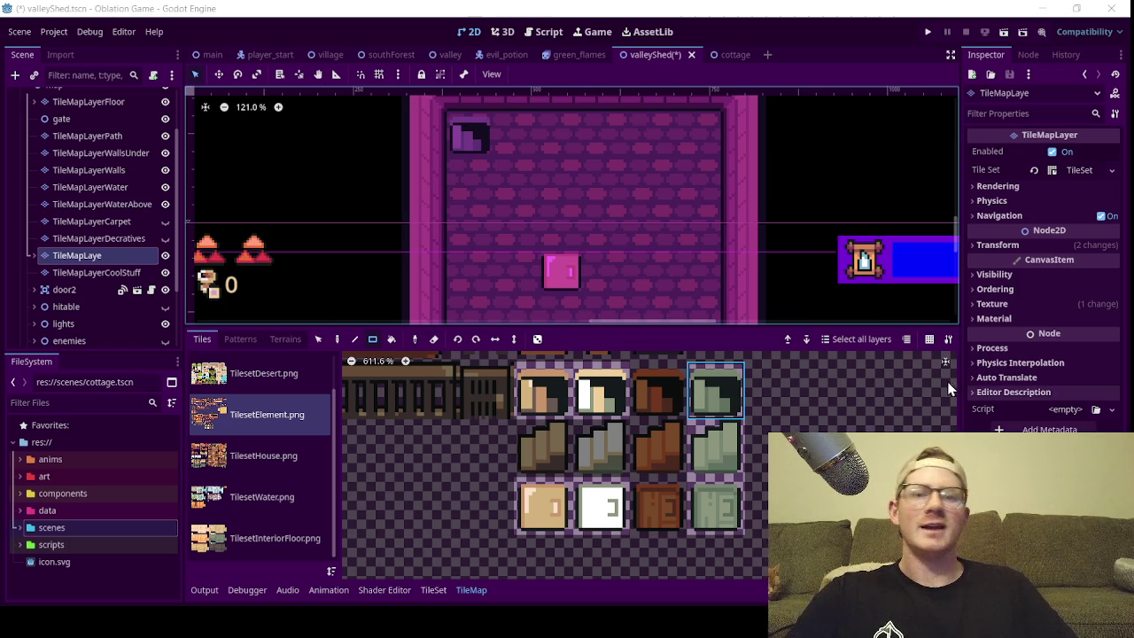
- Erase the pink tile from the middle of the floor with the Eraser tool
click(433, 344)
click(578, 278)
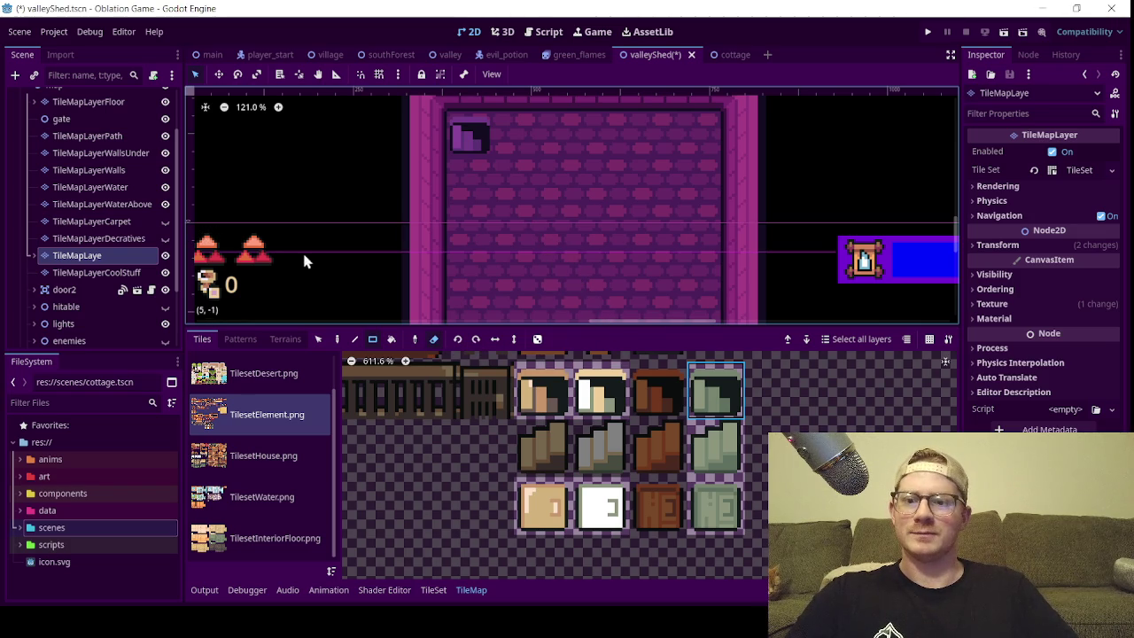
scroll(518, 204, down, 1)
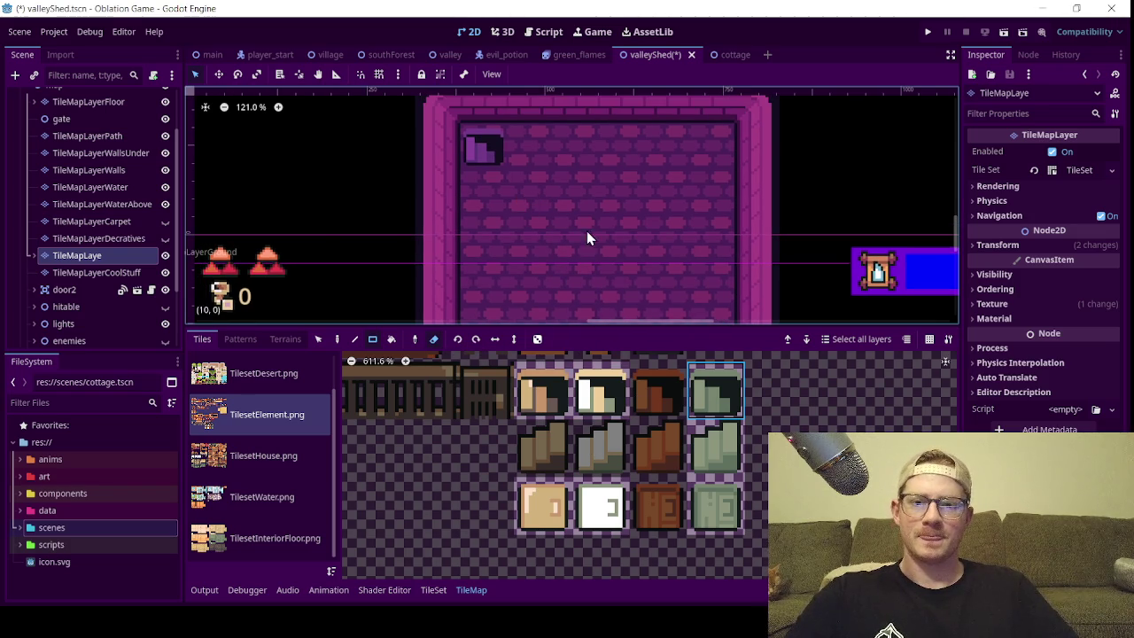
scroll(603, 266, down, 5)
scroll(595, 244, down, 3)
scroll(577, 172, up, 2)
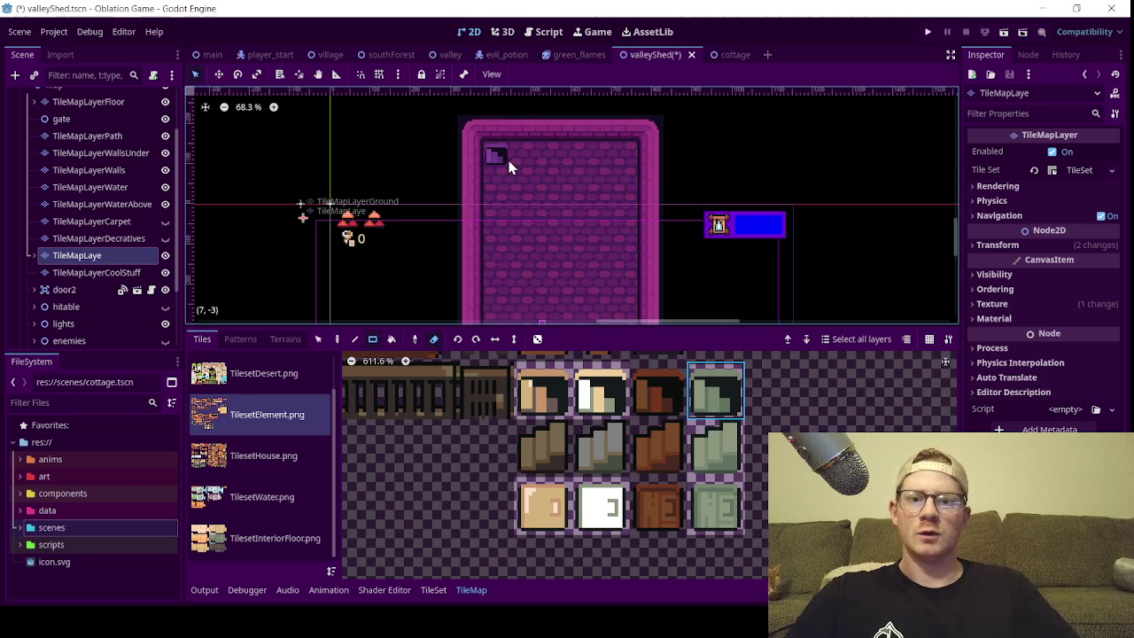
scroll(560, 241, down, 2)
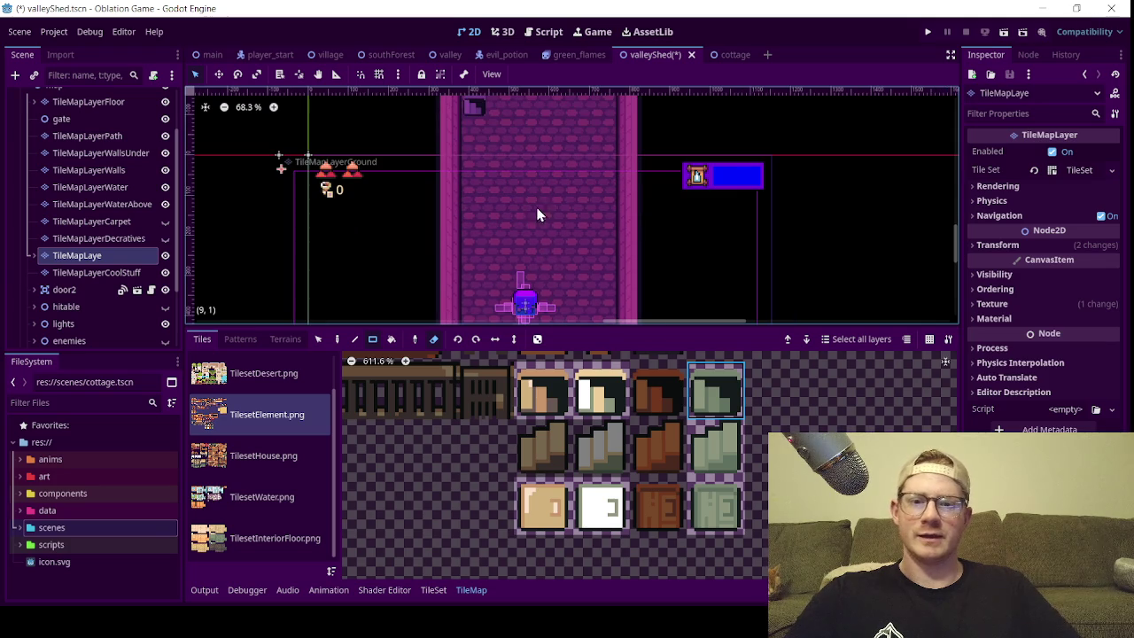
scroll(580, 457, up, 3)
scroll(506, 241, down, 4)
scroll(520, 292, up, 6)
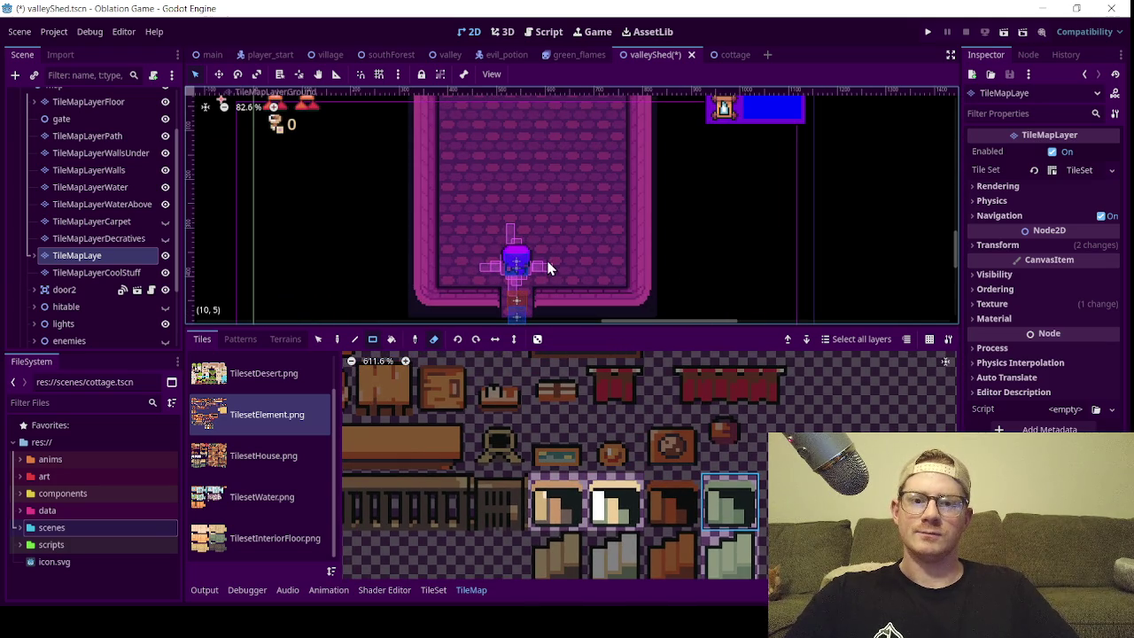
scroll(493, 173, down, 5)
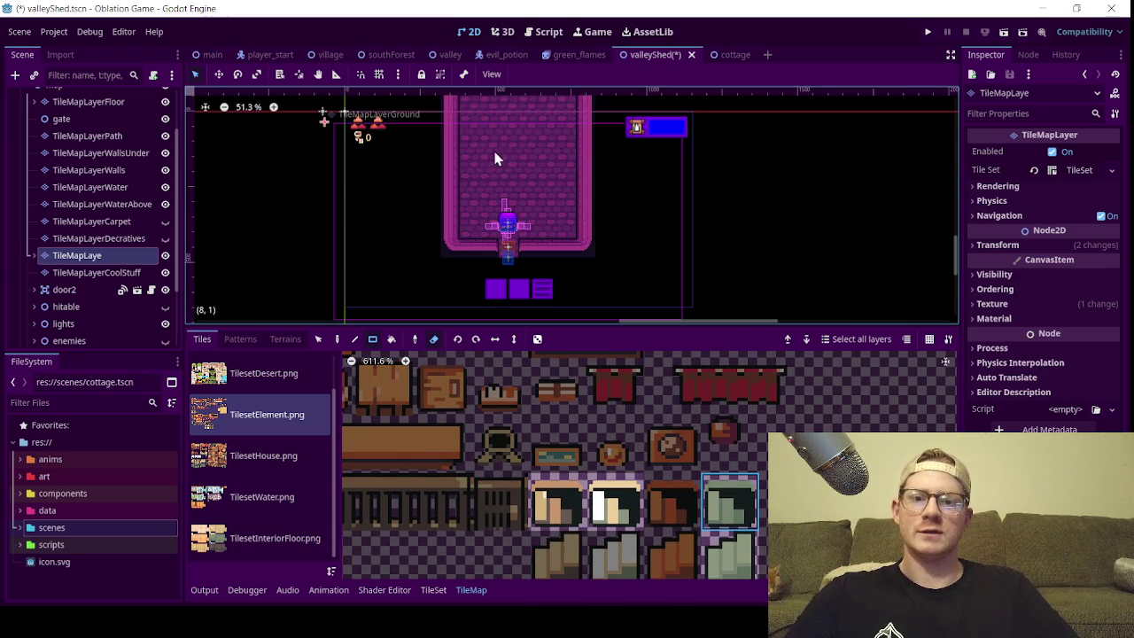
scroll(489, 130, up, 3)
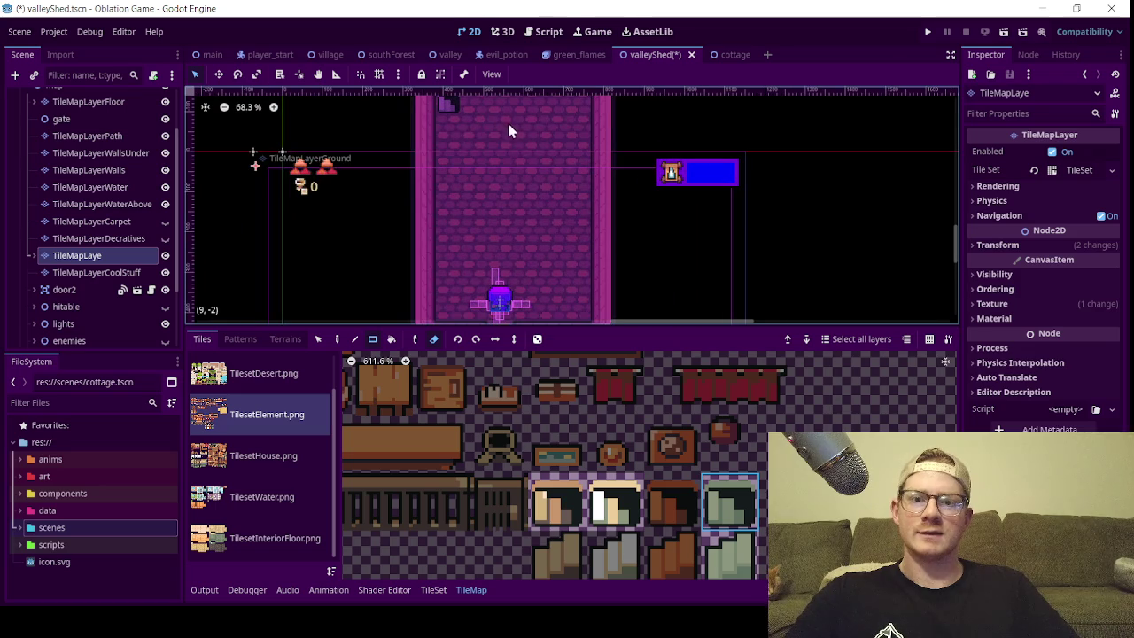
scroll(449, 188, down, 5)
scroll(479, 228, up, 4)
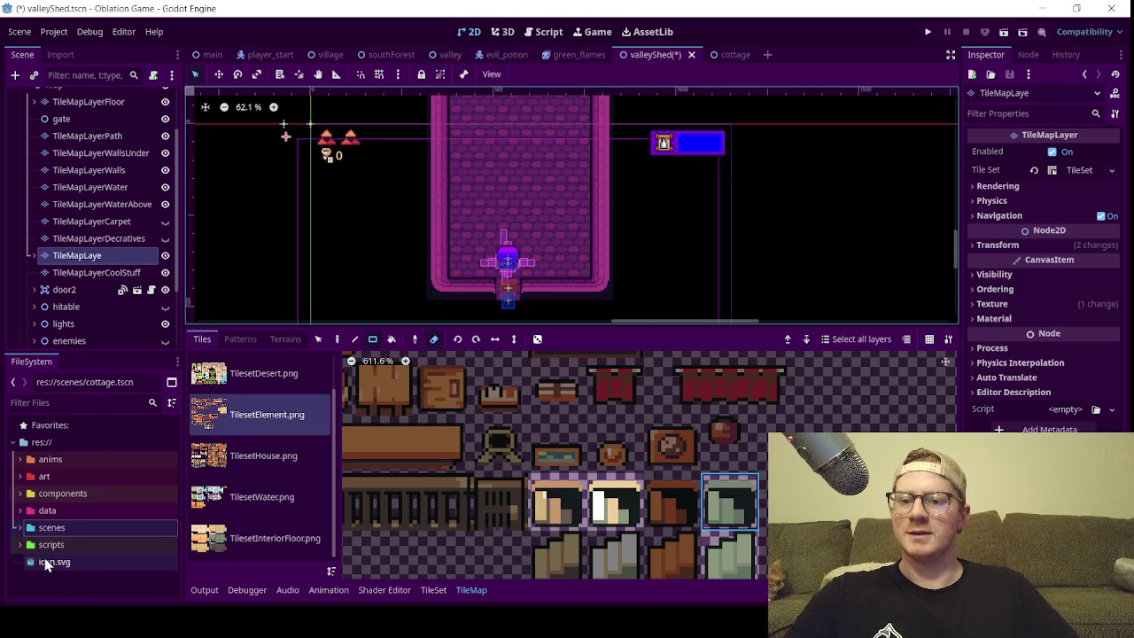
- Open villRightH.tscn and villLeftH.tscn from scenes, close villLeftH, and return to valleyShed
click(19, 527)
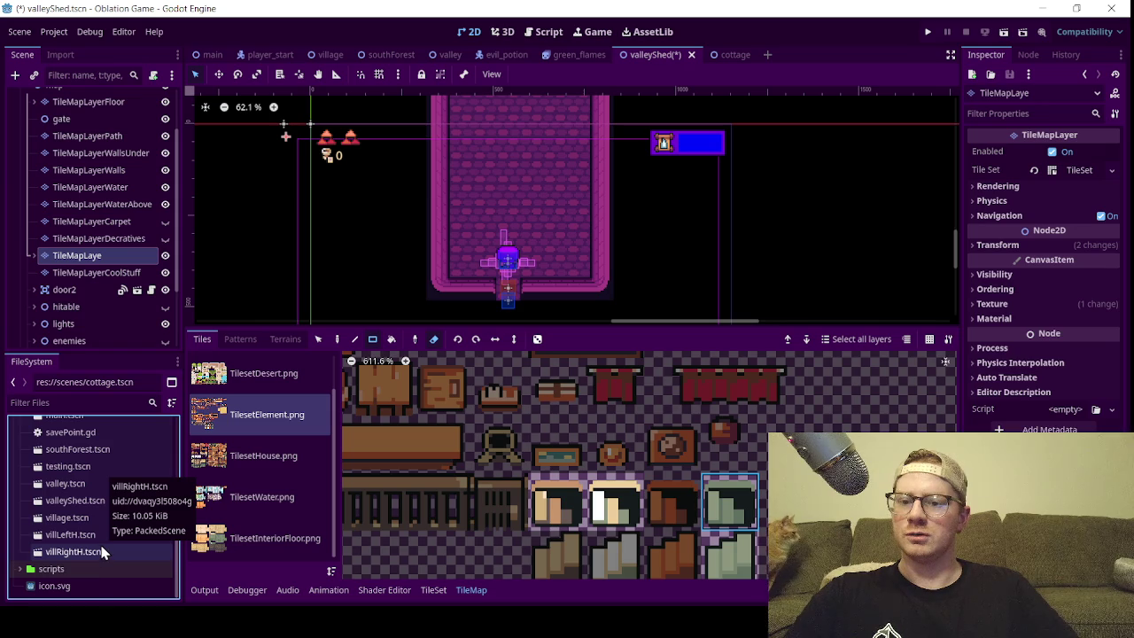
double_click(102, 551)
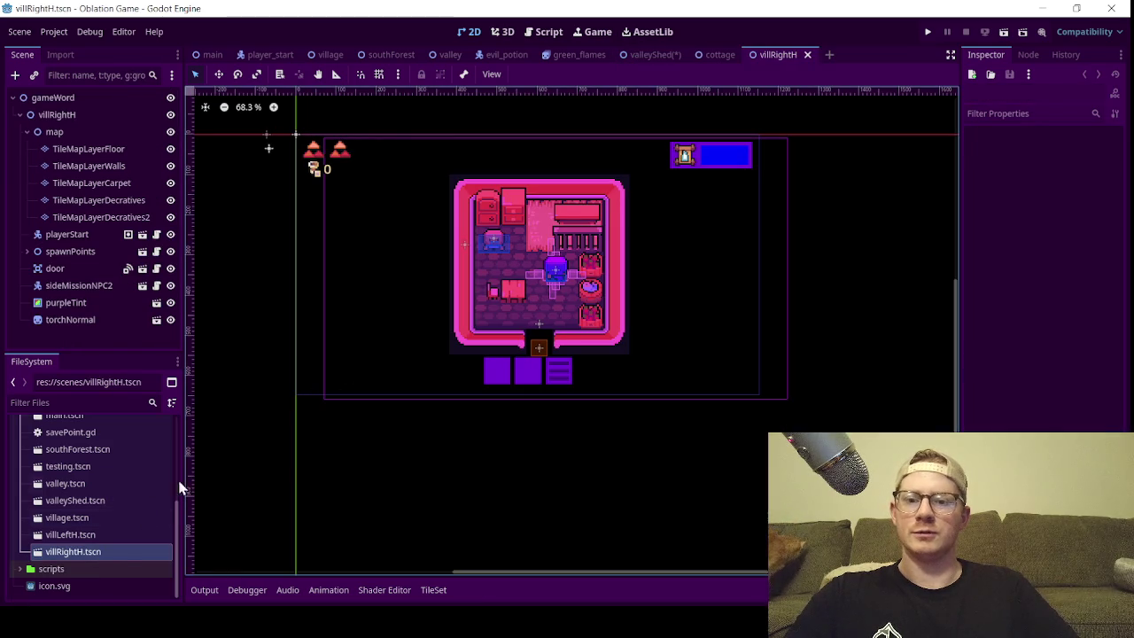
double_click(92, 536)
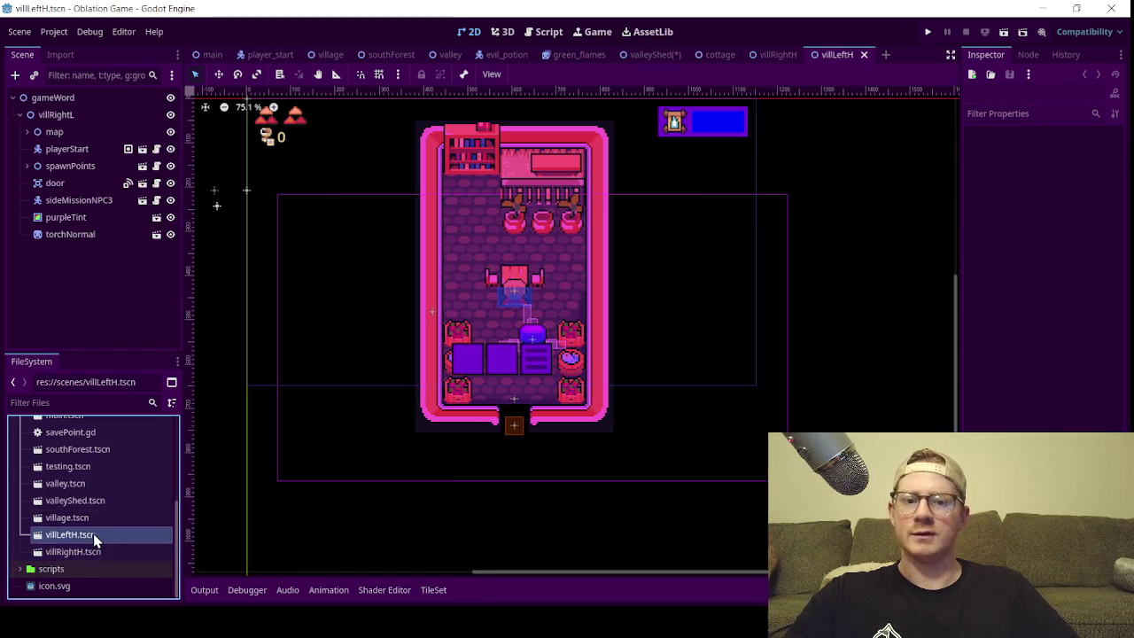
scroll(501, 443, up, 4)
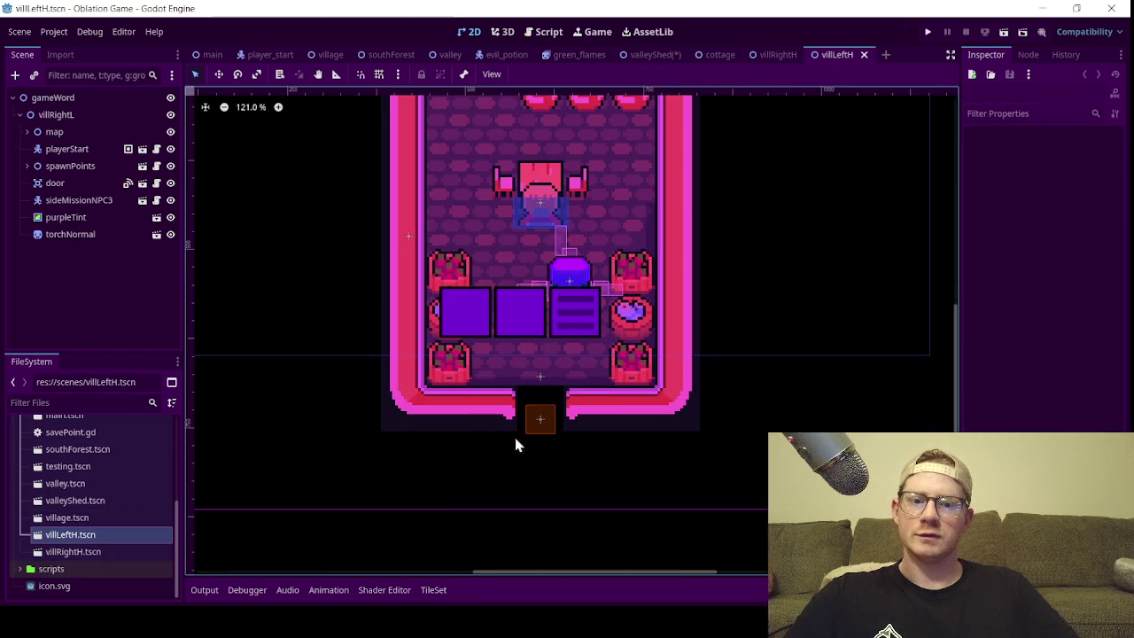
scroll(540, 203, down, 4)
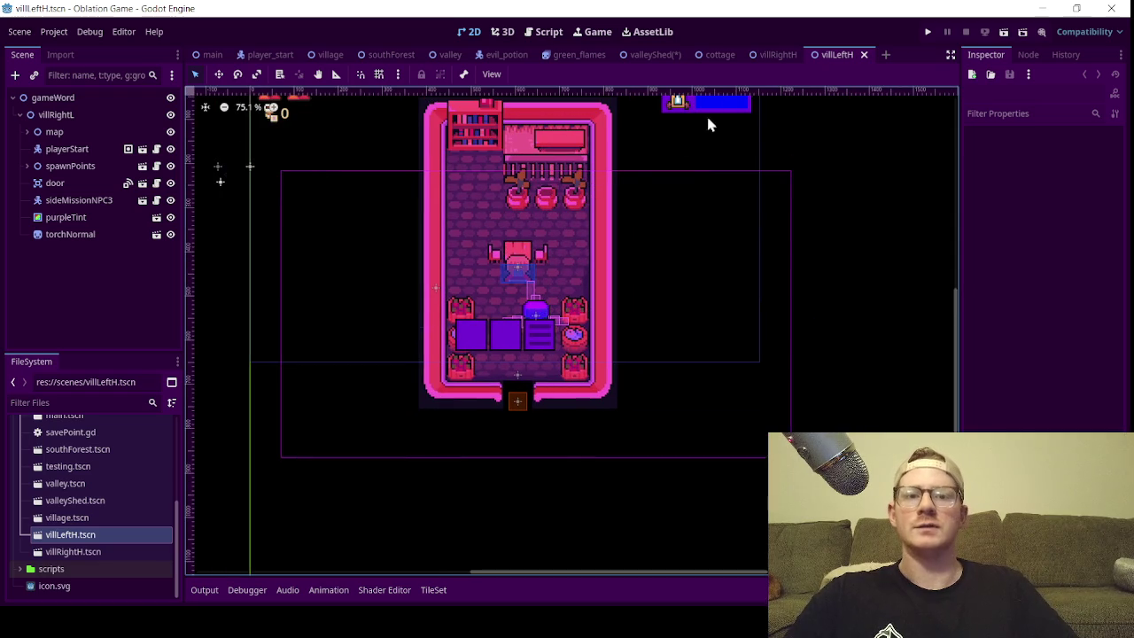
click(863, 54)
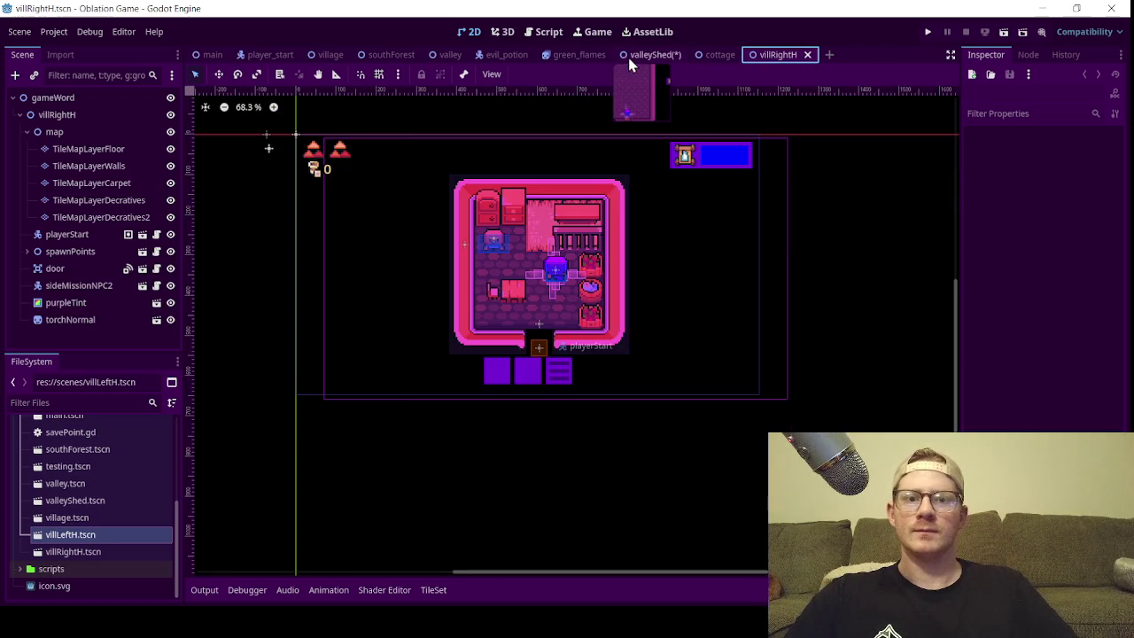
click(642, 60)
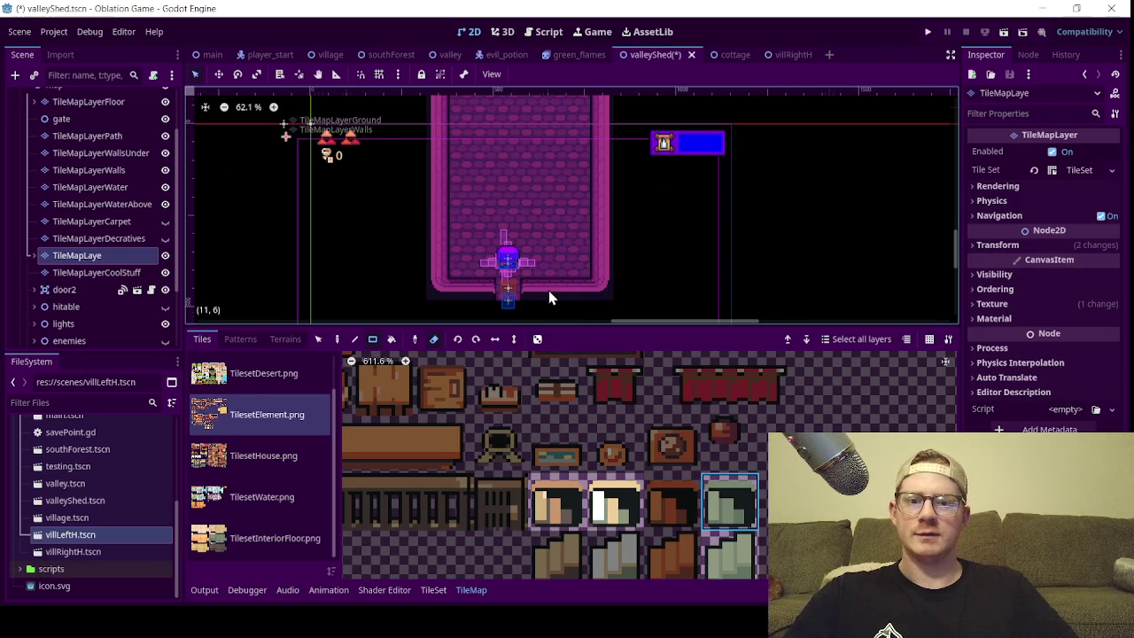
- On TileMapLayerWalls, select the dark tile column along the room's right edge
scroll(553, 298, up, 1)
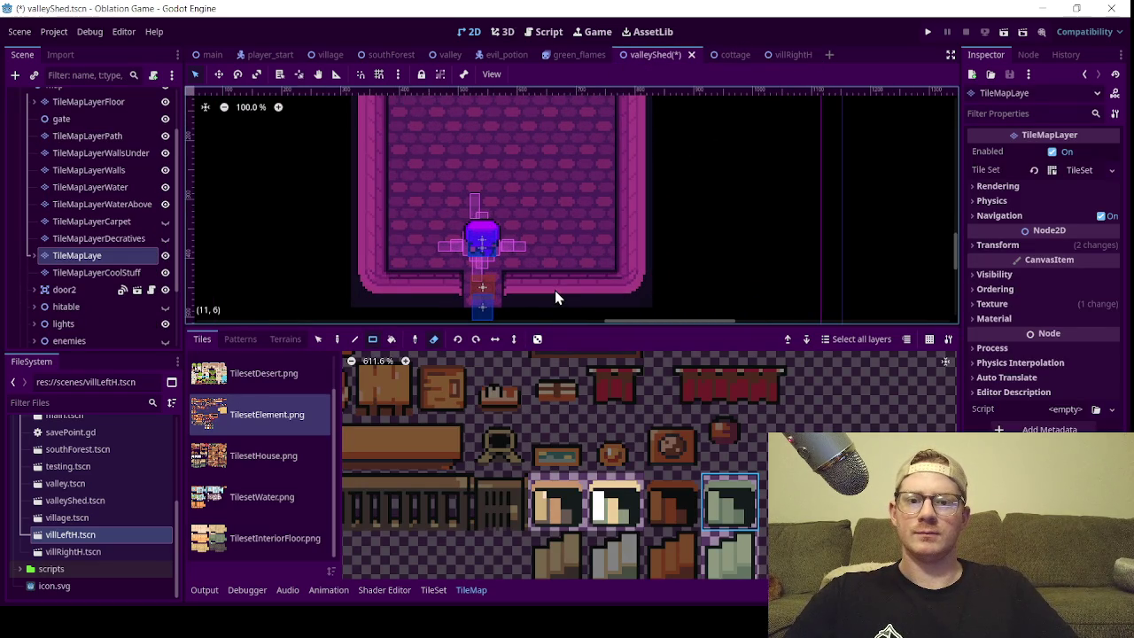
scroll(608, 226, down, 2)
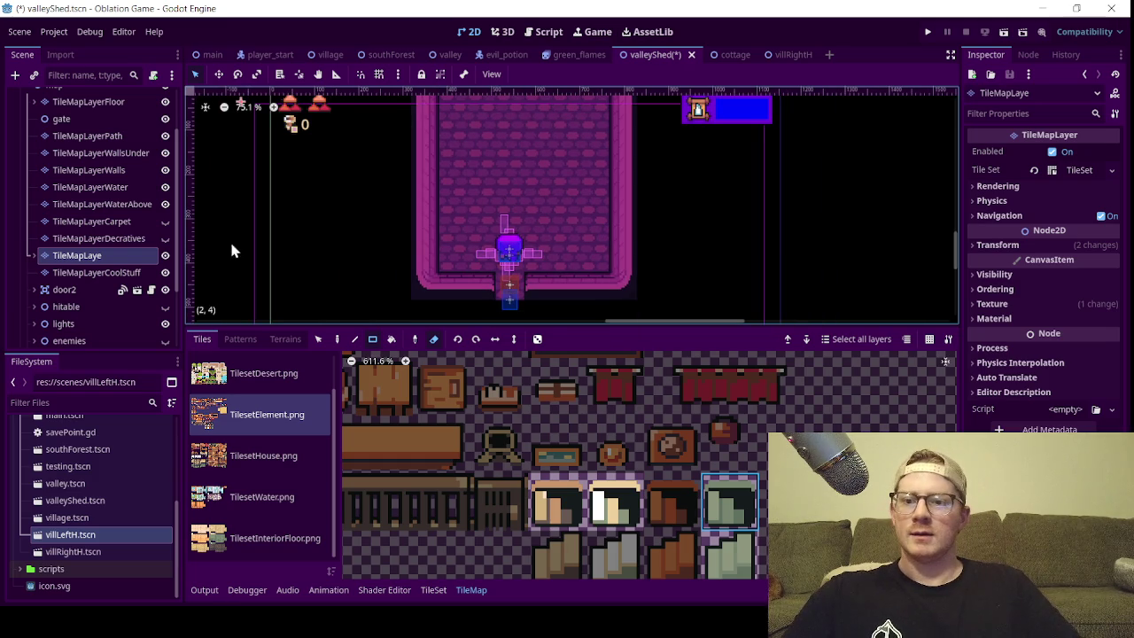
click(124, 176)
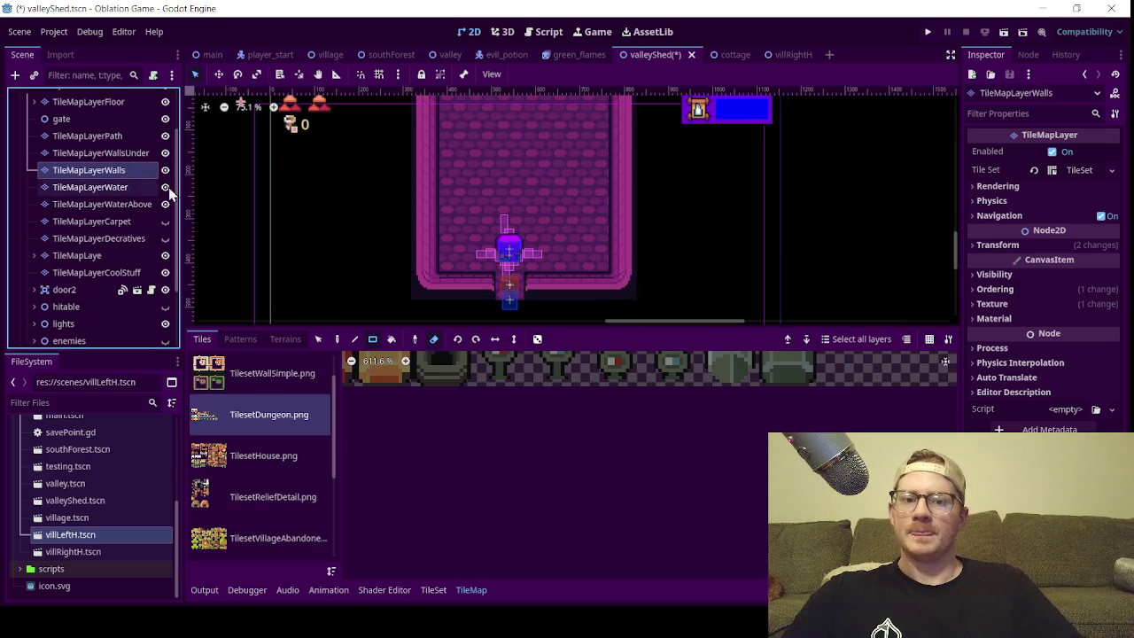
scroll(518, 213, down, 2)
scroll(507, 168, down, 1)
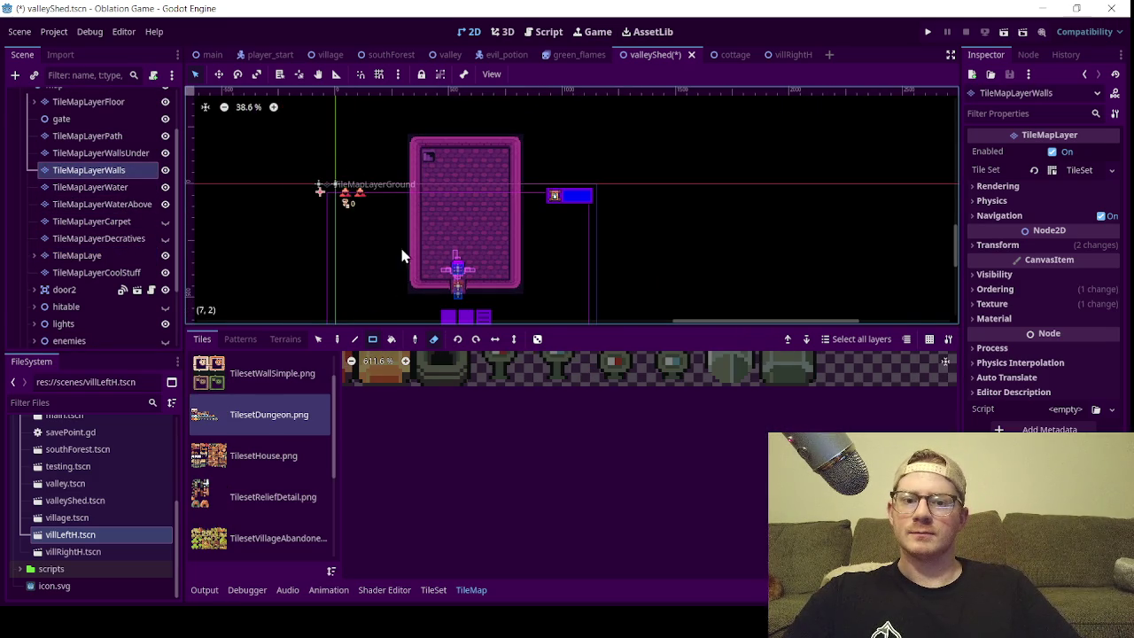
click(319, 340)
mouse_move(515, 139)
mouse_down()
mouse_move(519, 296)
mouse_move(501, 275)
mouse_move(514, 235)
mouse_up()
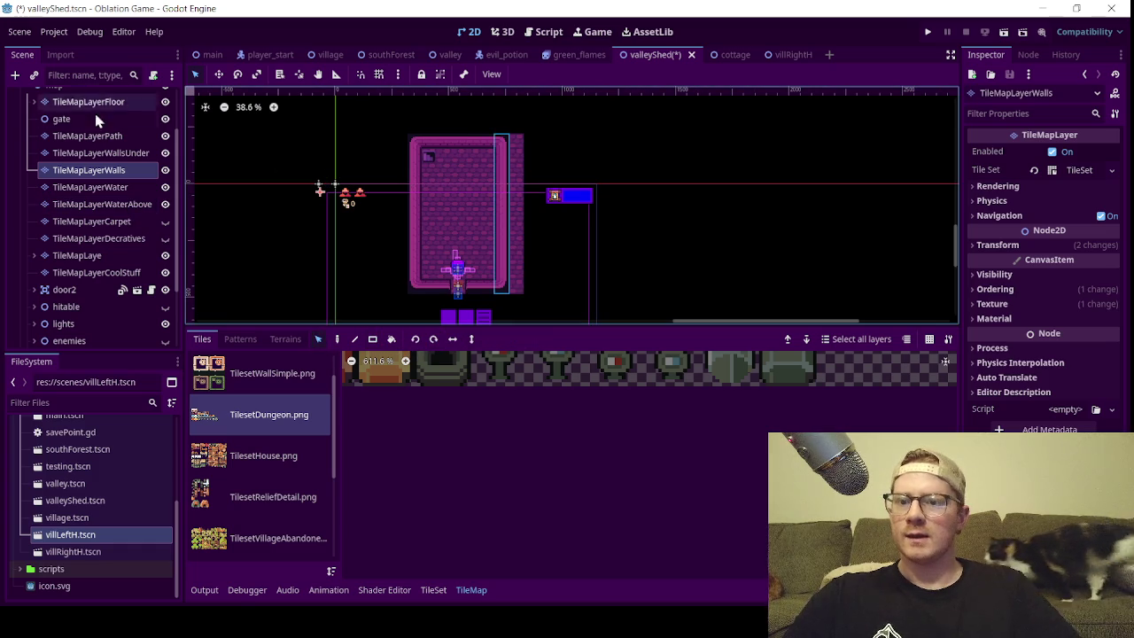
- Erase the dark column right of the room from TileMapLayerGround with the rectangle eraser
scroll(102, 135, up, 3)
click(33, 167)
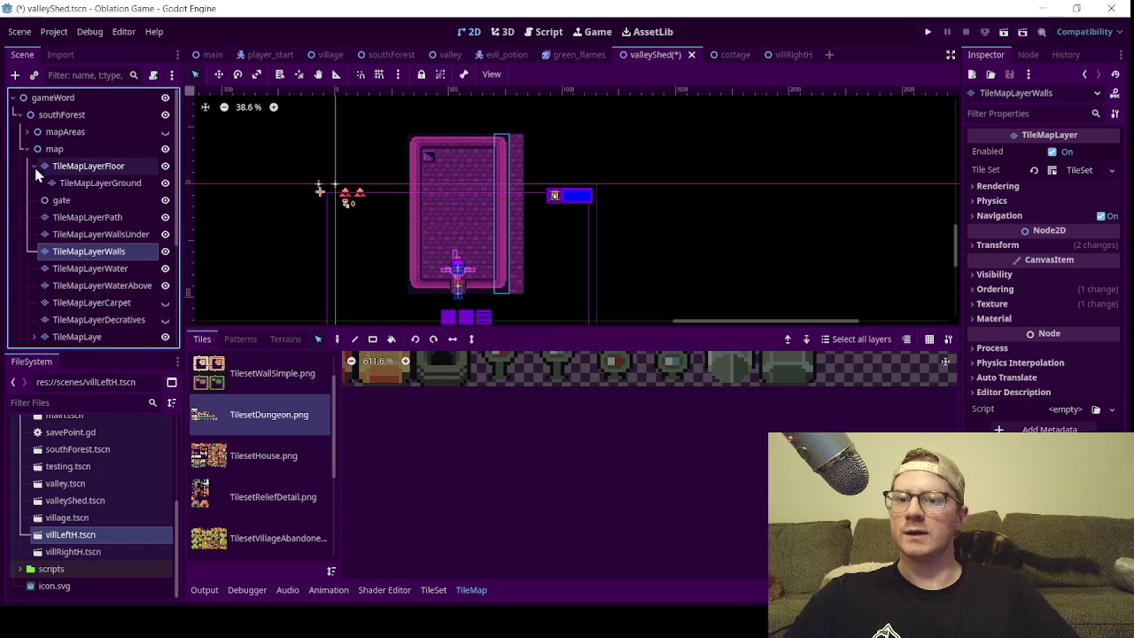
click(93, 182)
click(372, 339)
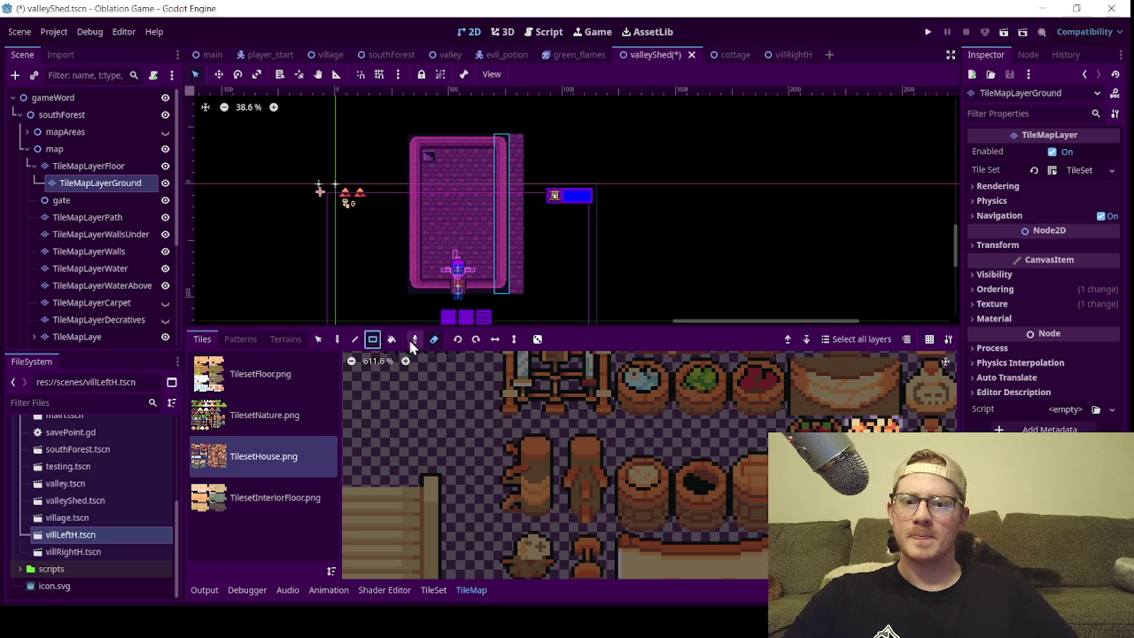
mouse_move(503, 143)
mouse_down()
mouse_move(513, 145)
mouse_move(524, 290)
mouse_up()
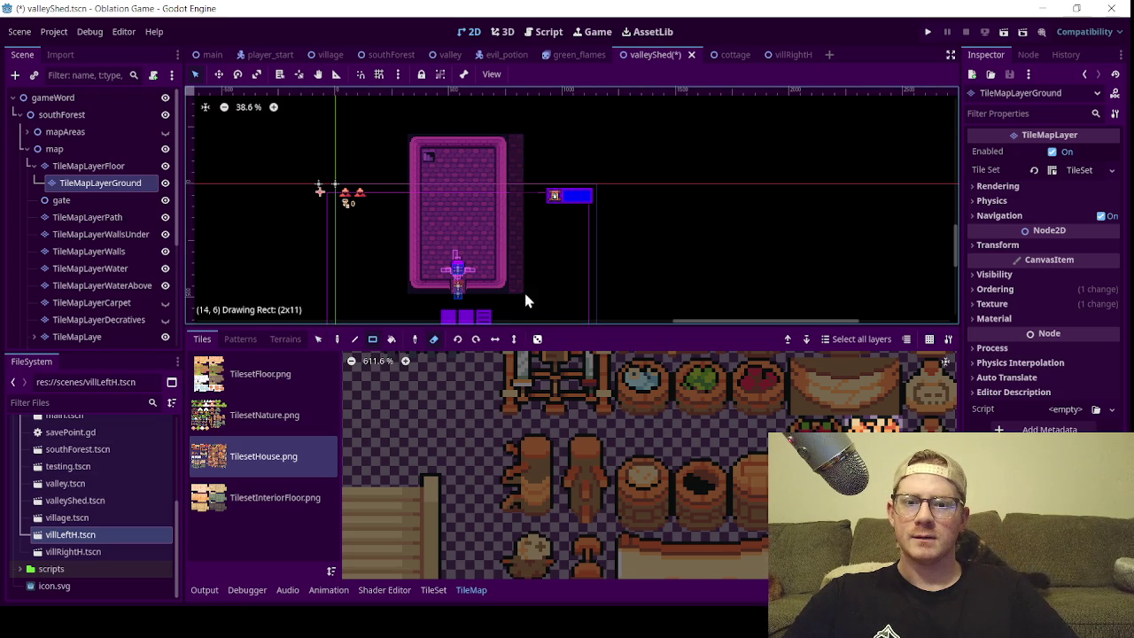
scroll(454, 264, up, 5)
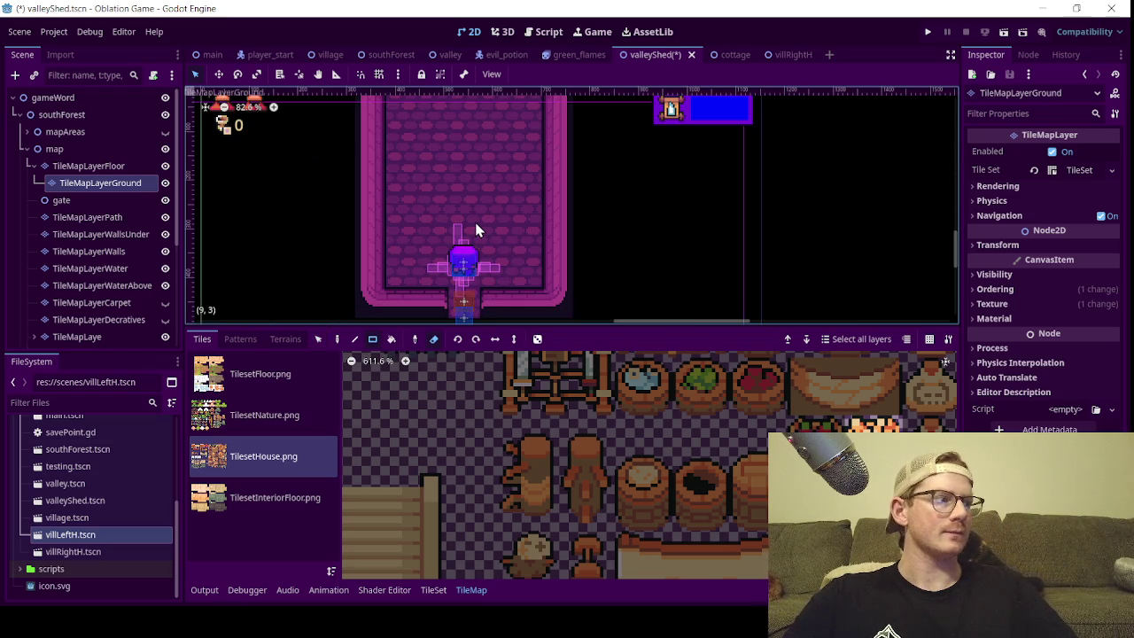
scroll(453, 186, down, 2)
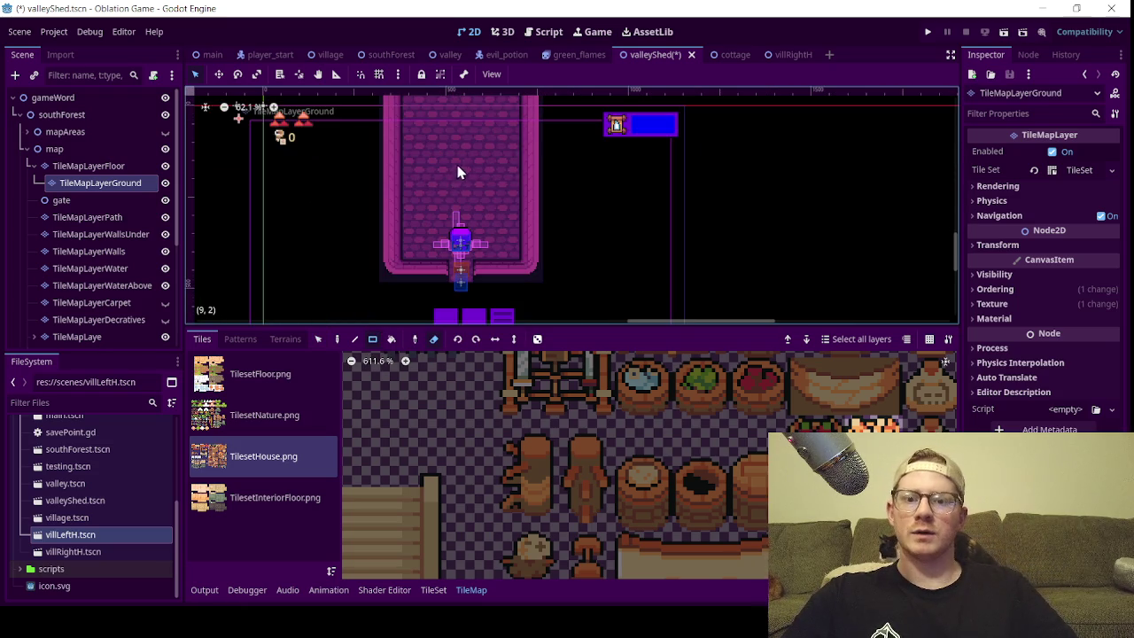
scroll(464, 167, down, 1)
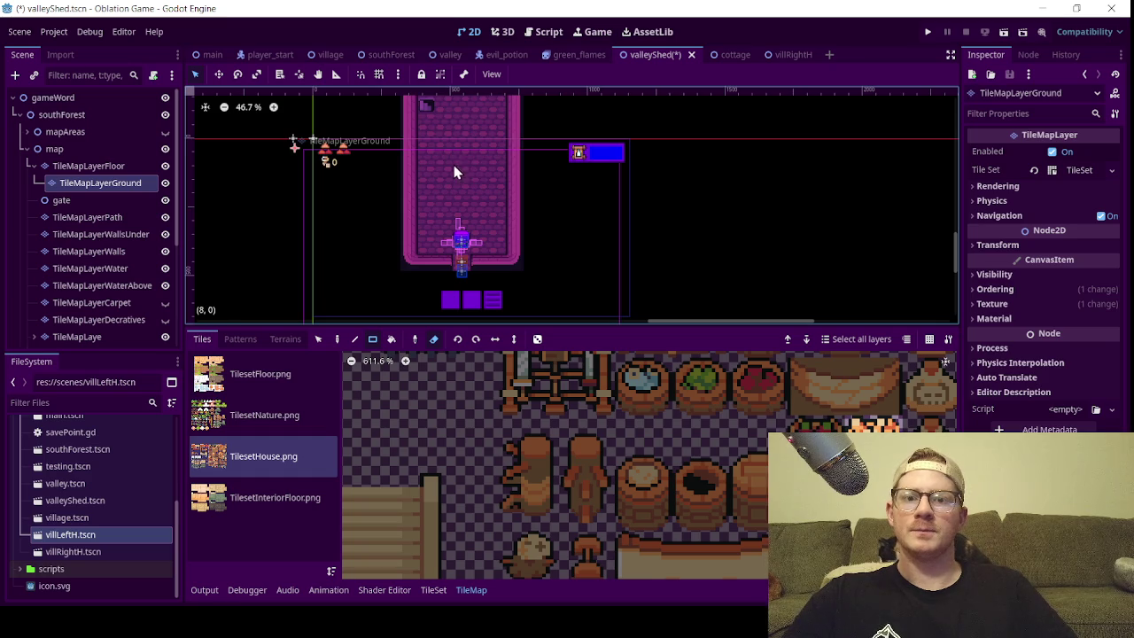
drag(464, 162, 467, 182)
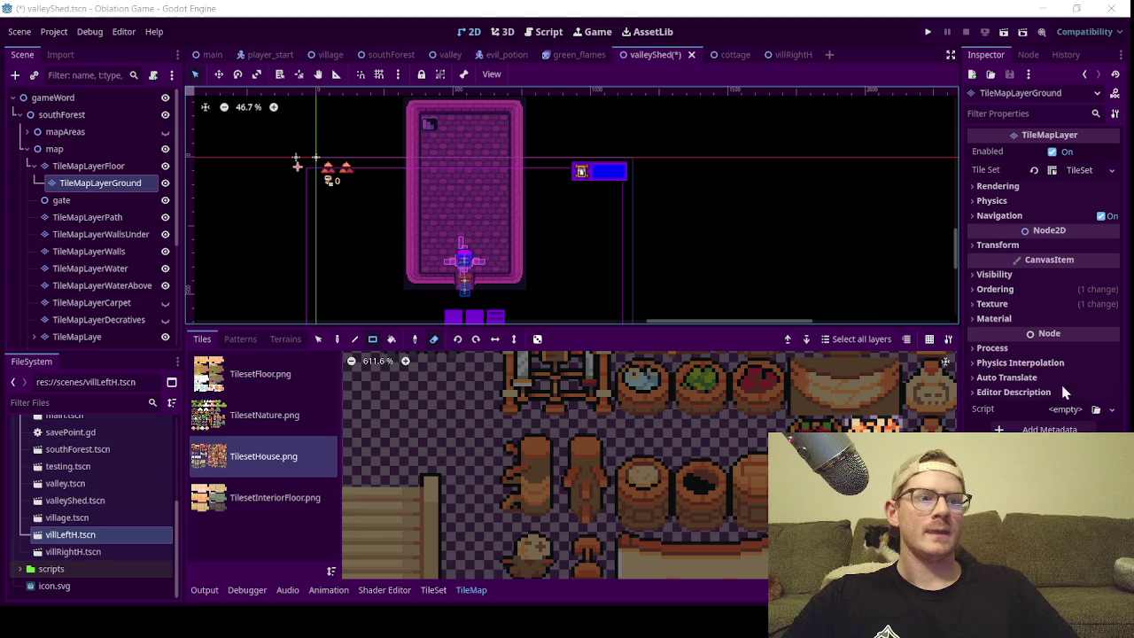
- Switch the active tile layer from TileMapLayerGround to TileMapLaye
scroll(475, 257, up, 2)
scroll(475, 254, up, 2)
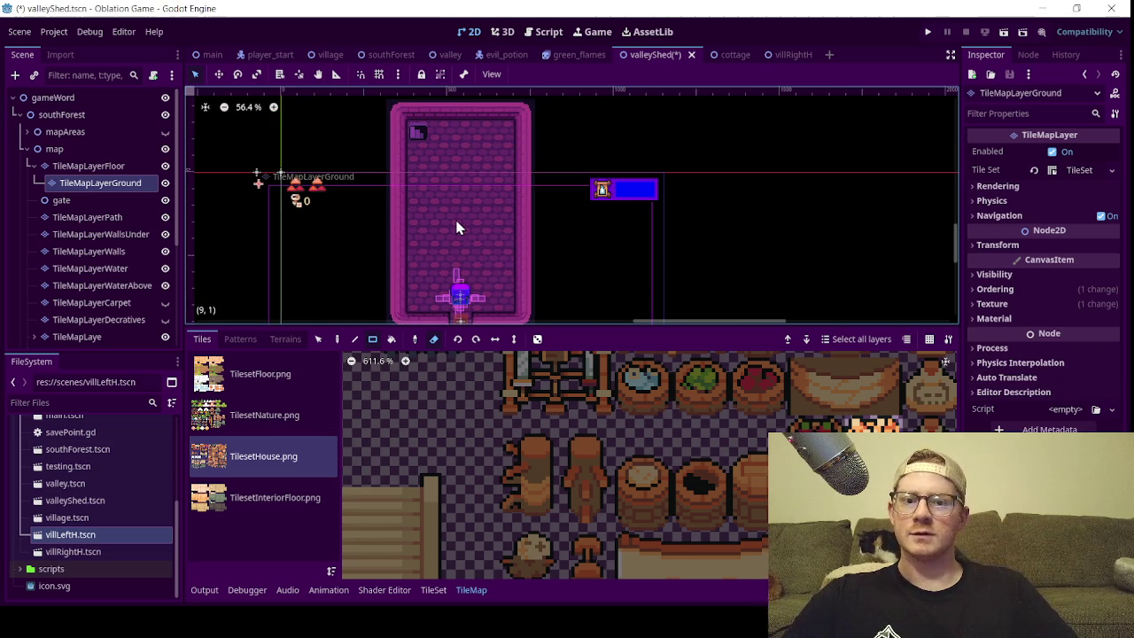
click(101, 200)
click(100, 184)
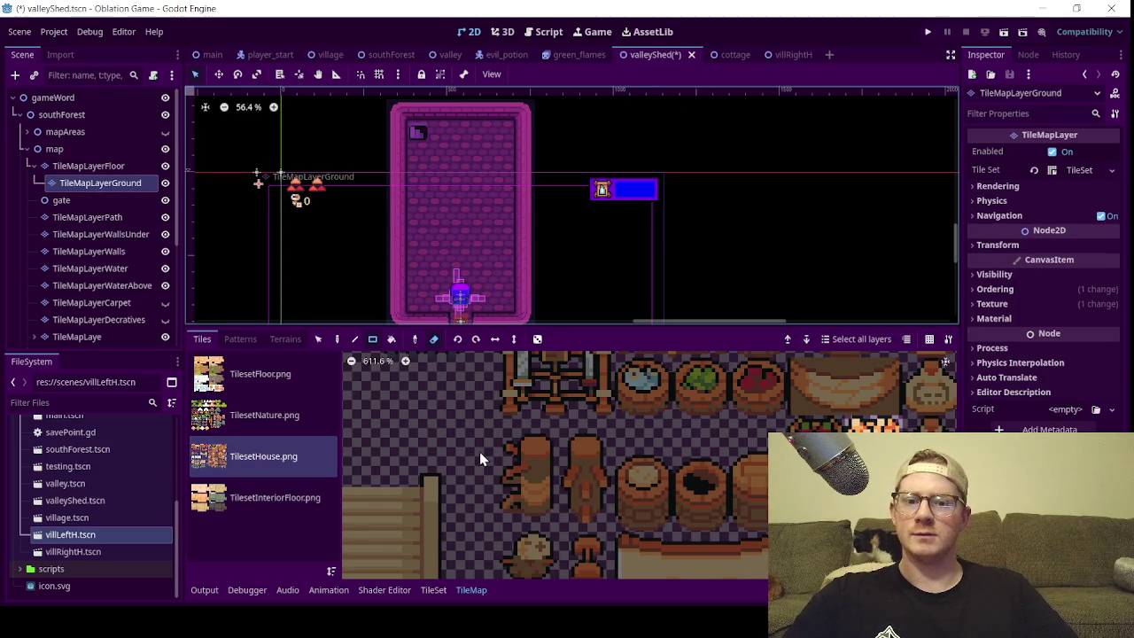
scroll(478, 454, down, 3)
scroll(474, 460, down, 2)
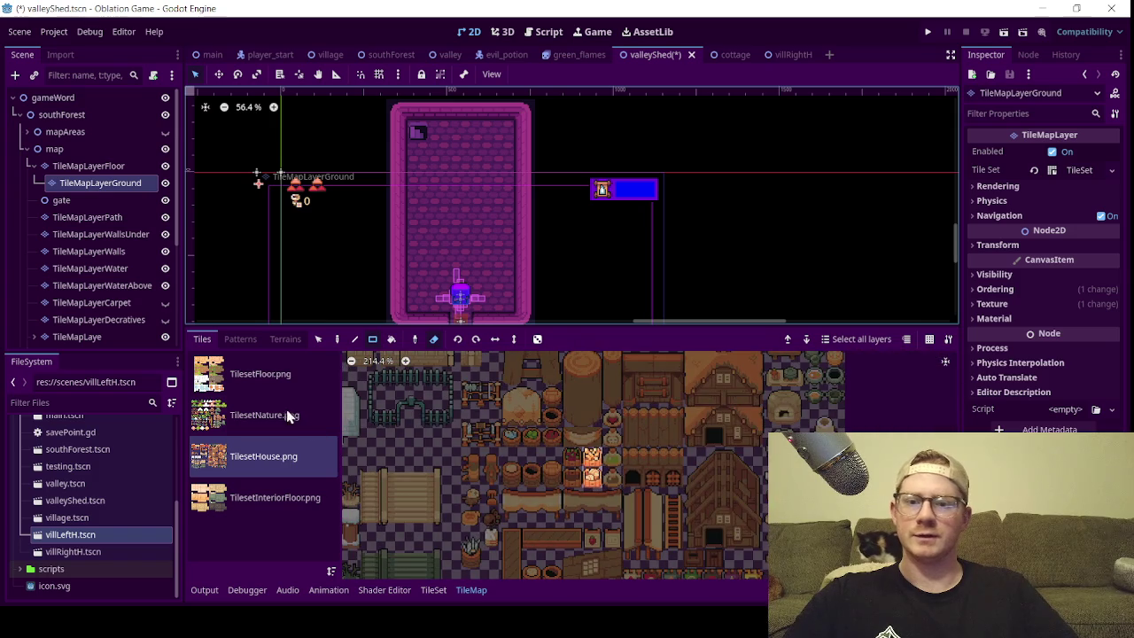
scroll(95, 311, down, 3)
click(88, 272)
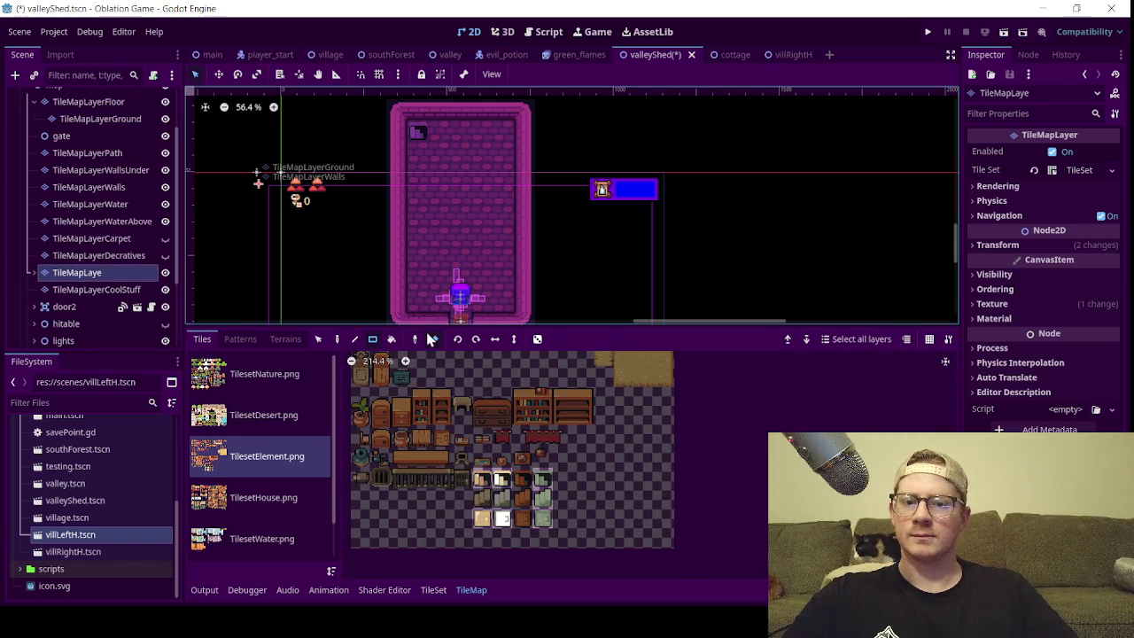
- Move the grey tile from the room's top-left corner into the middle of the floor
click(372, 340)
click(318, 339)
click(420, 137)
drag(423, 139, 460, 196)
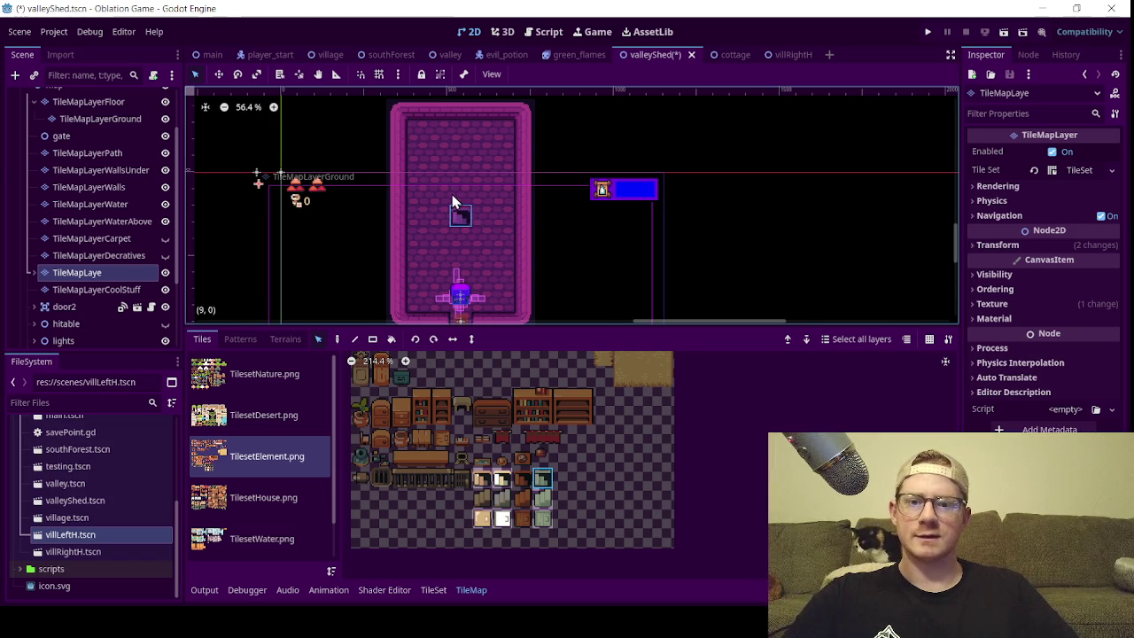
- Make TileMapLayerCoolStuff the layer being edited
scroll(452, 194, up, 2)
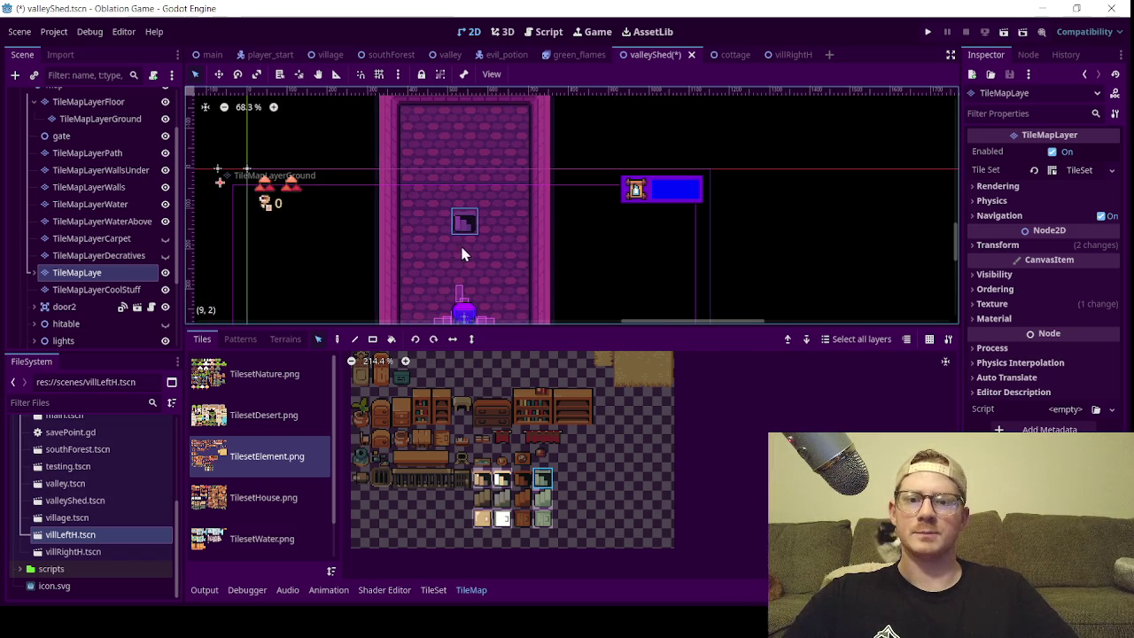
scroll(359, 420, left, 3)
scroll(533, 430, up, 1)
scroll(531, 434, up, 2)
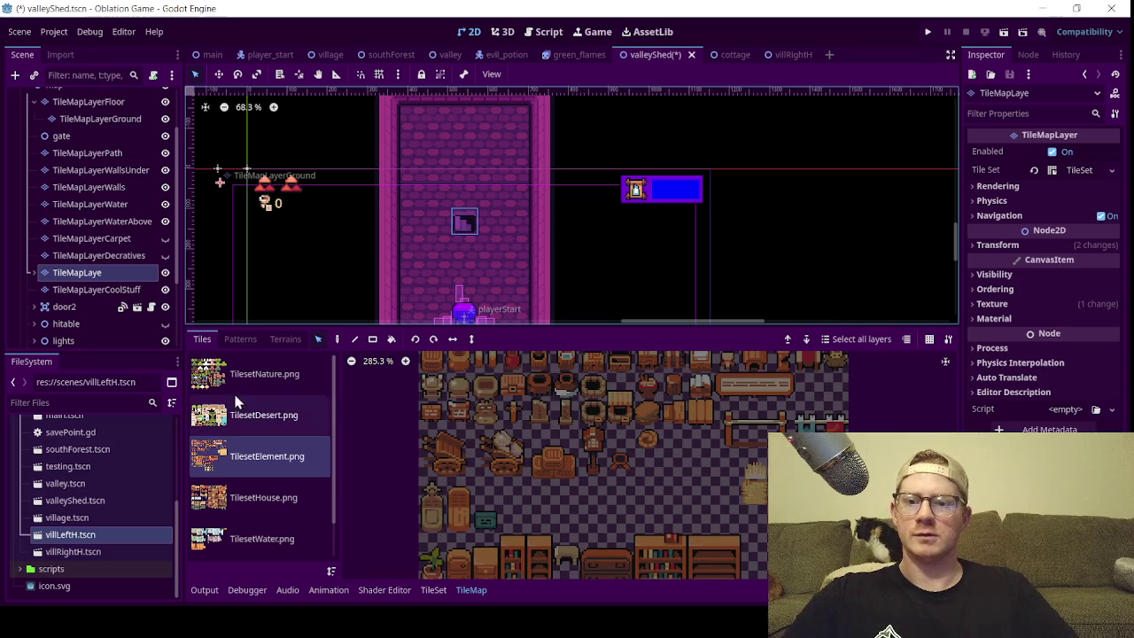
click(106, 290)
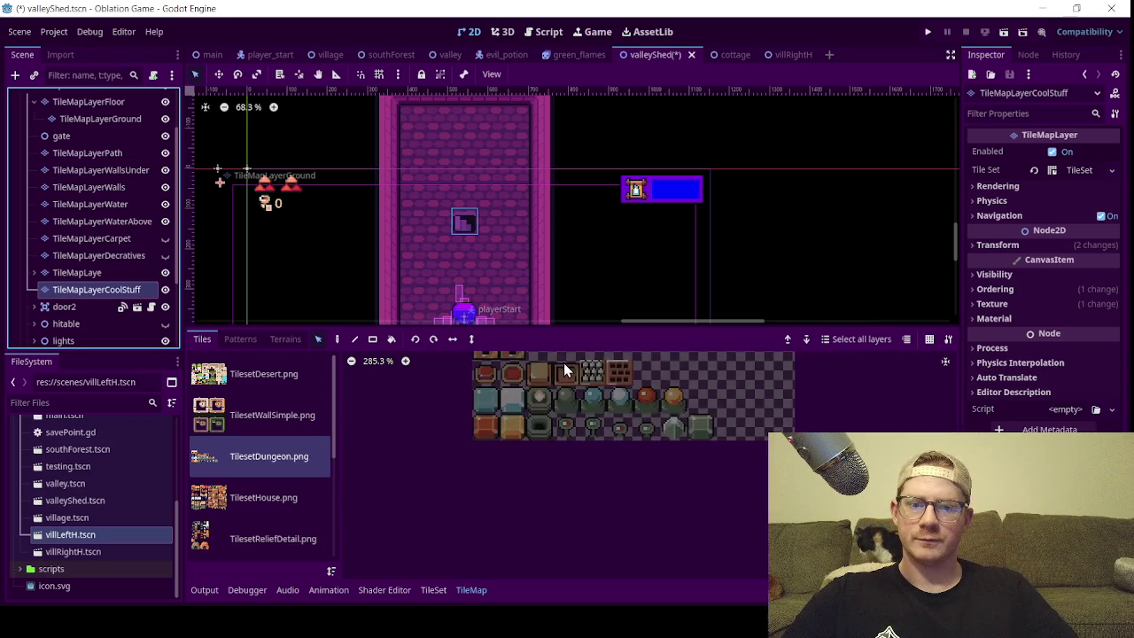
- Browse the TilesetHouse.png and abandoned village tilesets in the tile atlas
click(277, 499)
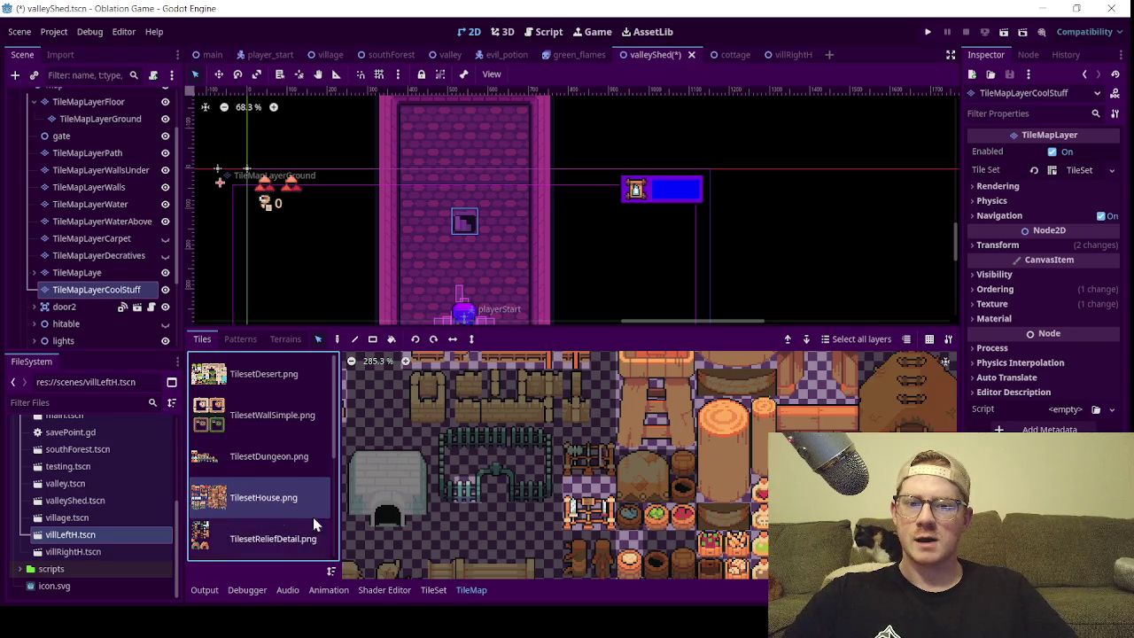
mouse_move(555, 493)
mouse_down()
mouse_move(596, 527)
mouse_move(653, 395)
mouse_move(664, 504)
mouse_move(658, 468)
mouse_move(620, 478)
mouse_up()
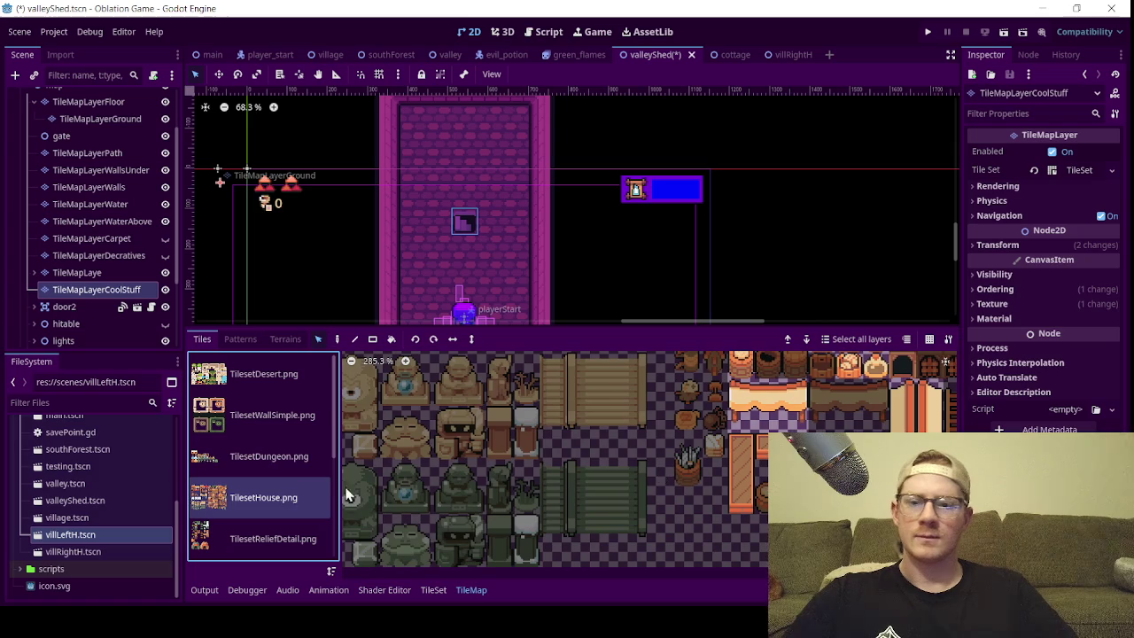
scroll(266, 499, down, 3)
click(257, 503)
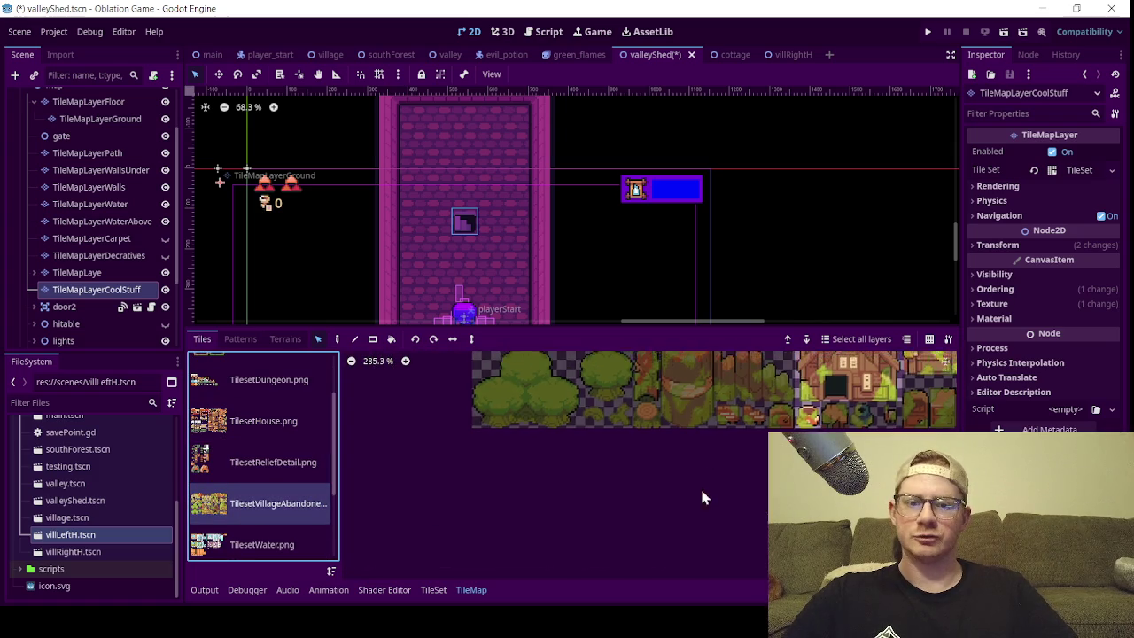
scroll(706, 443, up, 5)
mouse_move(749, 467)
mouse_down()
mouse_move(715, 445)
mouse_move(508, 446)
mouse_up()
scroll(507, 444, up, 1)
mouse_move(533, 504)
mouse_down()
mouse_move(648, 458)
mouse_move(607, 397)
mouse_move(913, 390)
mouse_move(886, 354)
mouse_move(851, 341)
mouse_move(711, 408)
mouse_up()
scroll(648, 458, down, 4)
scroll(711, 408, up, 1)
scroll(613, 524, up, 1)
scroll(663, 508, up, 1)
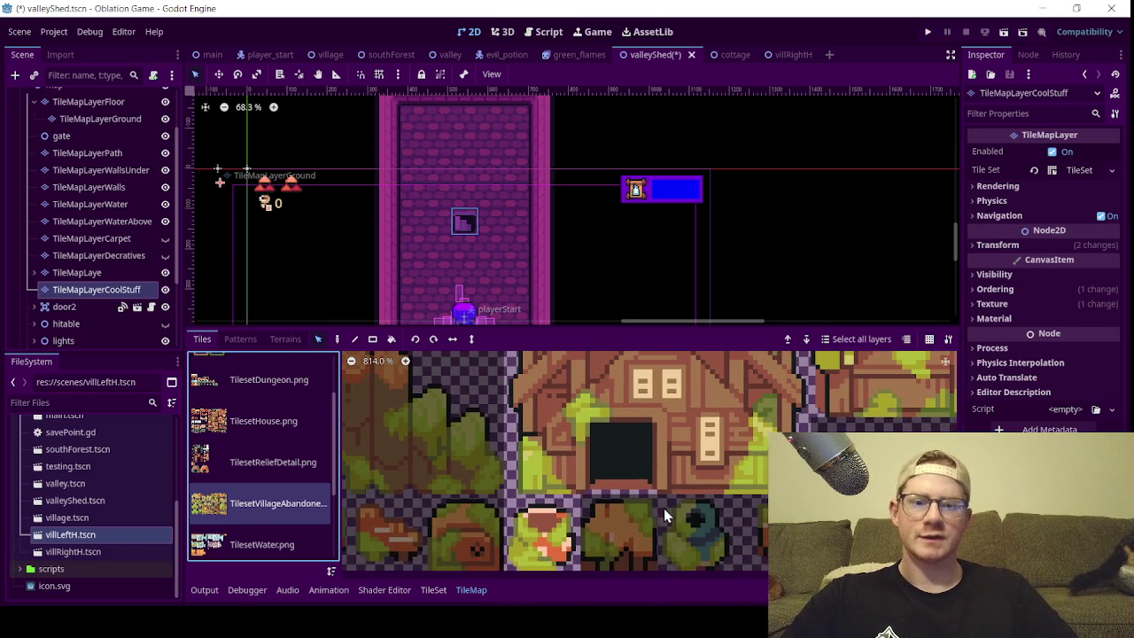
- Pick a small clay pot tile from the TilesetVillageAbandoned.png atlas
mouse_move(663, 507)
mouse_down()
mouse_move(629, 485)
mouse_move(577, 488)
mouse_up()
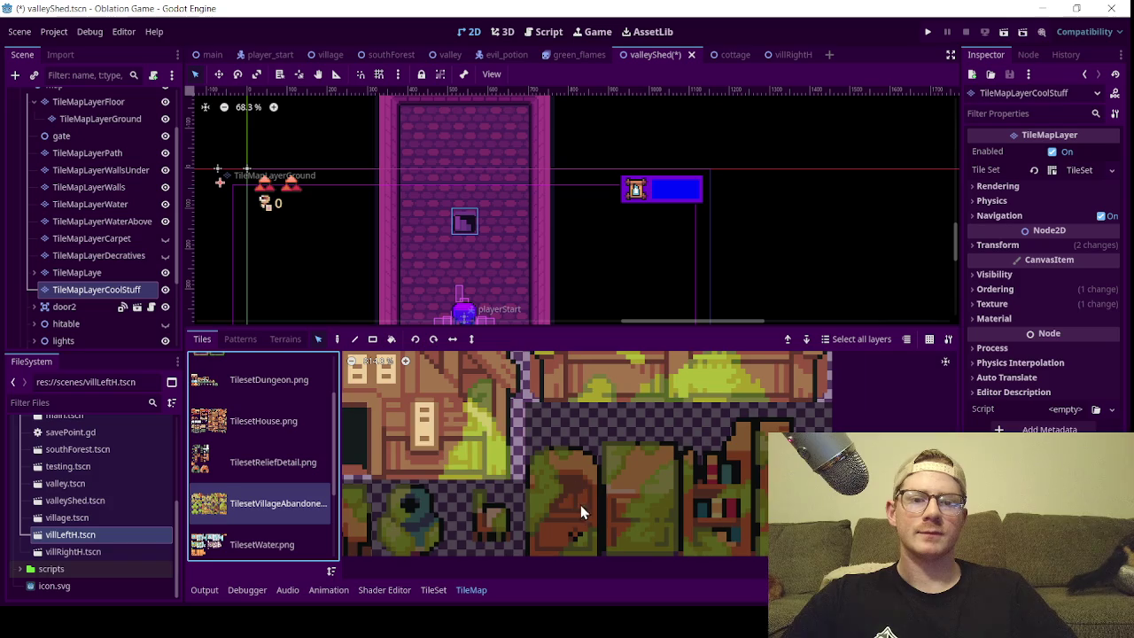
mouse_move(602, 429)
mouse_down()
mouse_move(589, 348)
mouse_move(607, 437)
mouse_move(572, 443)
mouse_move(645, 438)
mouse_move(767, 383)
mouse_move(879, 426)
mouse_up()
scroll(575, 383, down, 3)
scroll(646, 506, down, 5)
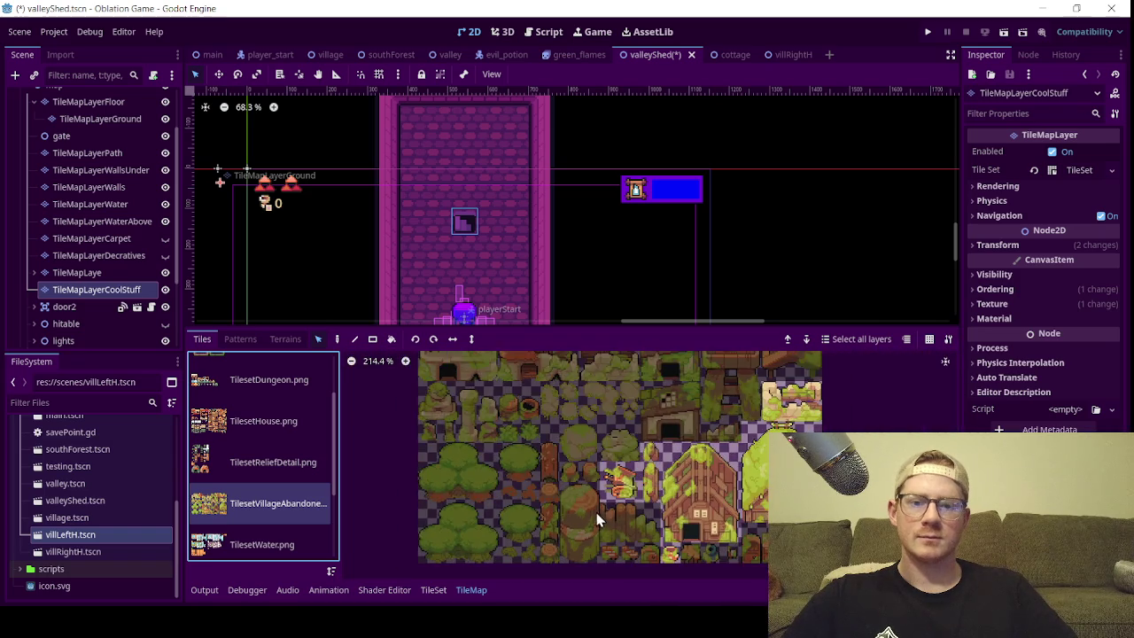
scroll(661, 417, up, 5)
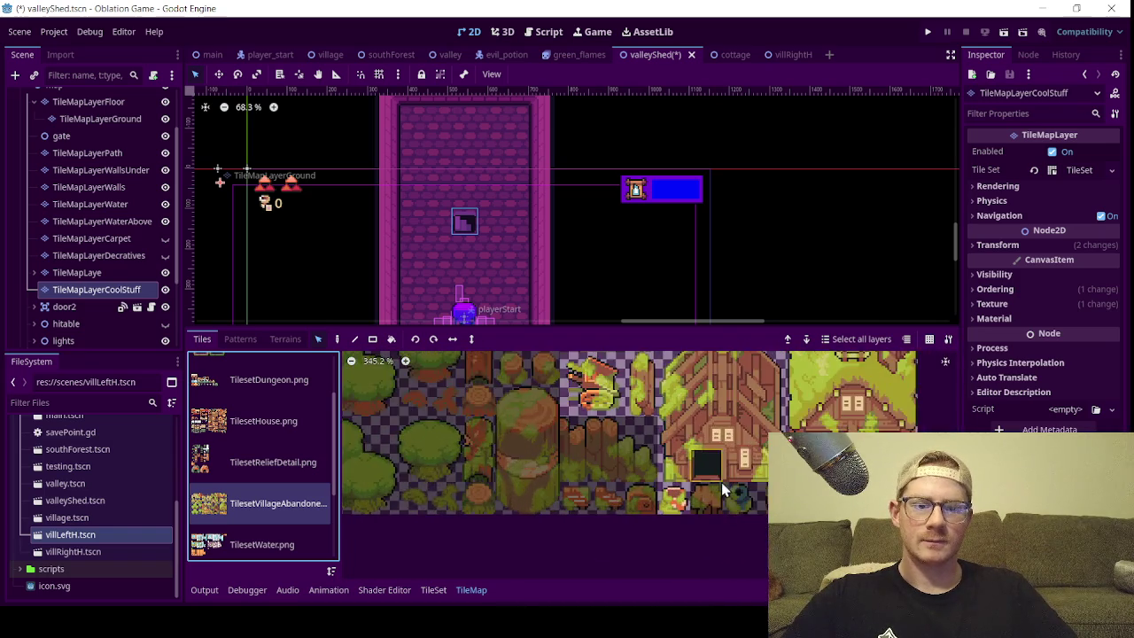
scroll(753, 438, up, 1)
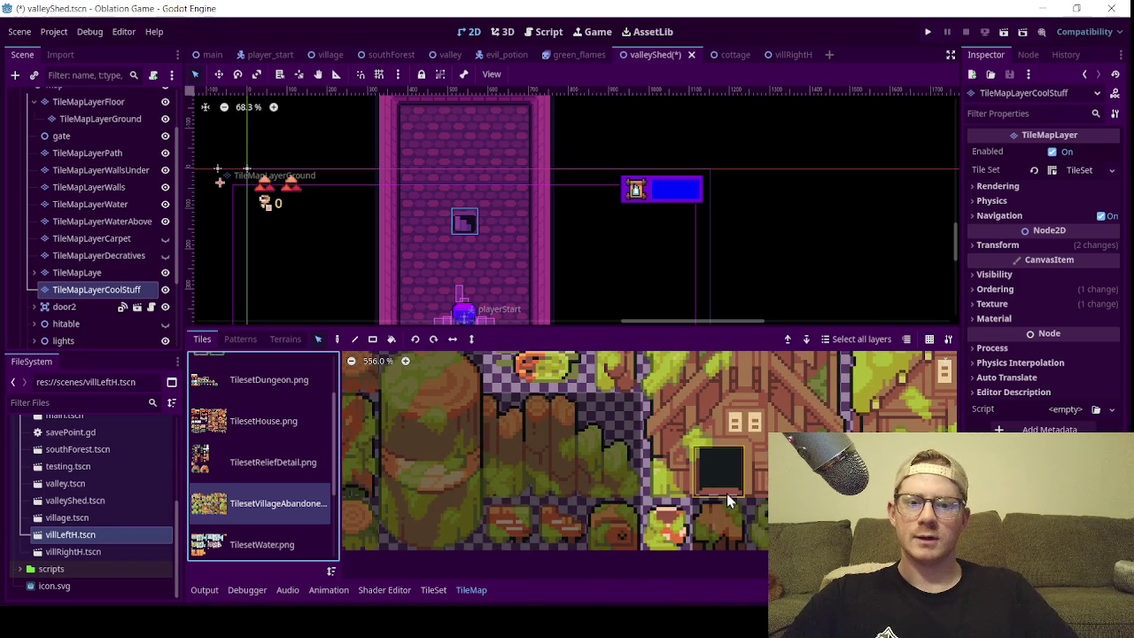
click(689, 543)
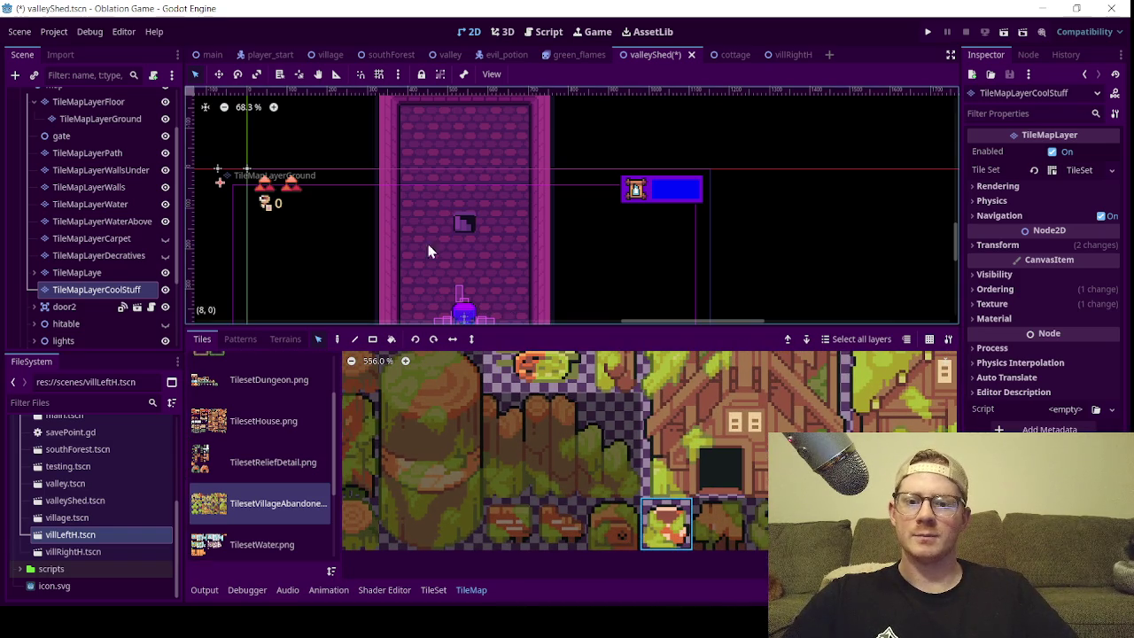
scroll(528, 461, down, 3)
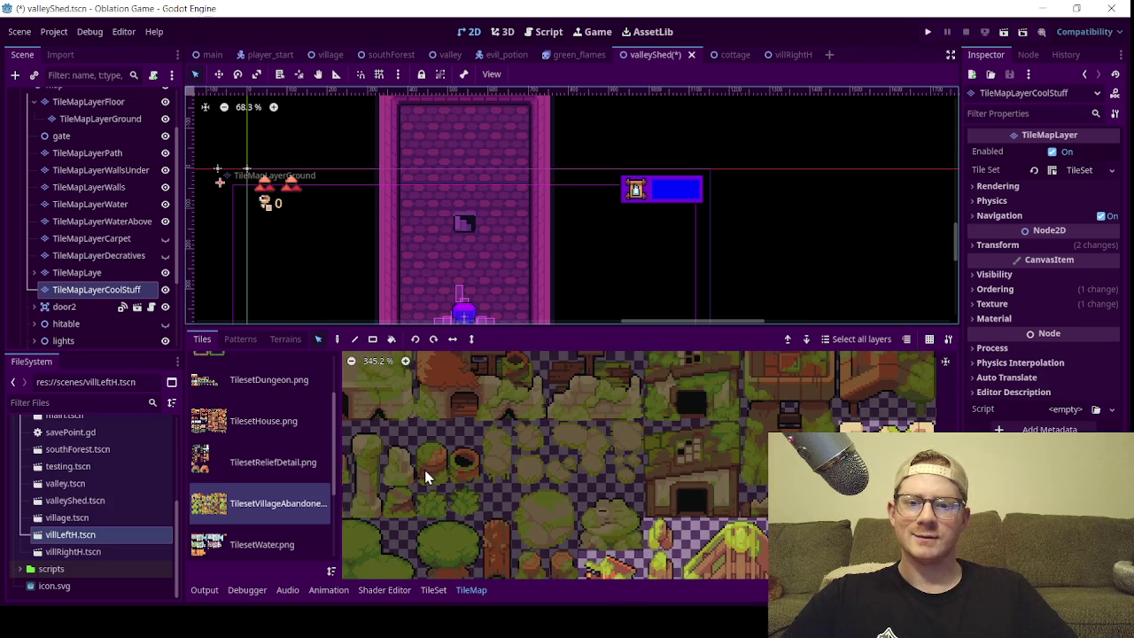
scroll(493, 496, down, 1)
mouse_move(480, 481)
mouse_down()
mouse_move(478, 422)
mouse_move(448, 322)
mouse_up()
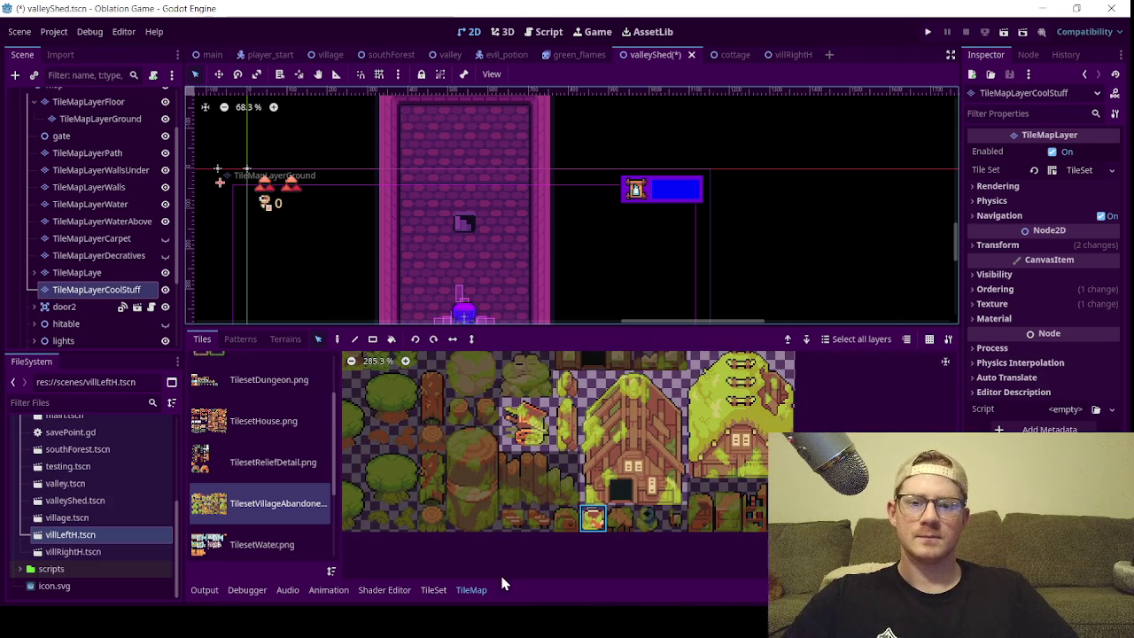
scroll(485, 202, up, 4)
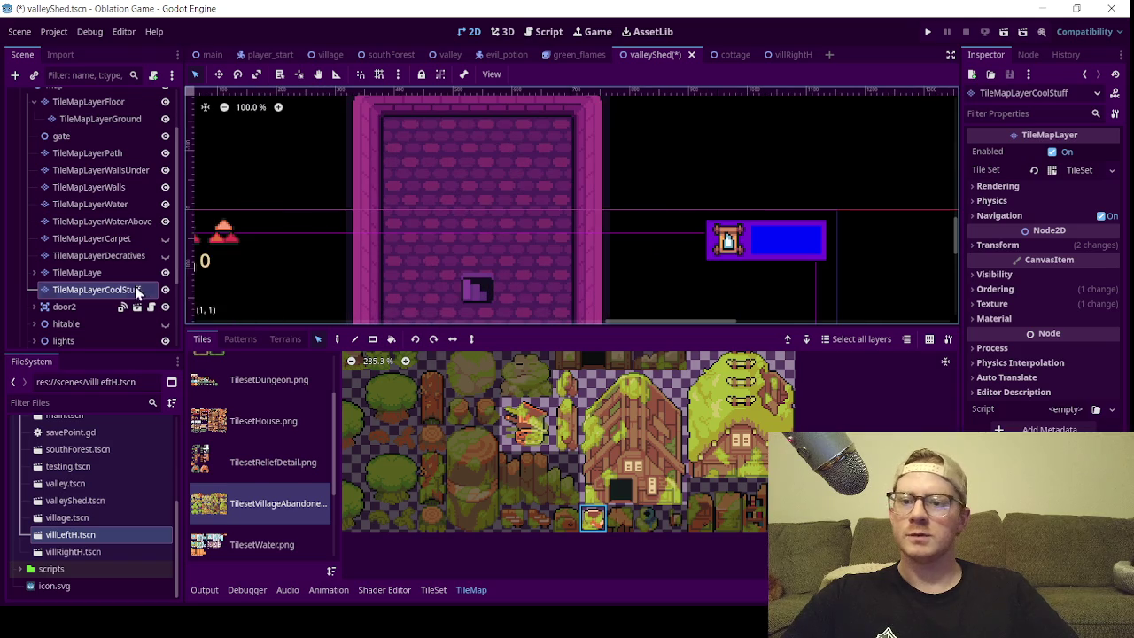
scroll(427, 198, up, 1)
click(358, 341)
- Paint clay pot tiles above and beside the dark floor tile
click(371, 340)
click(438, 197)
click(492, 212)
scroll(451, 273, down, 3)
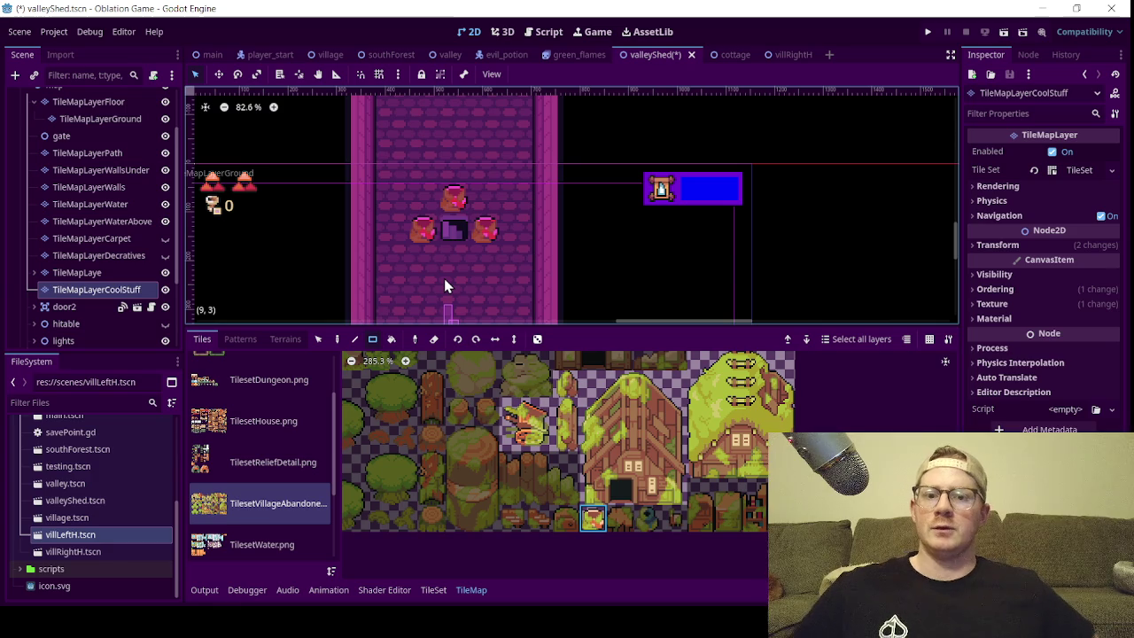
scroll(434, 231, down, 2)
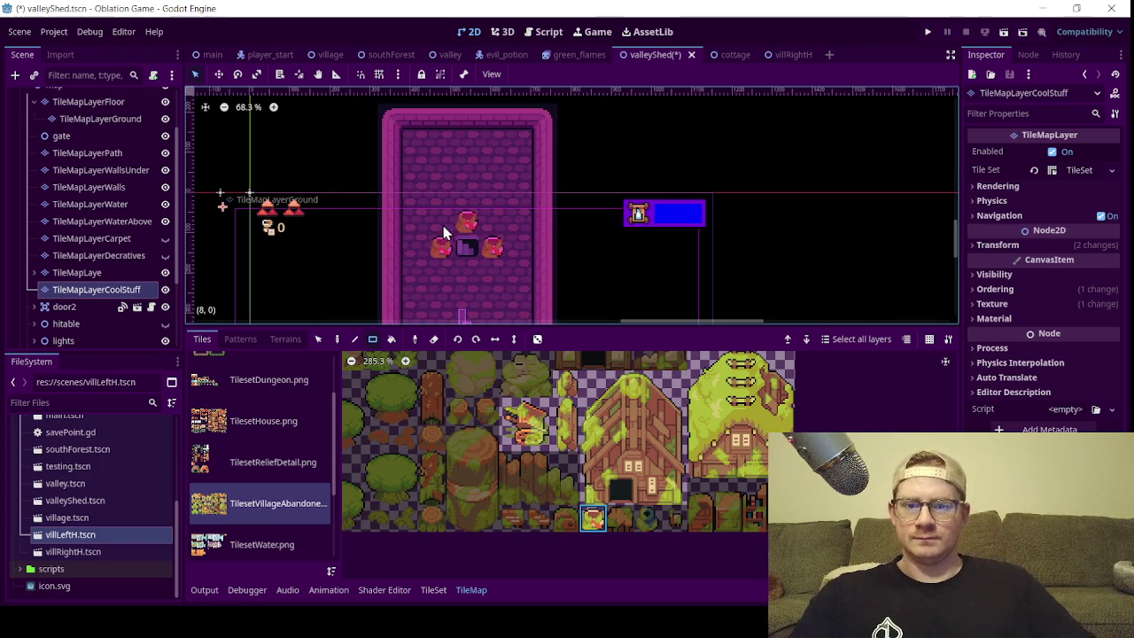
scroll(443, 232, up, 3)
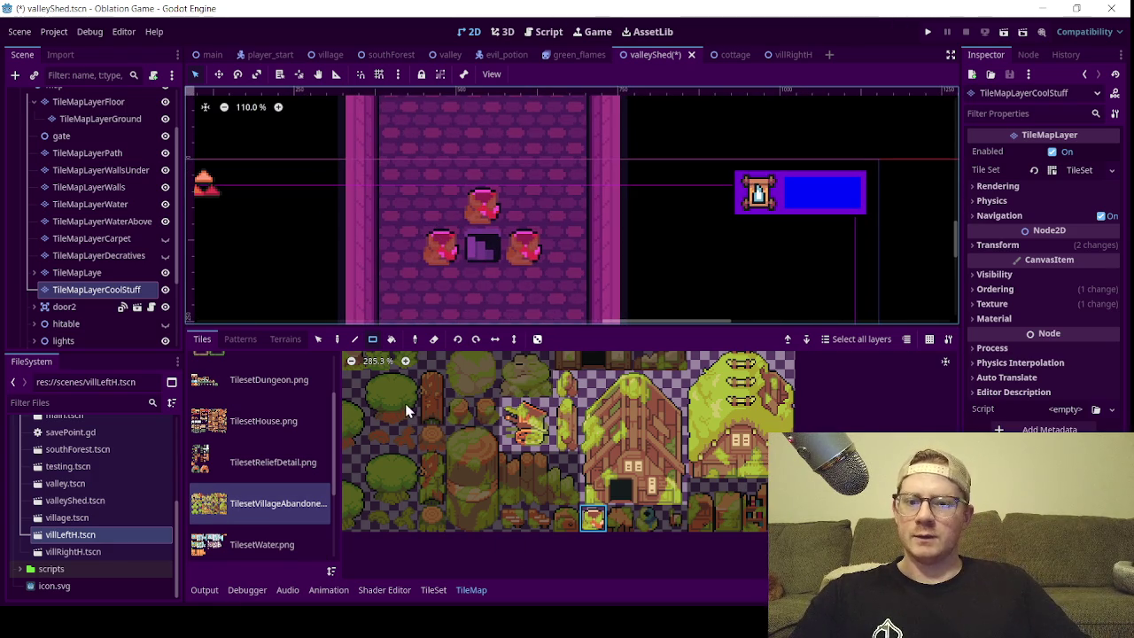
- Check the tileset's Paint properties, then go back to the TileMap palette
click(433, 589)
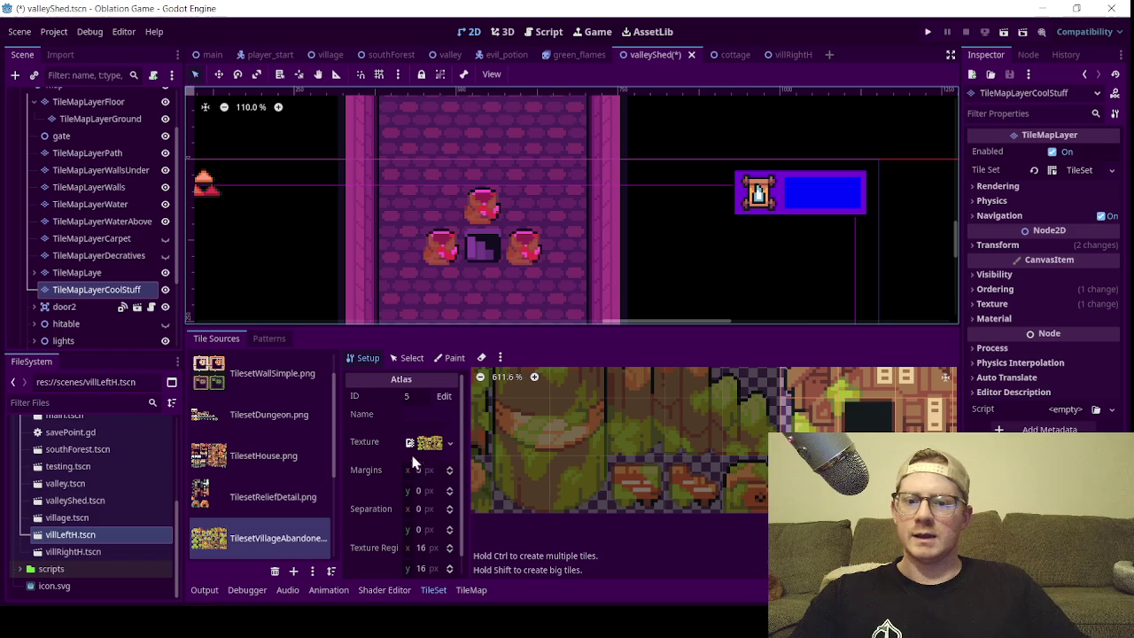
click(451, 358)
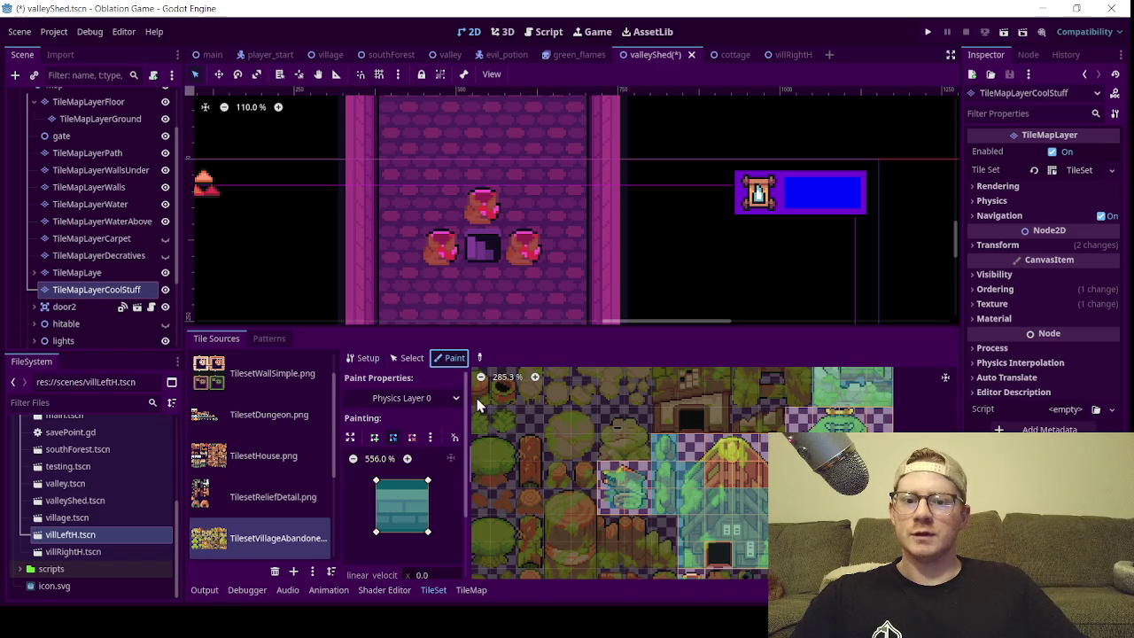
scroll(710, 379, down, 3)
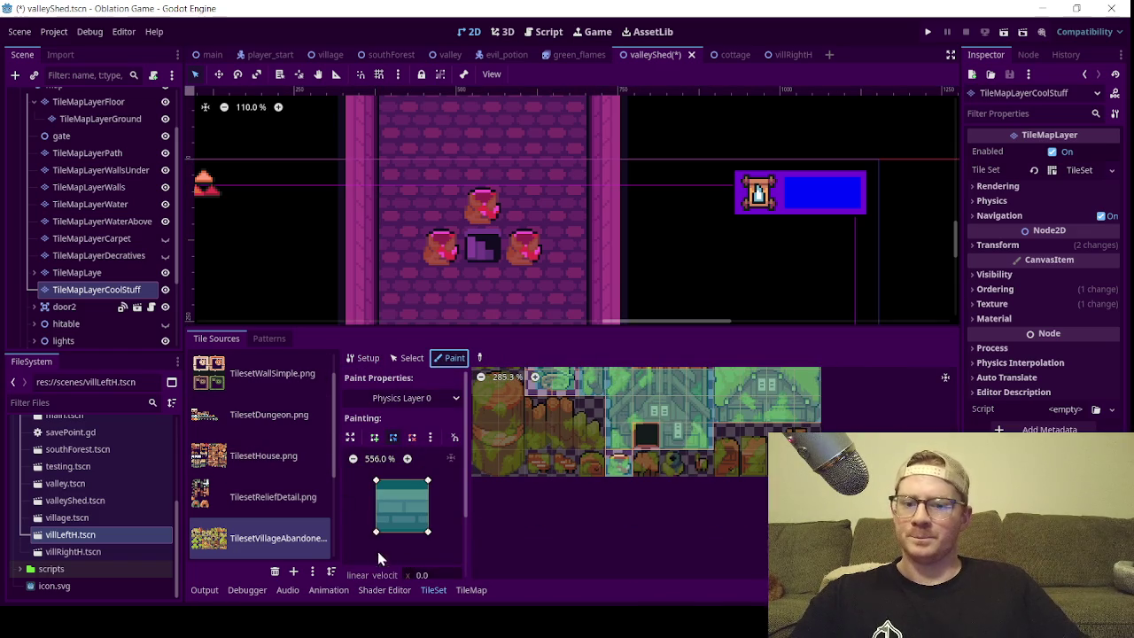
click(470, 589)
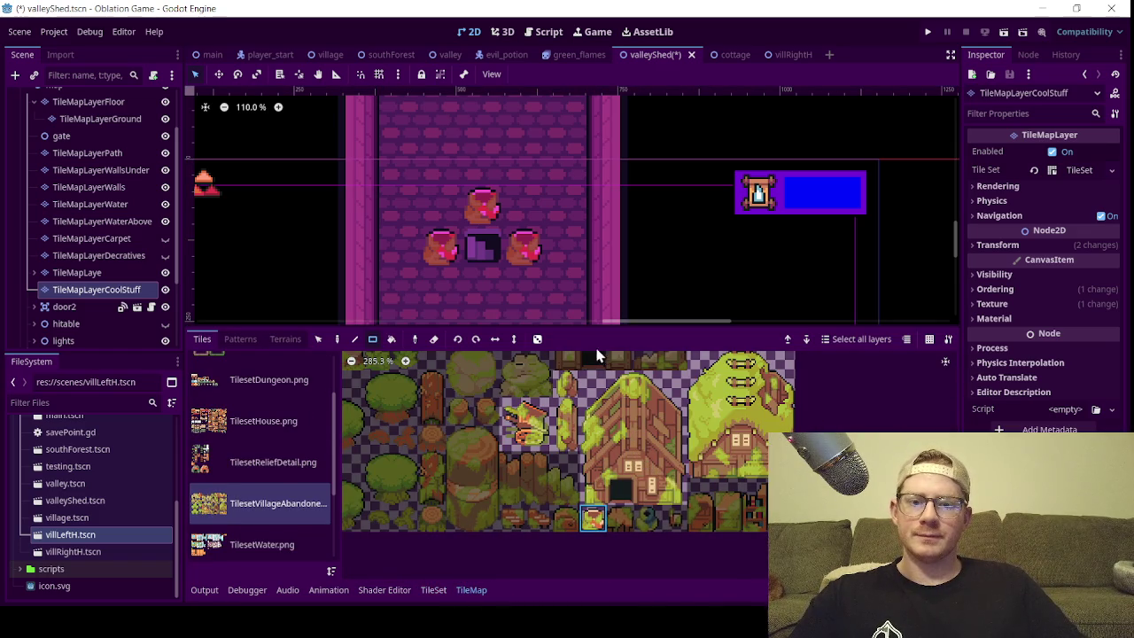
- Pan across the tile palette and make TileMapLaye the active layer
scroll(544, 263, up, 4)
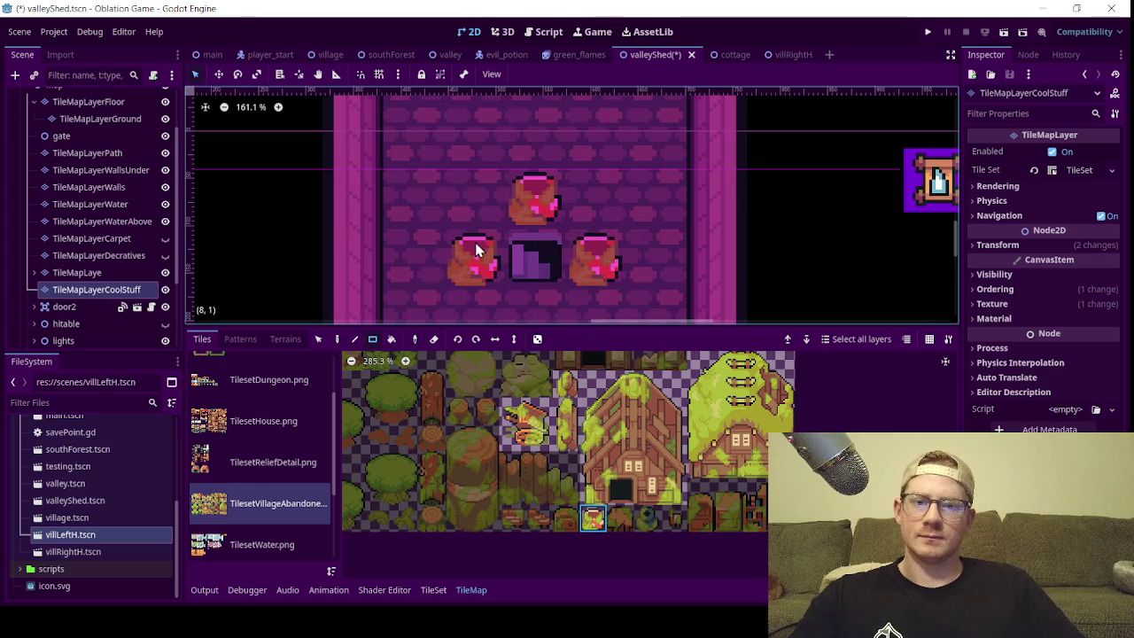
scroll(474, 200, down, 4)
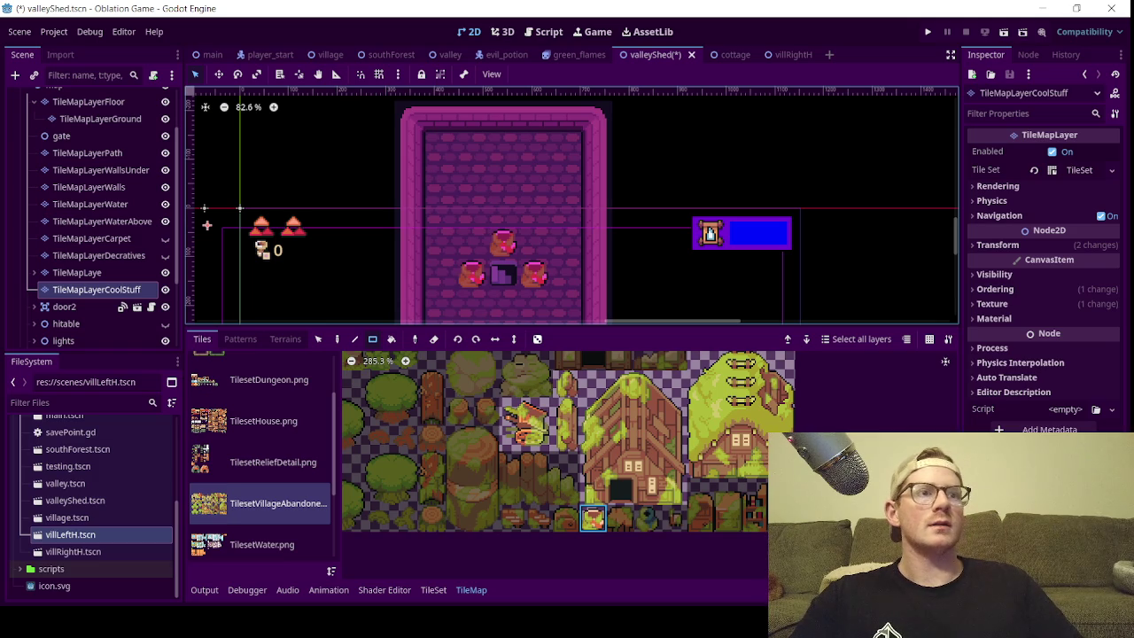
scroll(502, 205, down, 3)
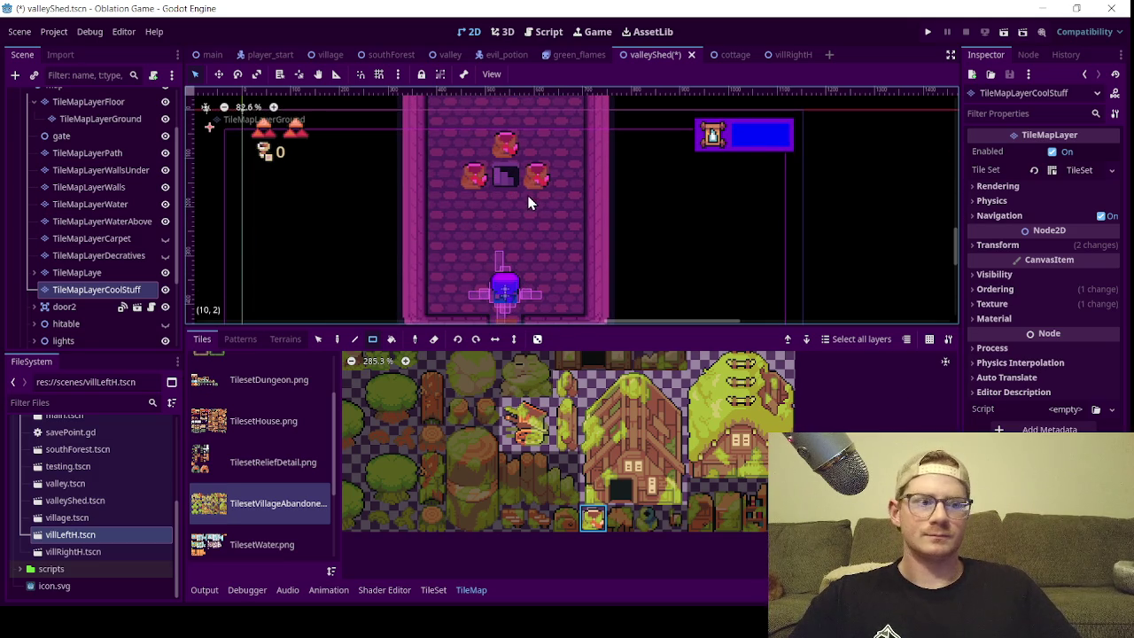
scroll(623, 441, up, 2)
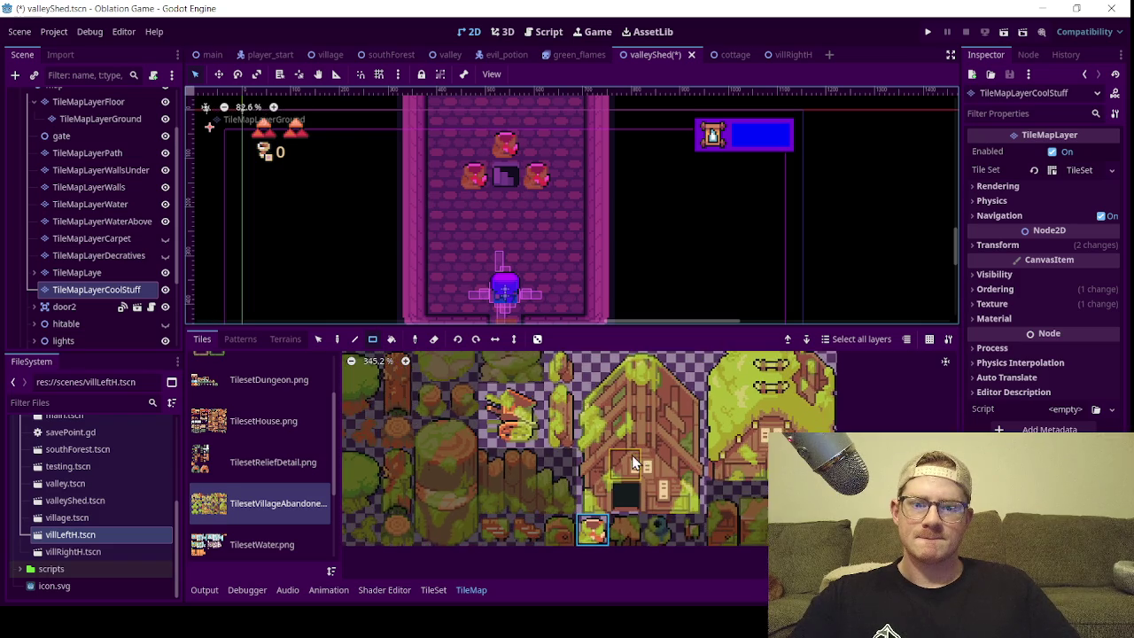
mouse_move(623, 441)
mouse_down()
mouse_move(637, 481)
mouse_move(621, 376)
mouse_move(425, 372)
mouse_move(460, 430)
mouse_up()
scroll(603, 477, down, 2)
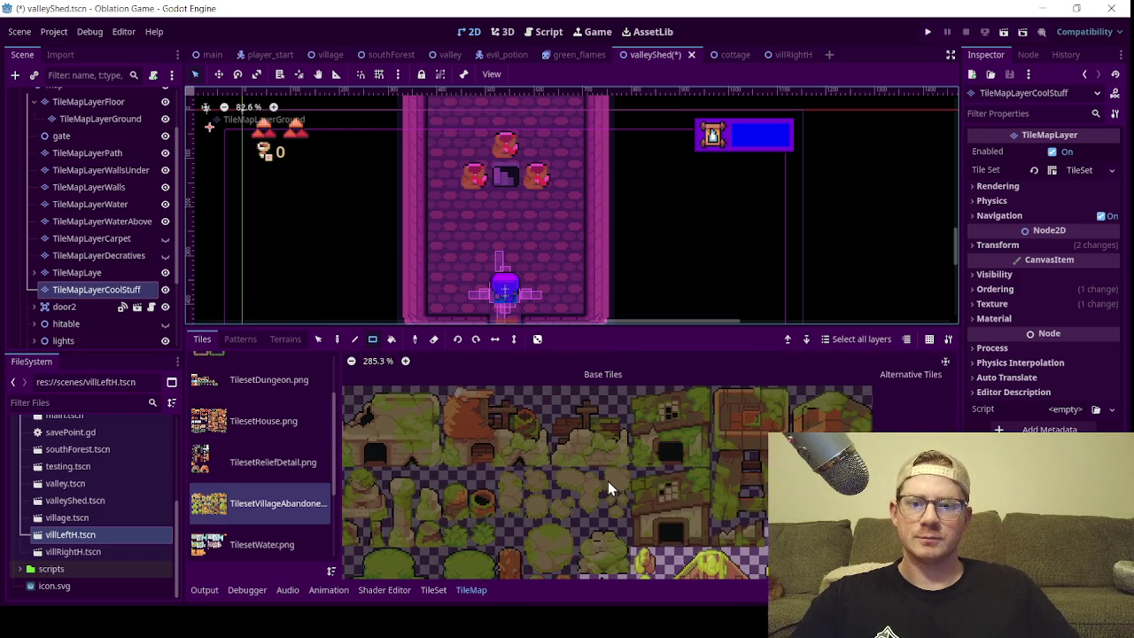
drag(557, 484, 574, 480)
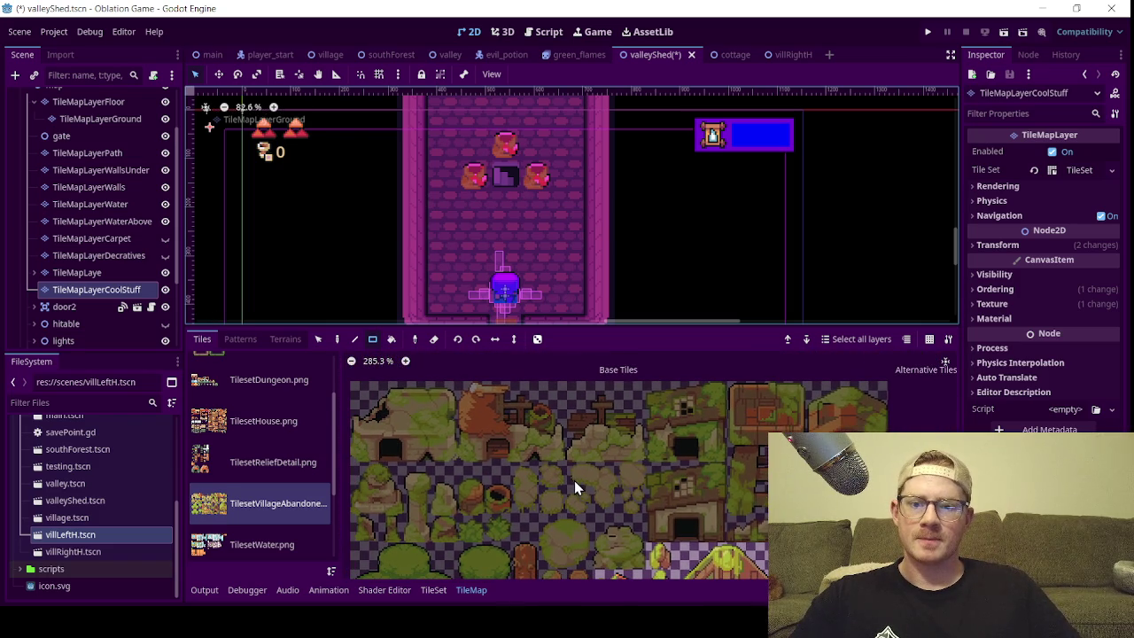
click(89, 274)
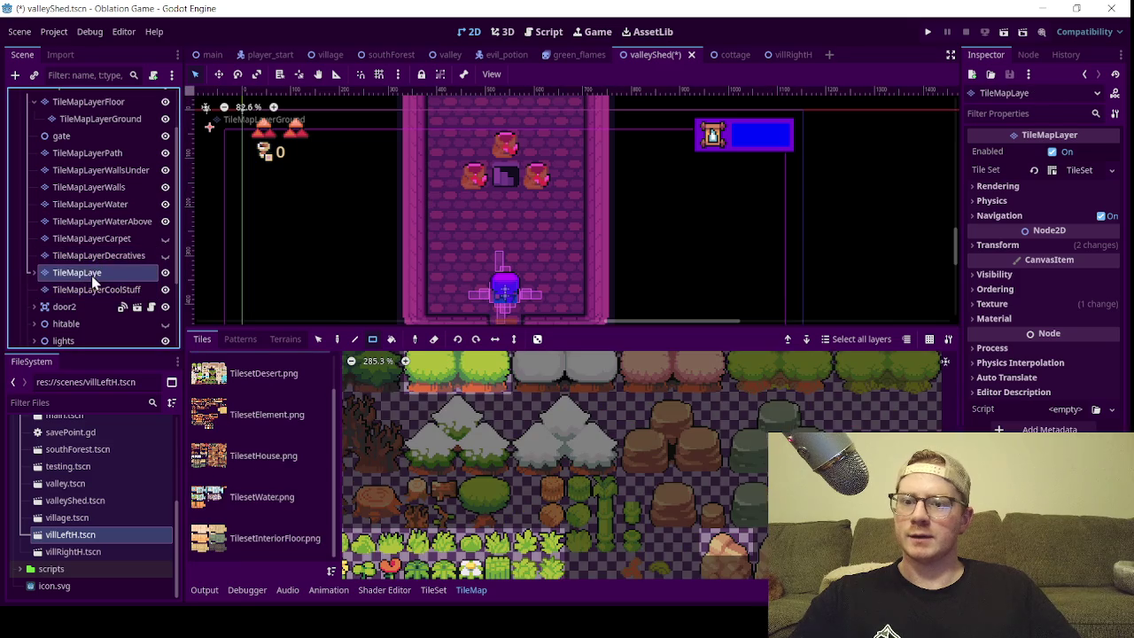
- Cycle through the house, element, desert and water tilesets, settling on TilesetInteriorFloor.png
click(273, 467)
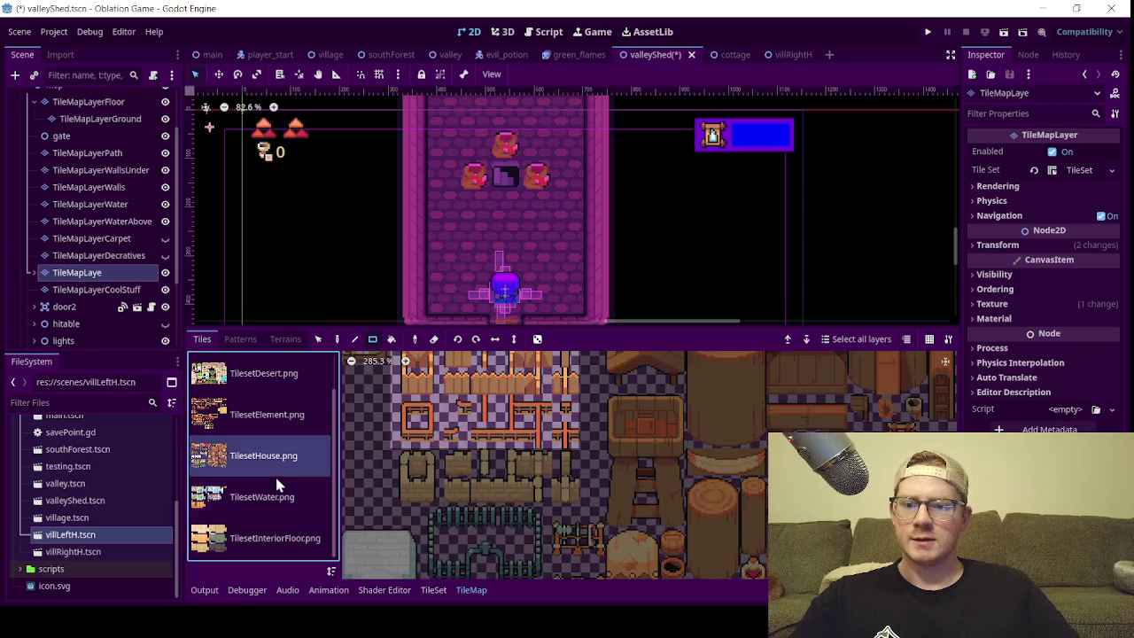
click(256, 525)
click(260, 468)
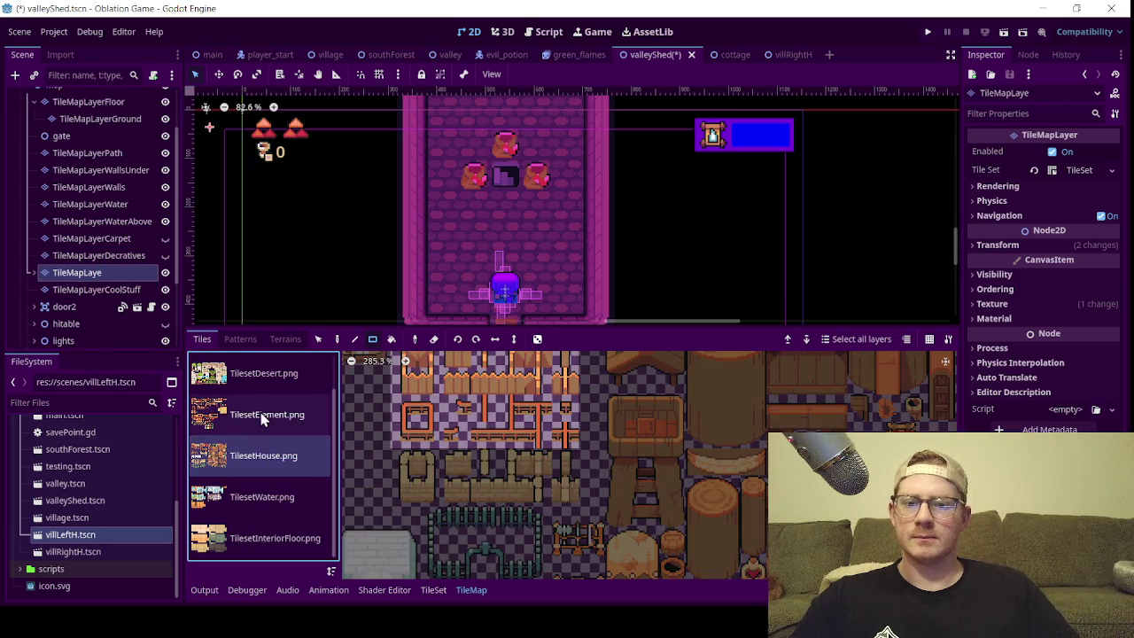
click(261, 412)
click(263, 373)
click(266, 412)
click(262, 456)
click(256, 494)
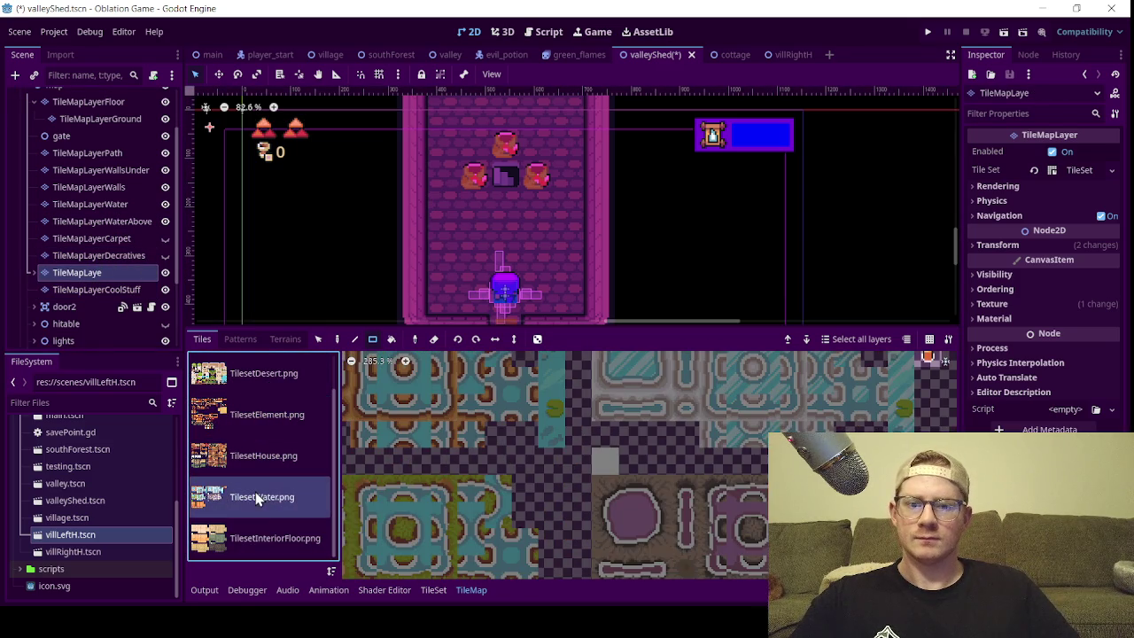
click(258, 537)
- Zoom and pan across the interior floor atlas's orange and green tiles
scroll(530, 501, down, 3)
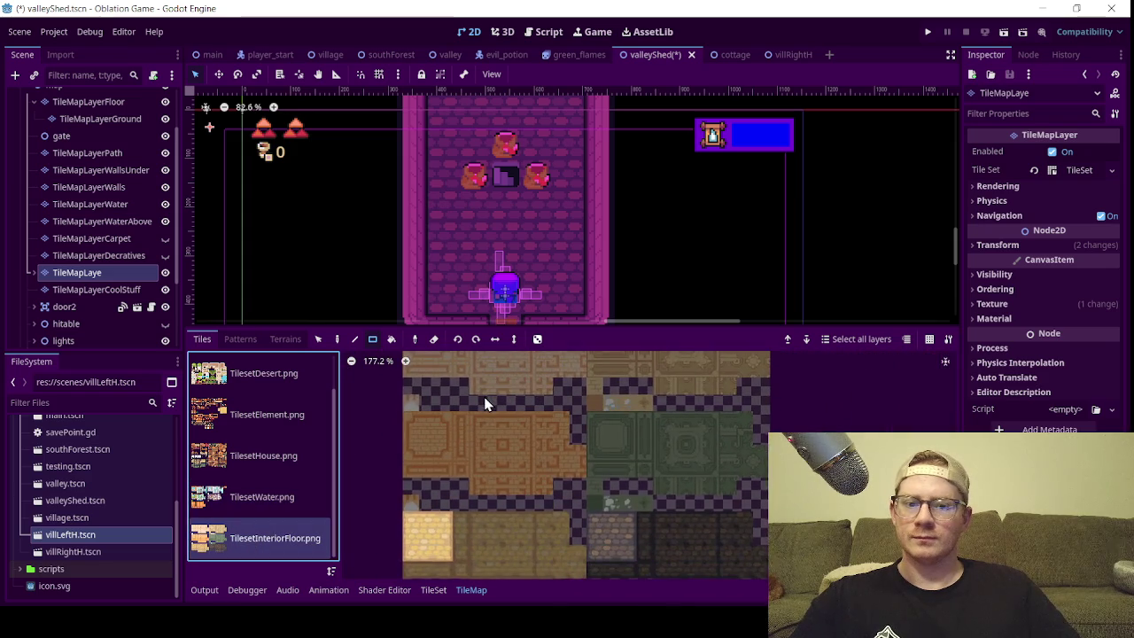
scroll(651, 489, up, 2)
mouse_move(469, 448)
mouse_down()
mouse_move(566, 478)
mouse_move(501, 518)
mouse_up()
scroll(501, 519, up, 5)
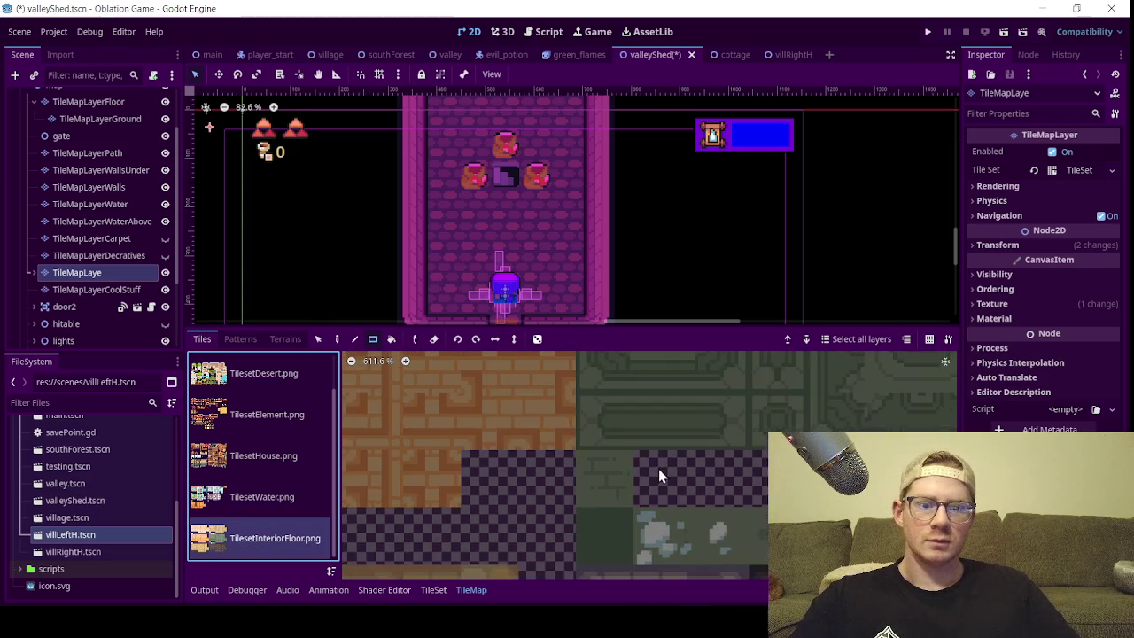
scroll(620, 456, down, 2)
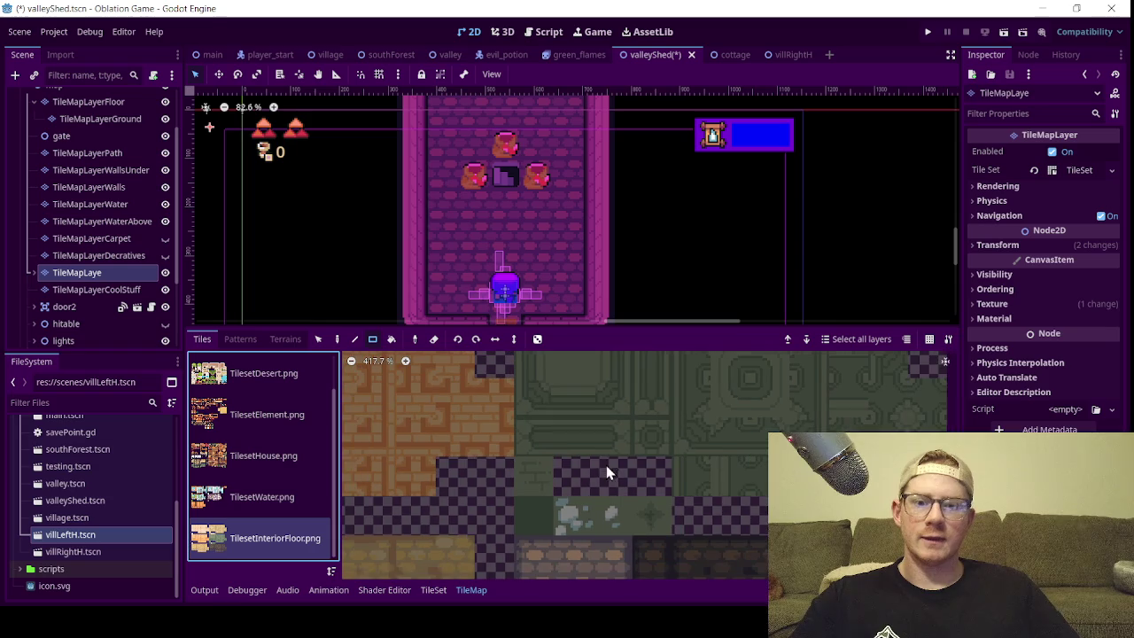
scroll(586, 493, up, 5)
scroll(549, 410, down, 5)
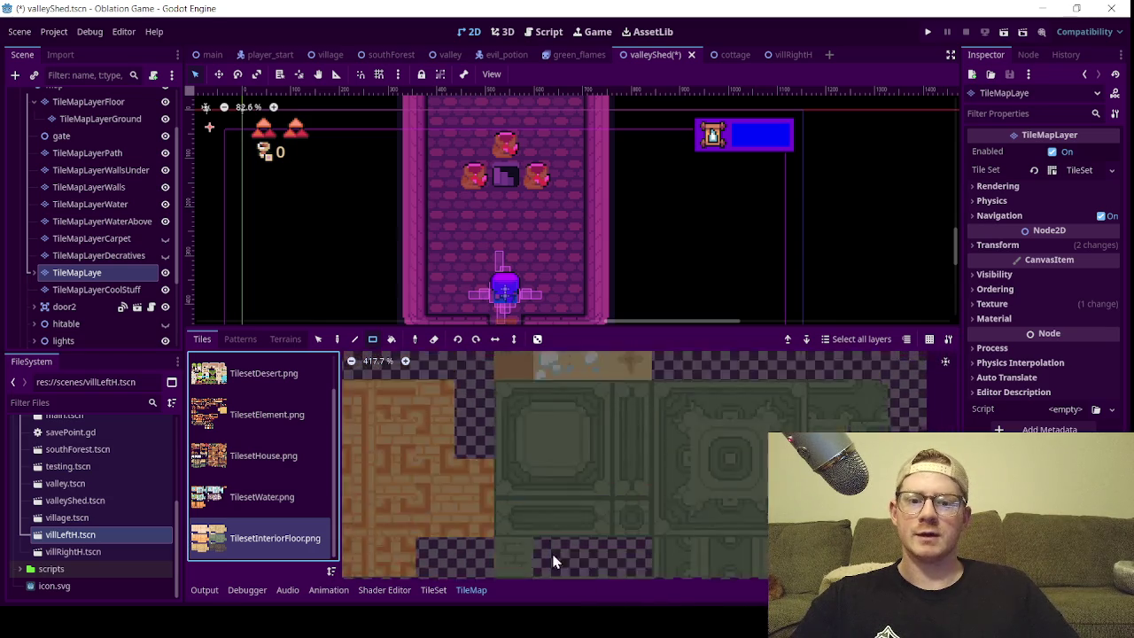
scroll(530, 447, down, 2)
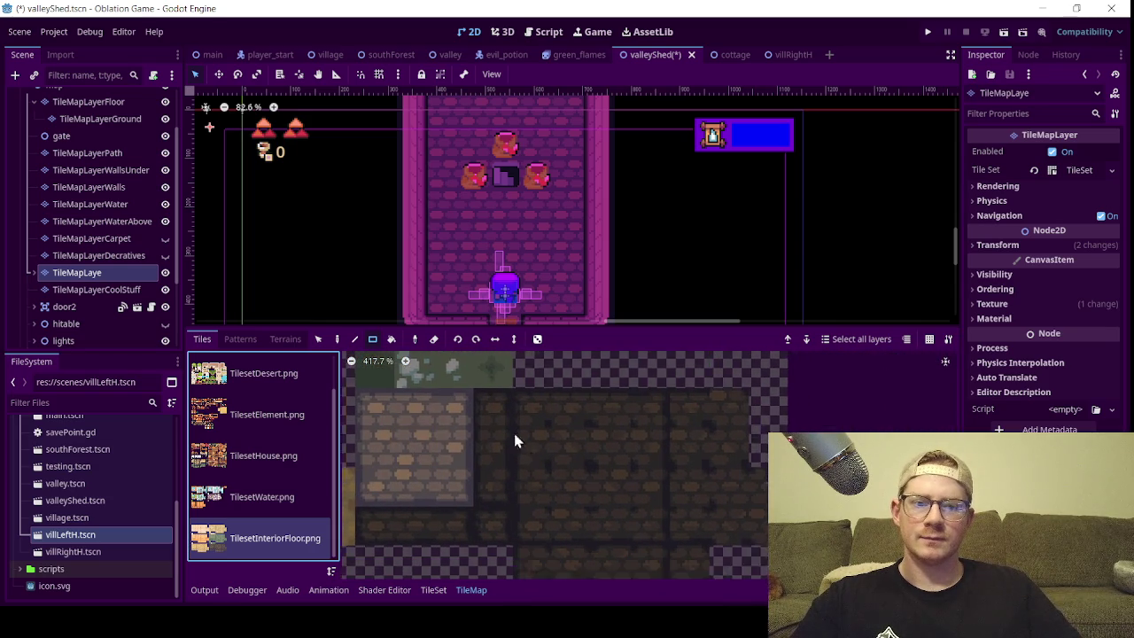
scroll(553, 440, left, 2)
scroll(532, 467, right, 3)
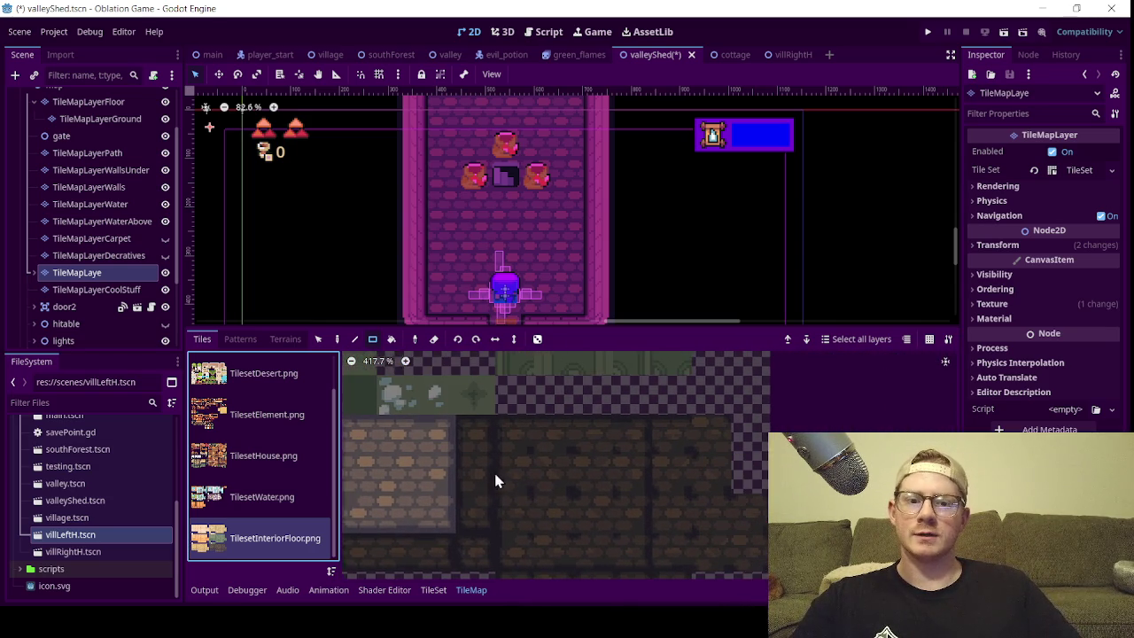
scroll(568, 493, up, 1)
scroll(584, 509, up, 2)
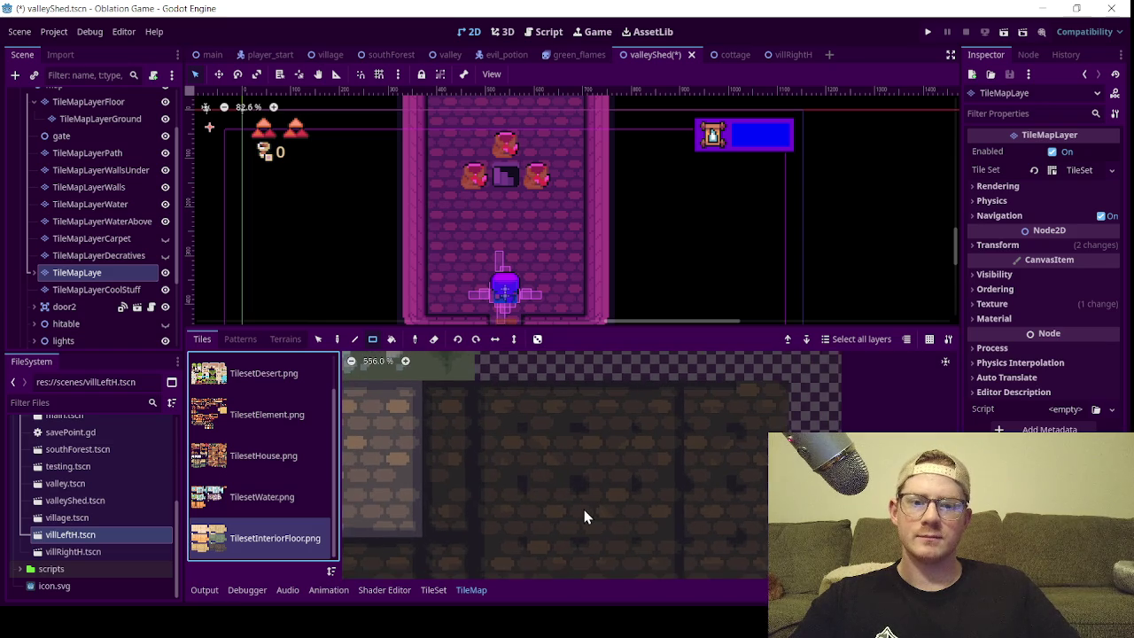
scroll(595, 542, down, 9)
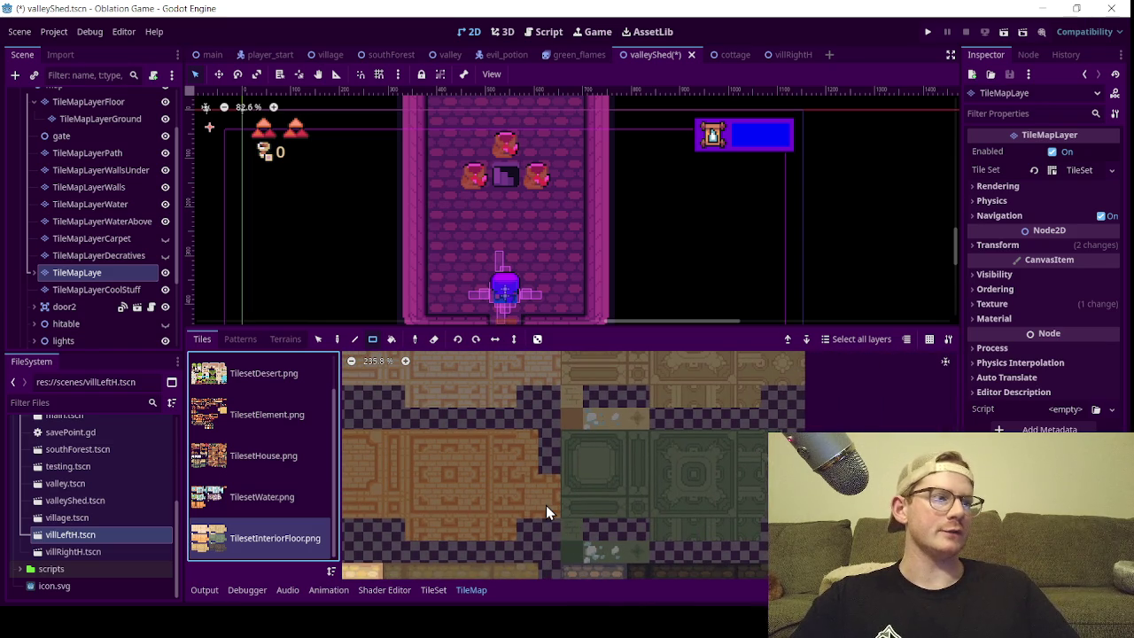
- Zoom in on the green floor tiles and switch to TileMapLayerGround
drag(570, 499, 644, 571)
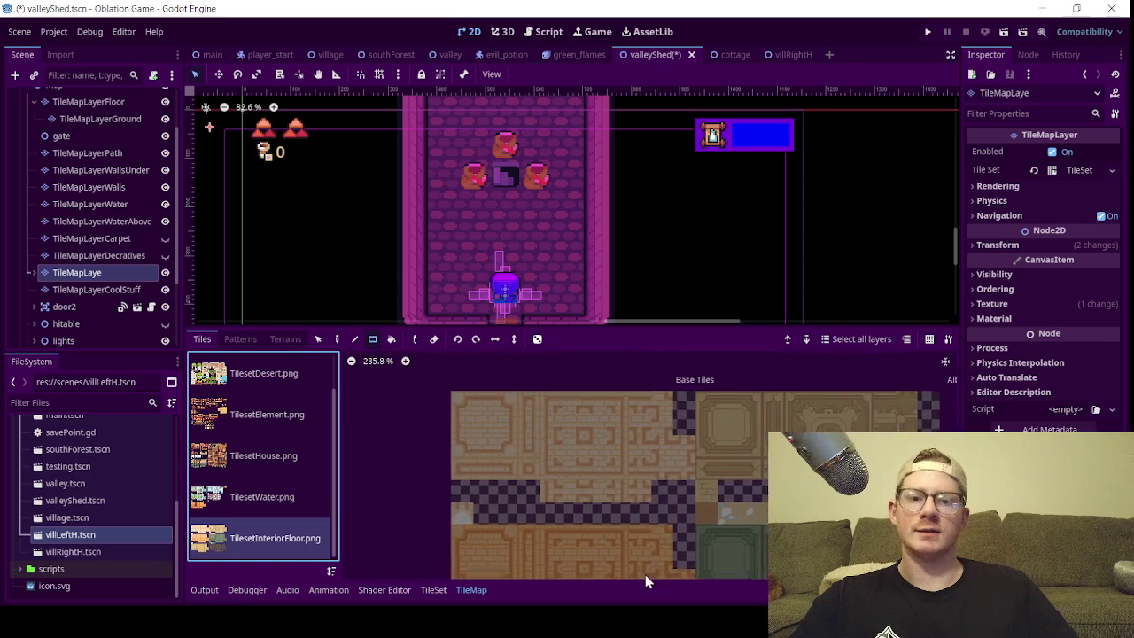
drag(698, 511, 597, 359)
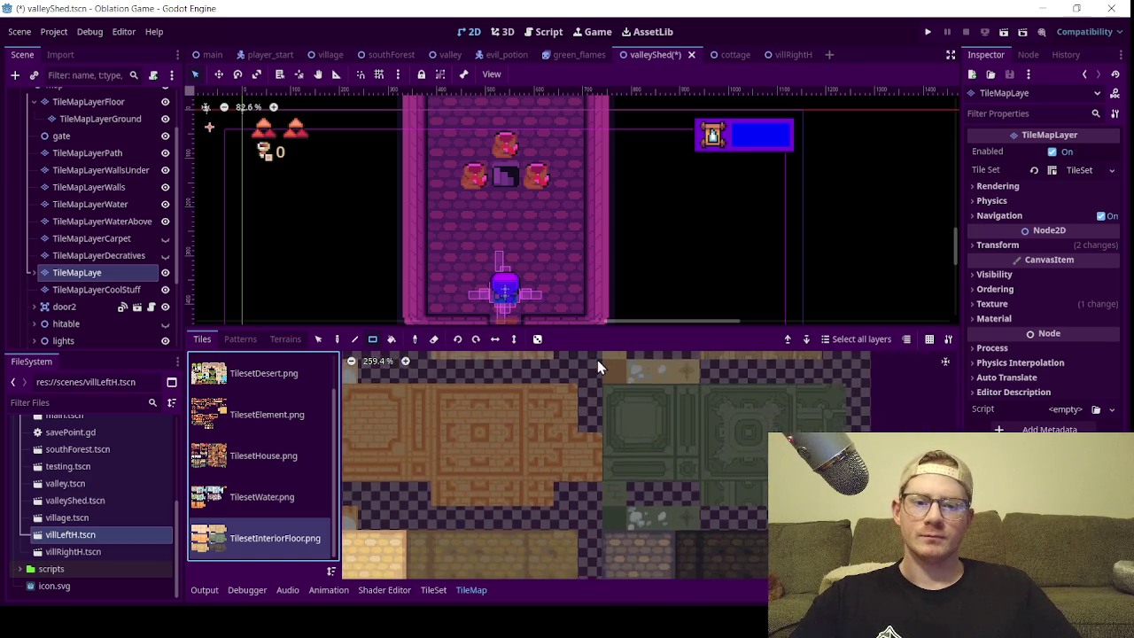
scroll(659, 526, up, 1)
scroll(659, 531, up, 3)
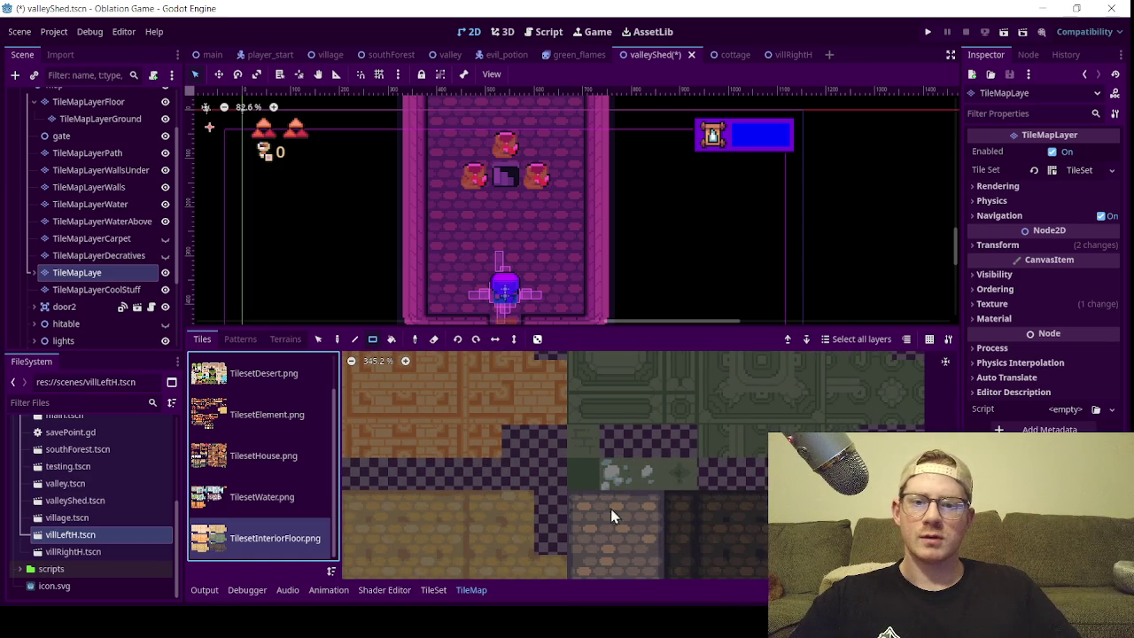
scroll(619, 545, up, 1)
scroll(119, 223, up, 4)
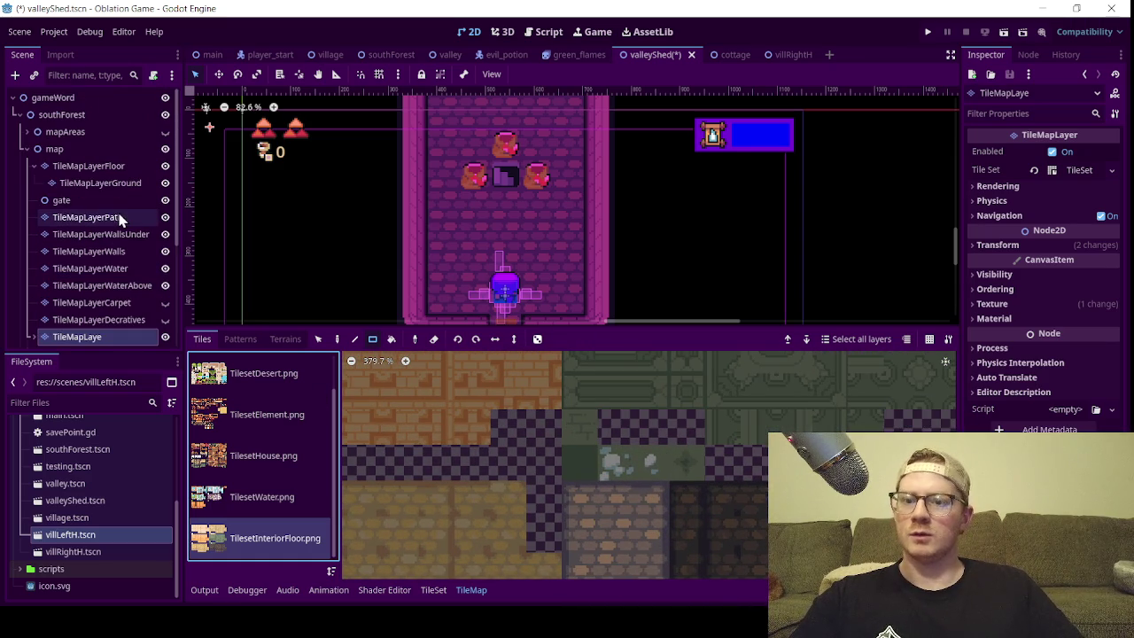
click(122, 186)
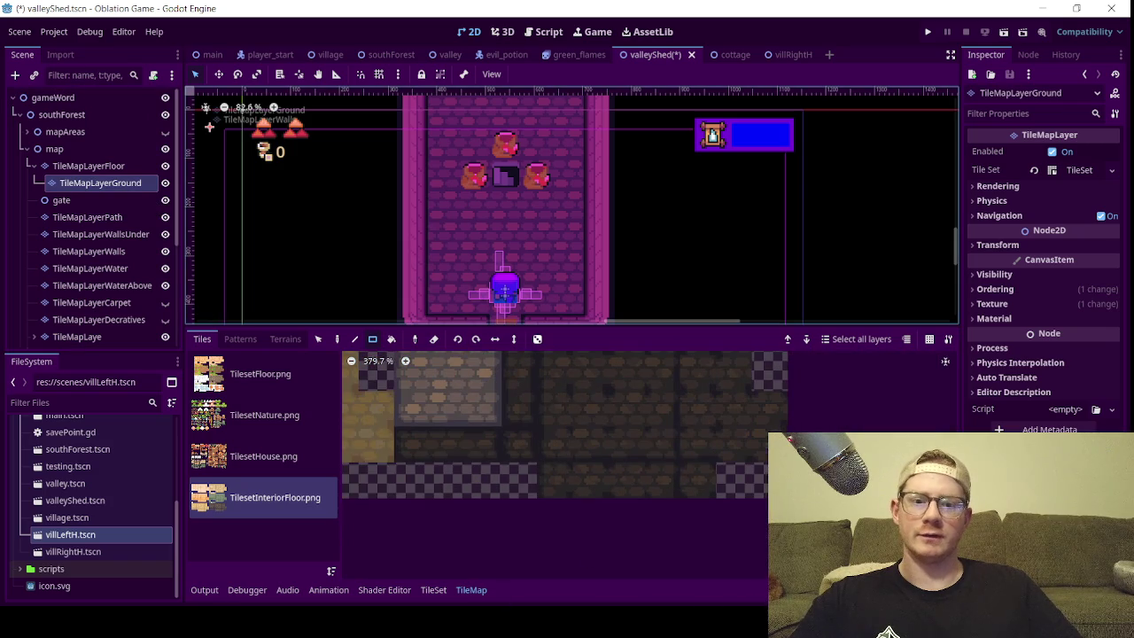
- Inspect the TilesetInteriorFloor.png atlas setup in the TileSet editor, then return to TileMap painting
scroll(574, 458, up, 2)
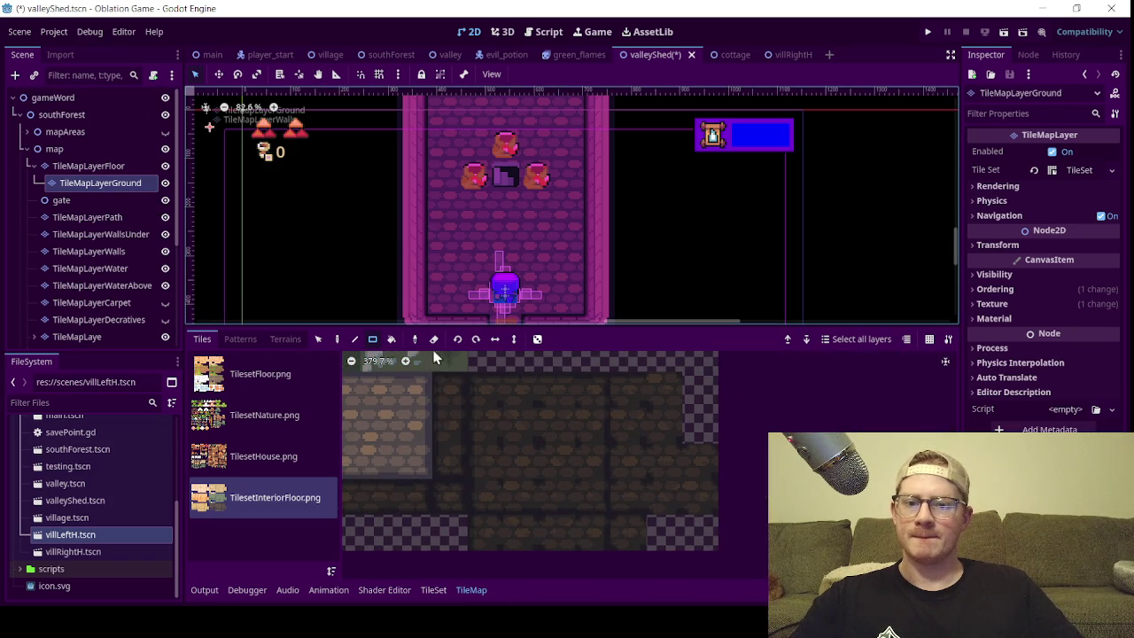
click(433, 590)
scroll(708, 452, up, 4)
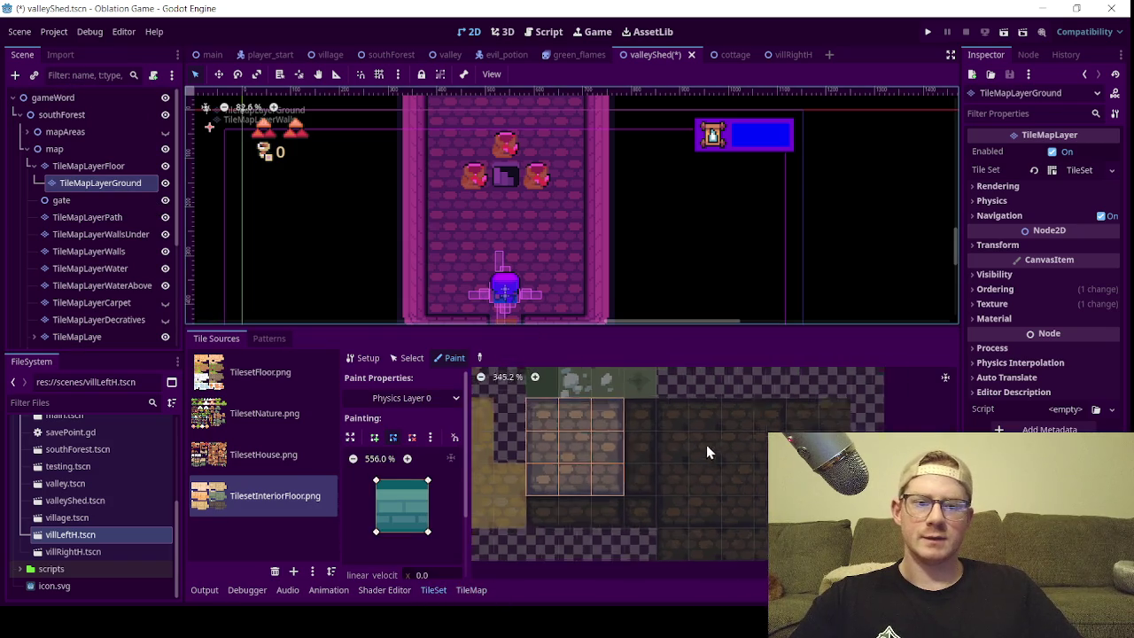
scroll(709, 485, up, 2)
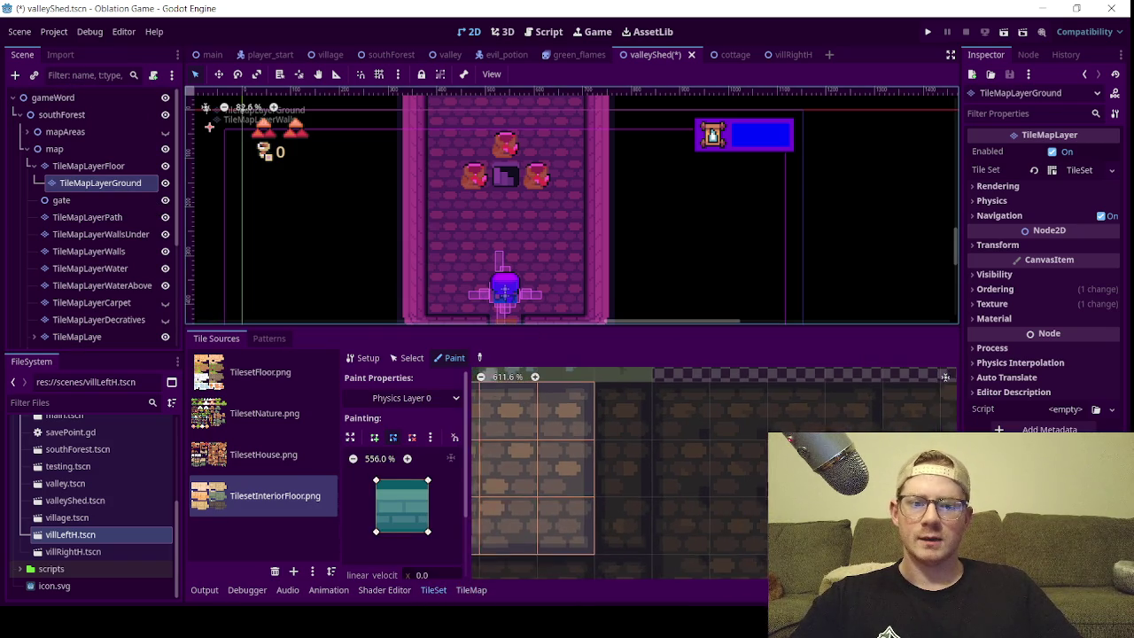
scroll(844, 381, down, 3)
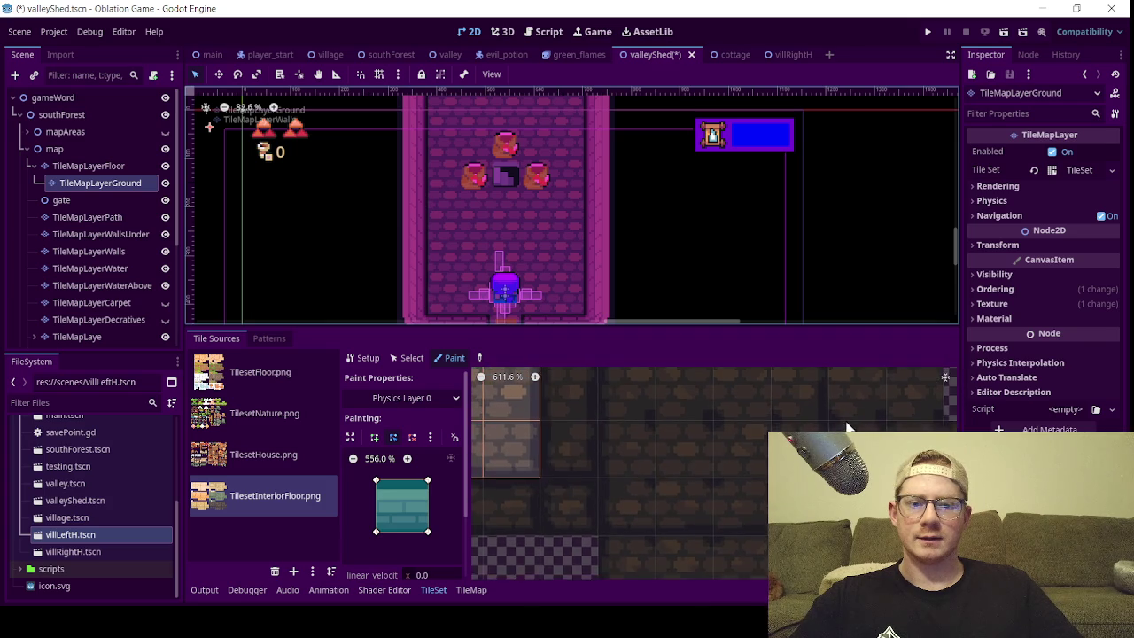
scroll(759, 416, up, 3)
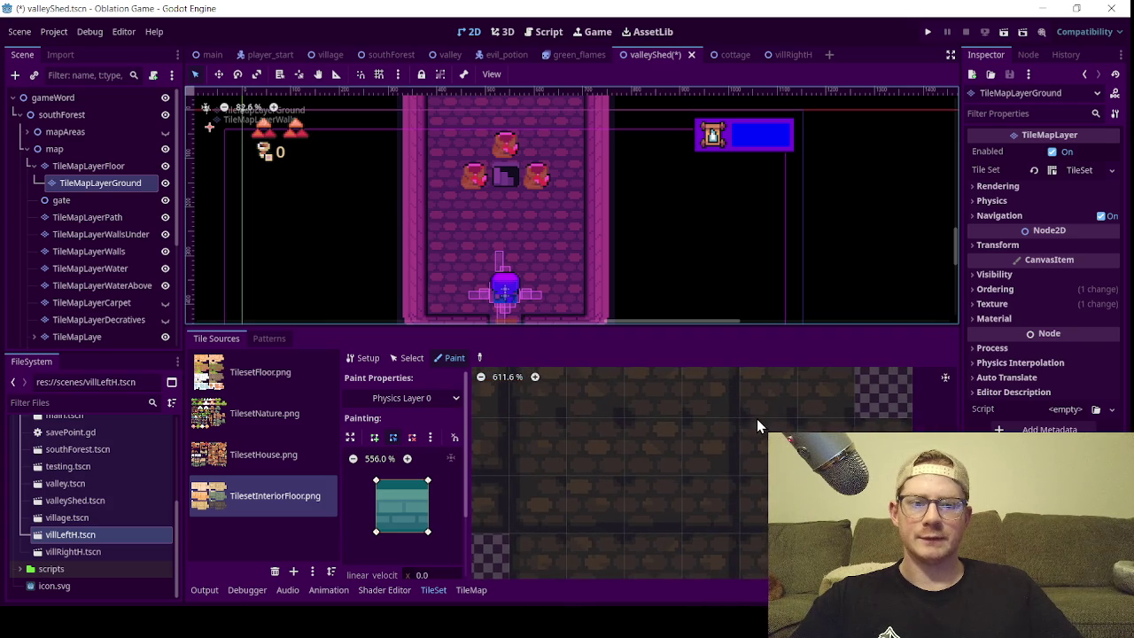
scroll(709, 473, up, 4)
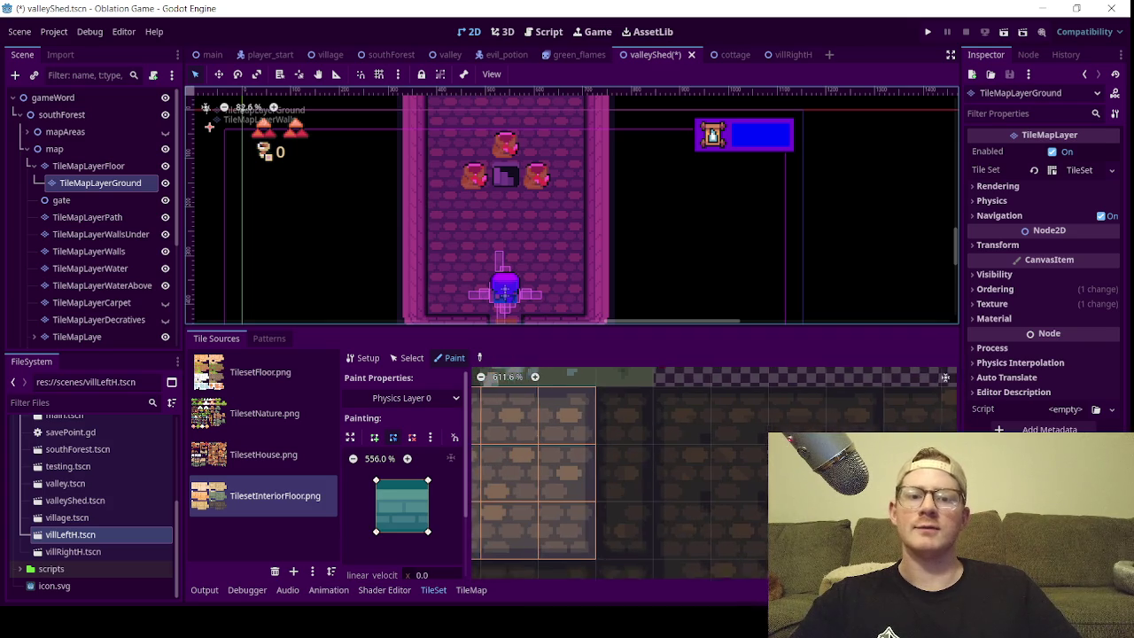
scroll(926, 373, down, 3)
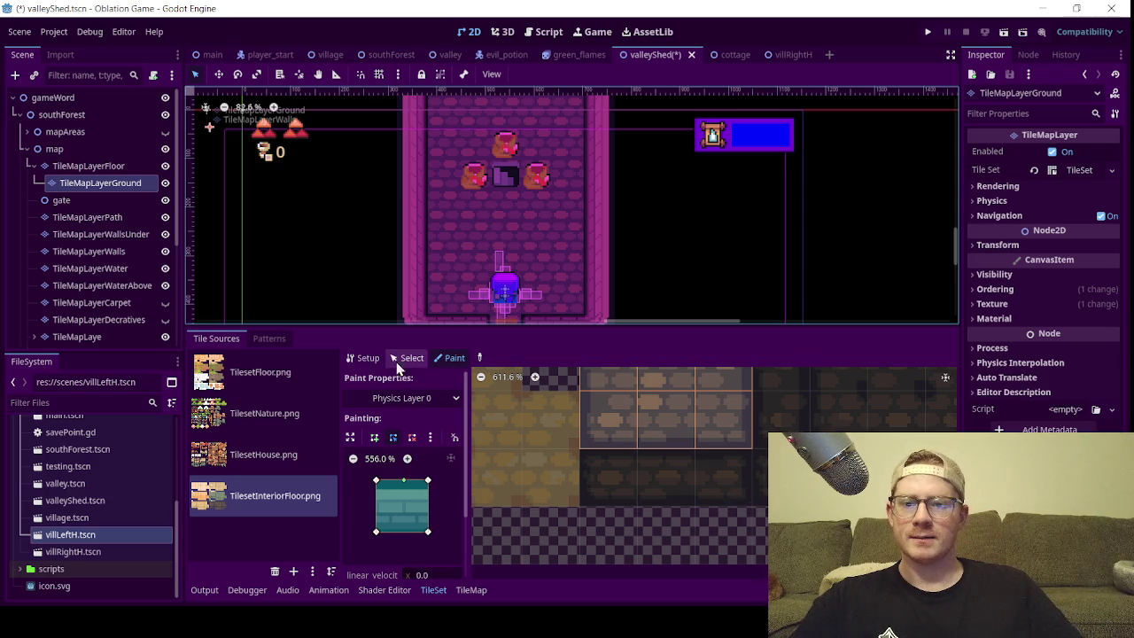
click(365, 358)
scroll(681, 460, up, 1)
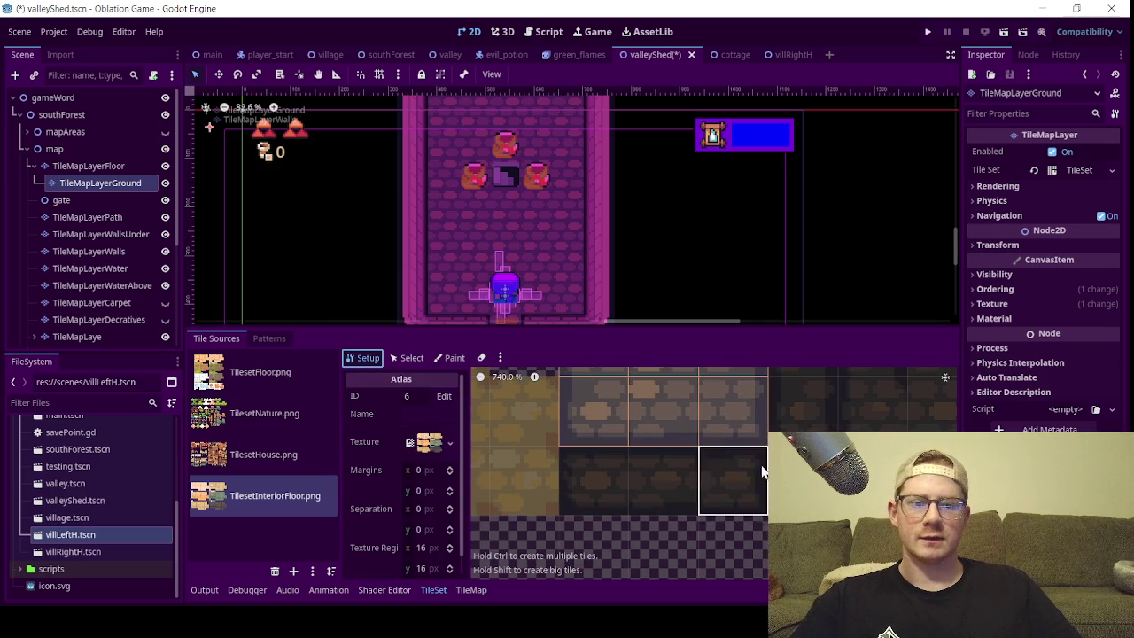
click(470, 589)
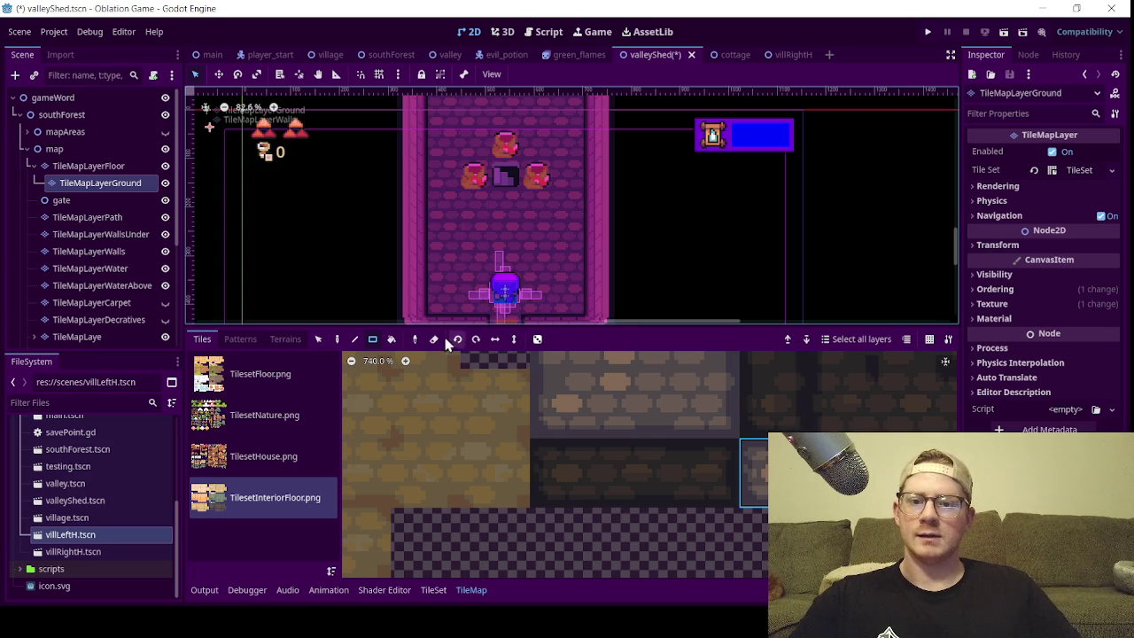
- Paint dark brick tiles across the top of the shed room's floor
scroll(485, 182, up, 2)
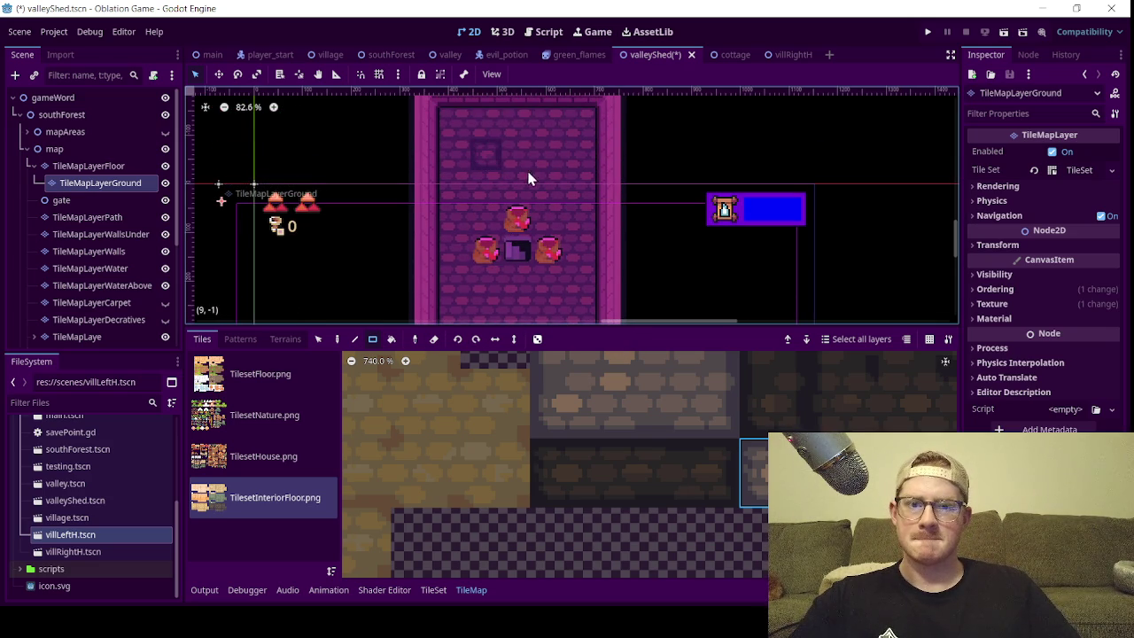
click(519, 132)
scroll(574, 216, down, 2)
scroll(568, 218, up, 4)
scroll(558, 226, down, 5)
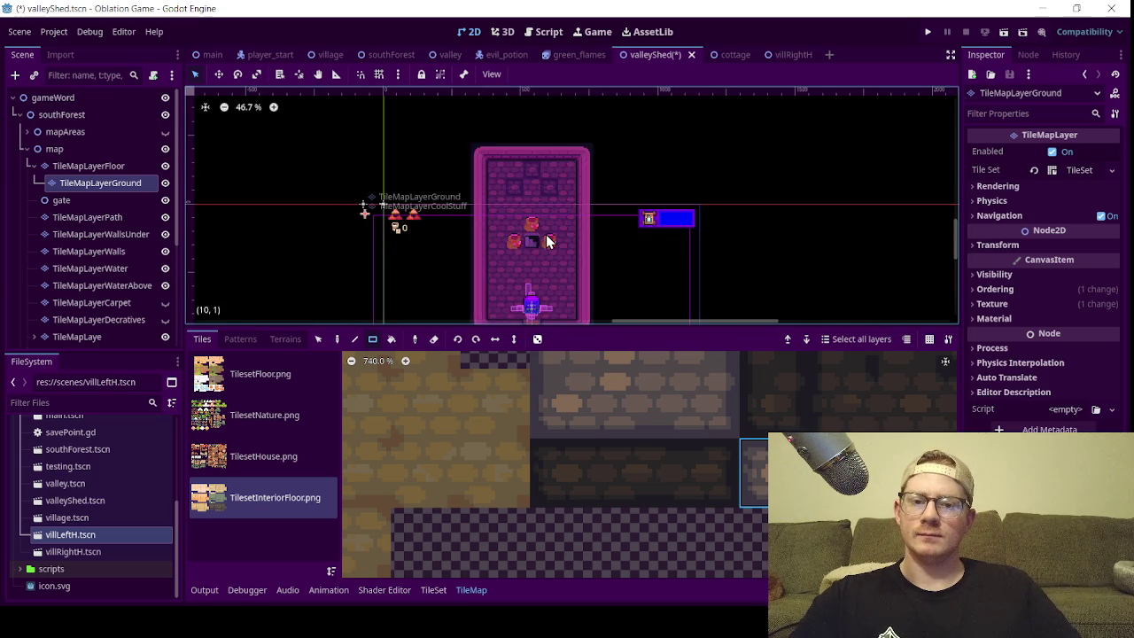
scroll(555, 182, up, 3)
scroll(558, 189, up, 1)
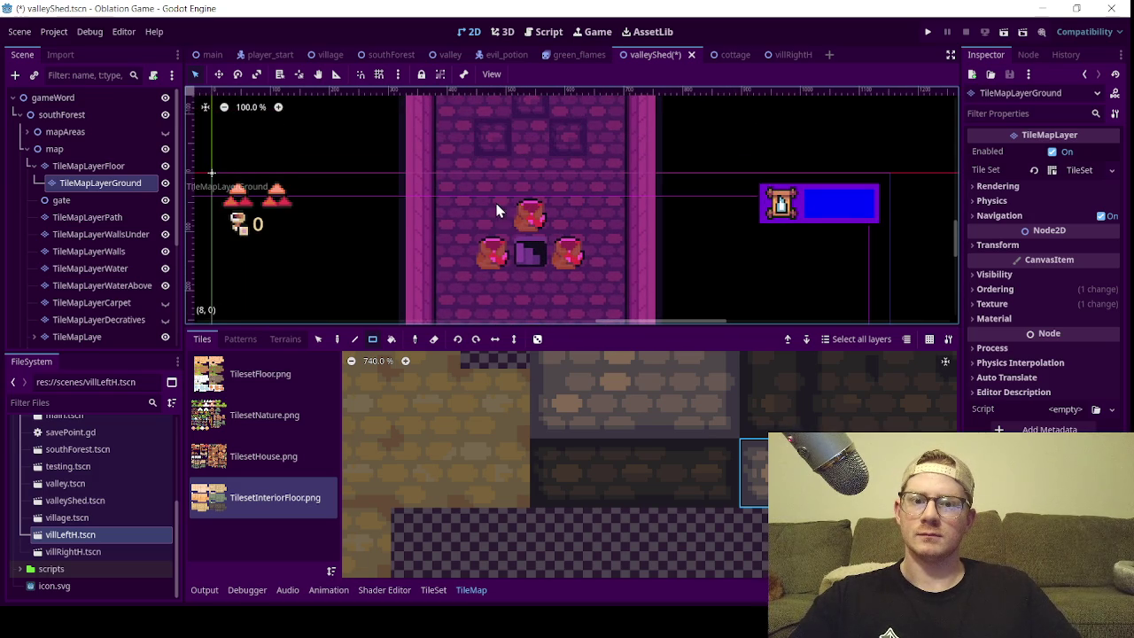
scroll(551, 197, down, 2)
scroll(550, 232, up, 1)
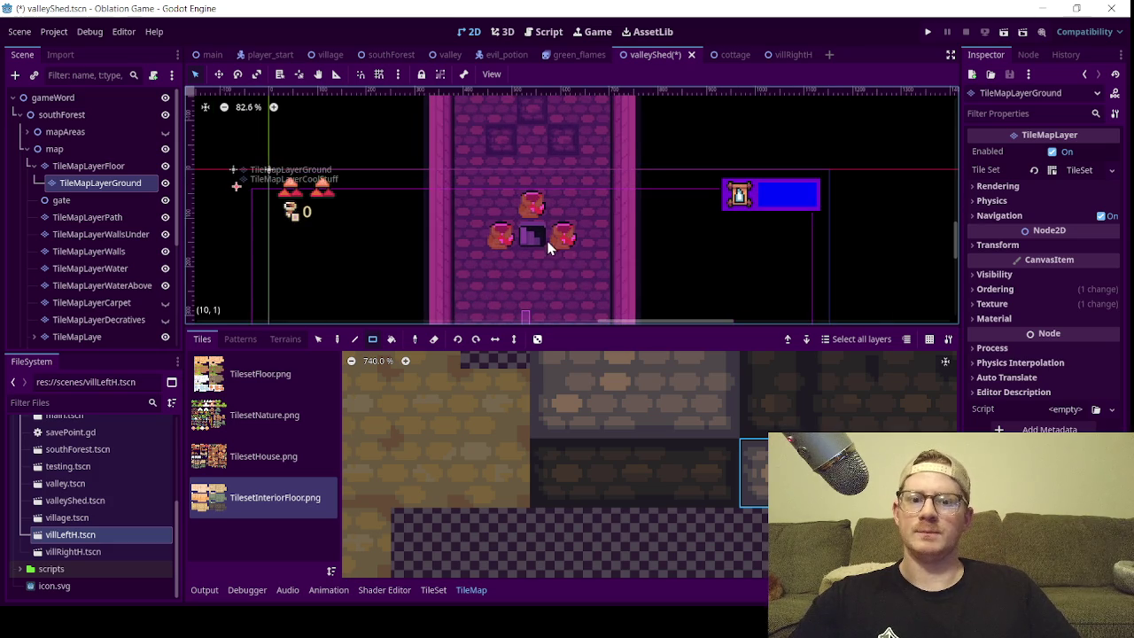
drag(514, 147, 535, 207)
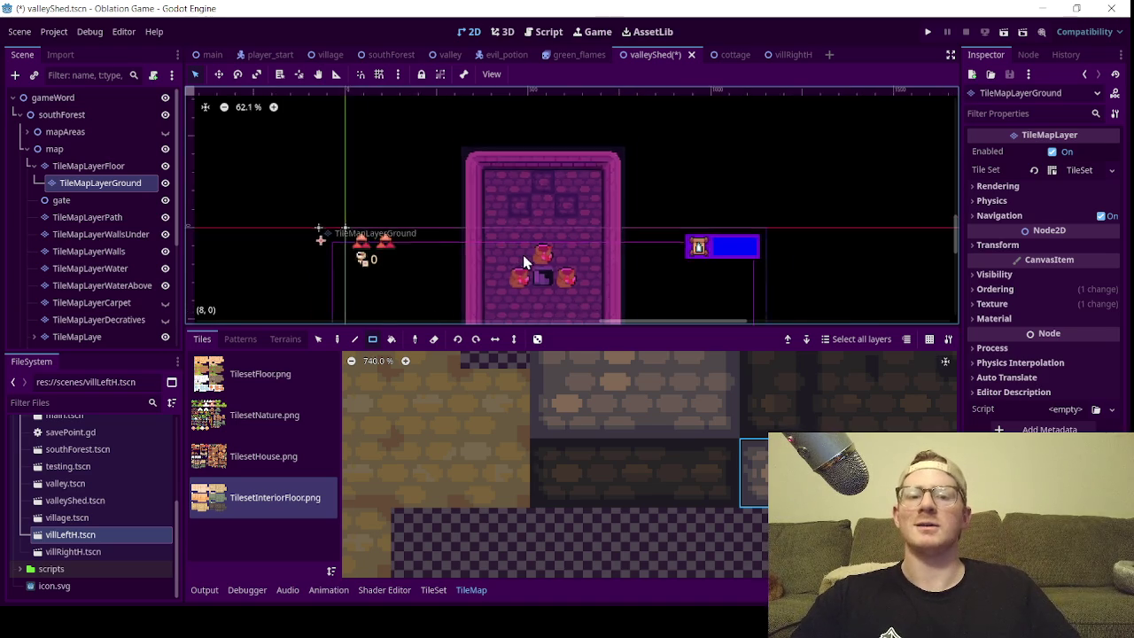
- Zoom in and out to review the darker bricks above the pots
scroll(523, 254, up, 1)
scroll(547, 225, up, 2)
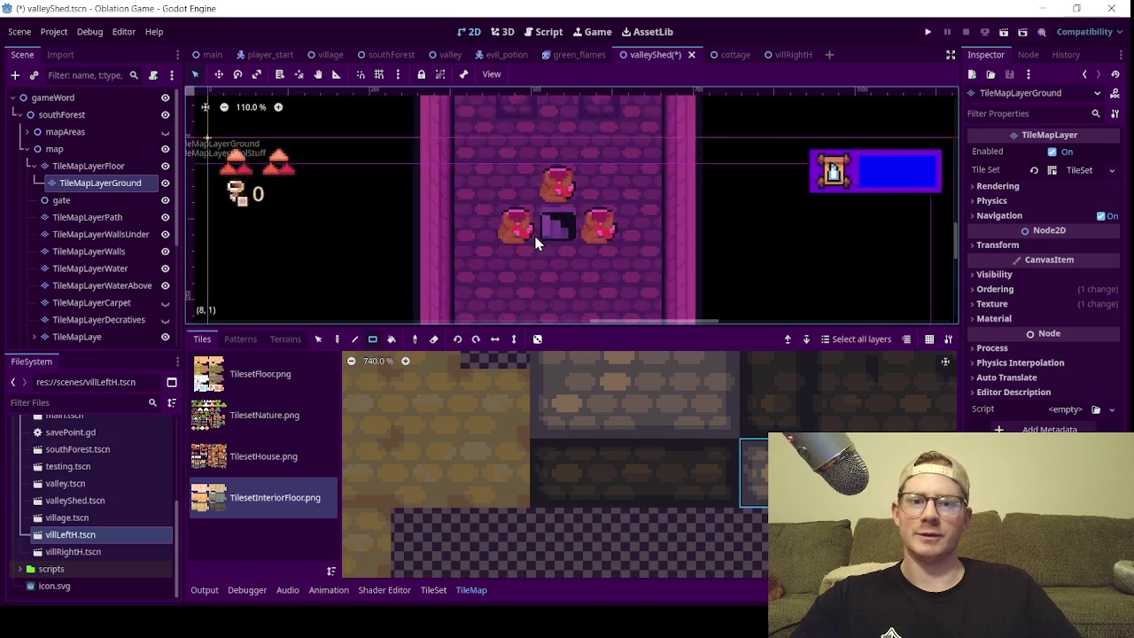
scroll(539, 240, down, 5)
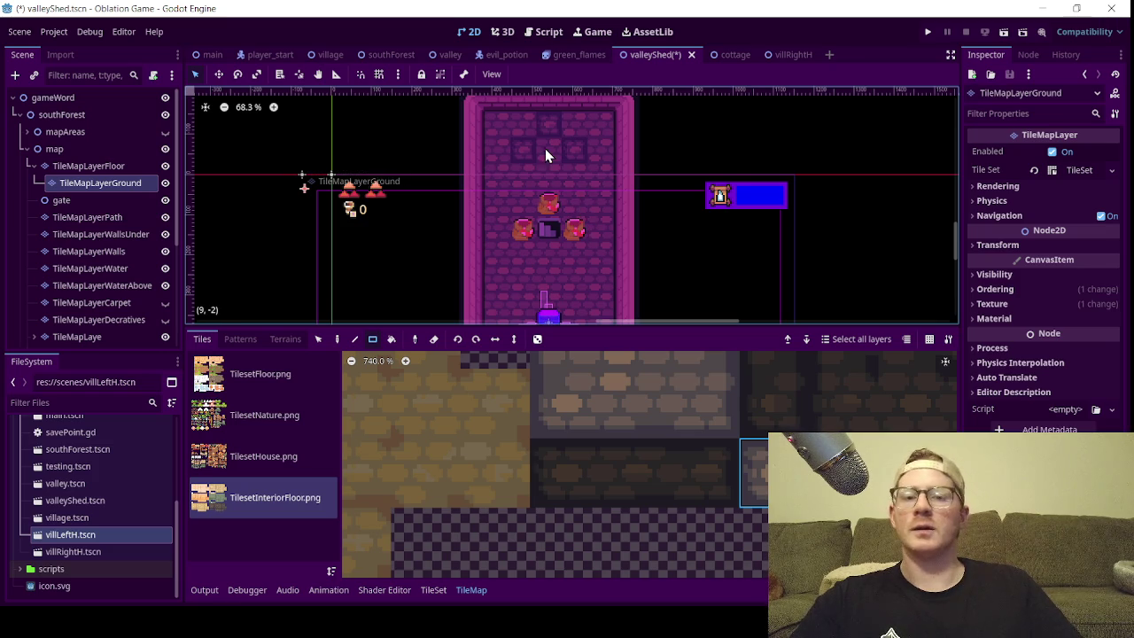
scroll(551, 205, down, 2)
scroll(547, 185, up, 3)
scroll(551, 146, up, 3)
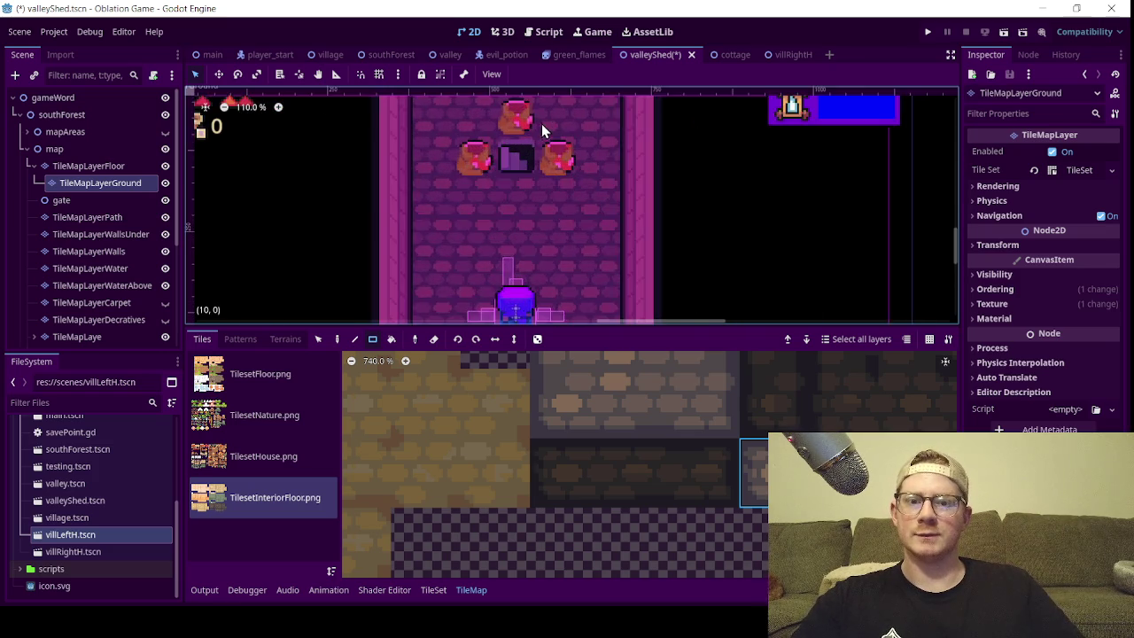
scroll(571, 159, down, 3)
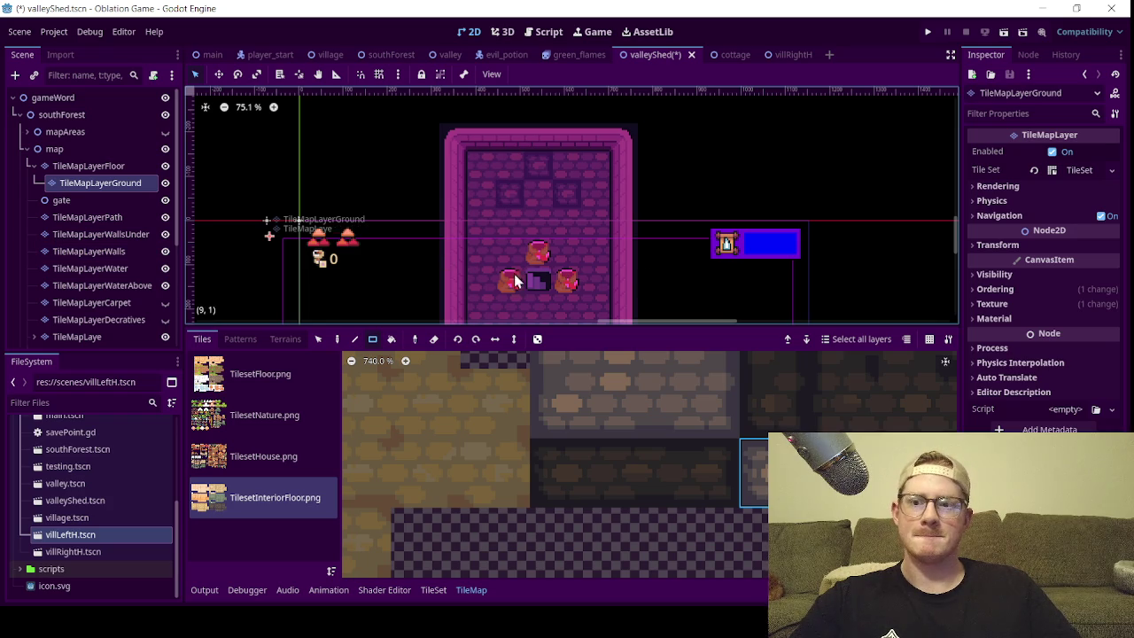
scroll(89, 251, down, 5)
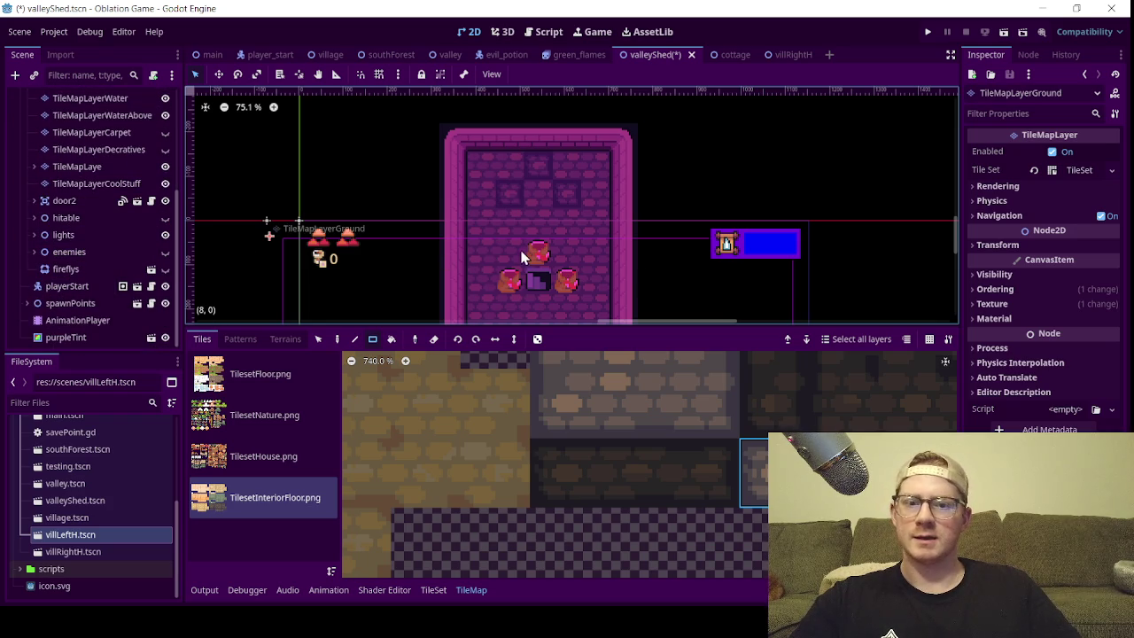
- With the TileMapLayer layer selected, switch to the Eraser and try erasing a pot beside the stairs
scroll(99, 233, up, 3)
click(106, 266)
click(432, 339)
click(574, 285)
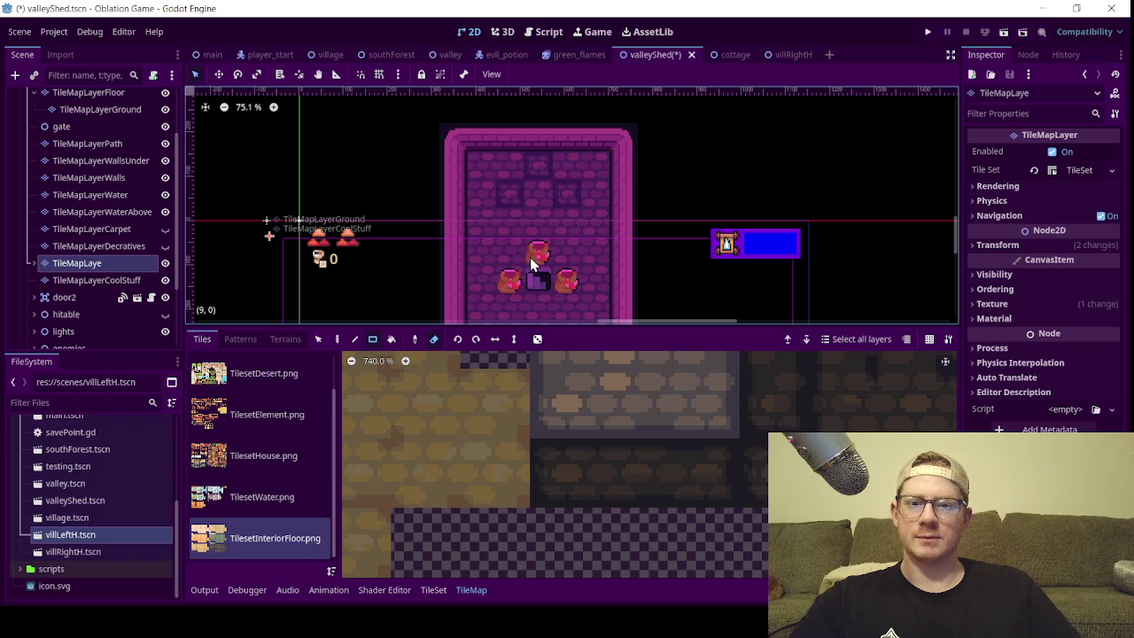
- Erase the pots around the stairs on the TileMapLayerCoolStuff layer
click(119, 280)
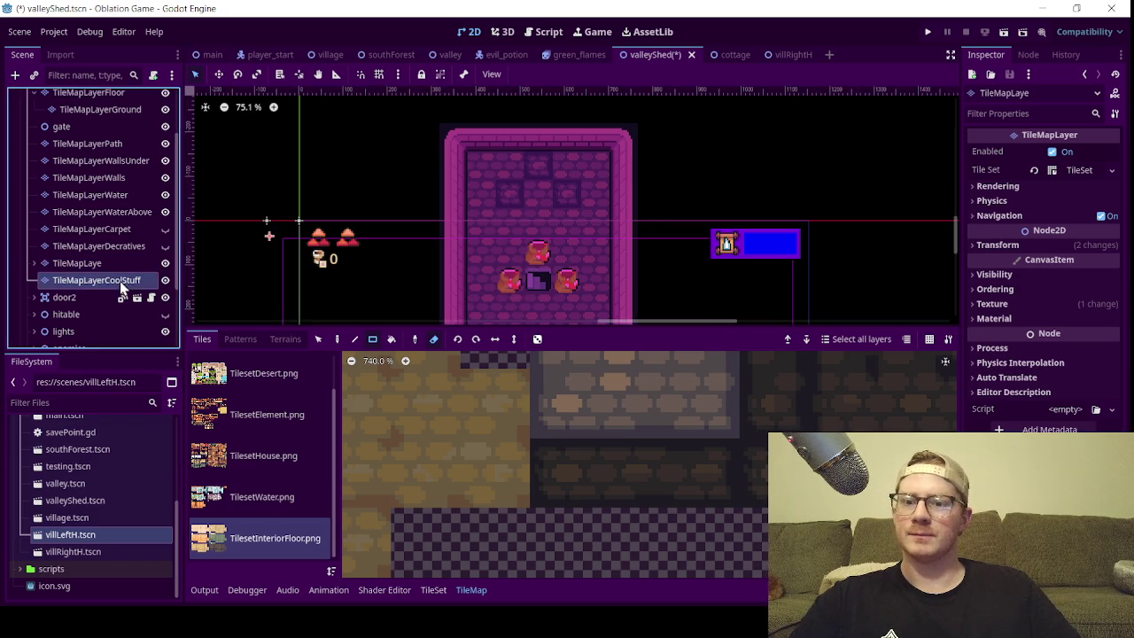
click(515, 279)
scroll(501, 212, down, 2)
drag(500, 209, 493, 156)
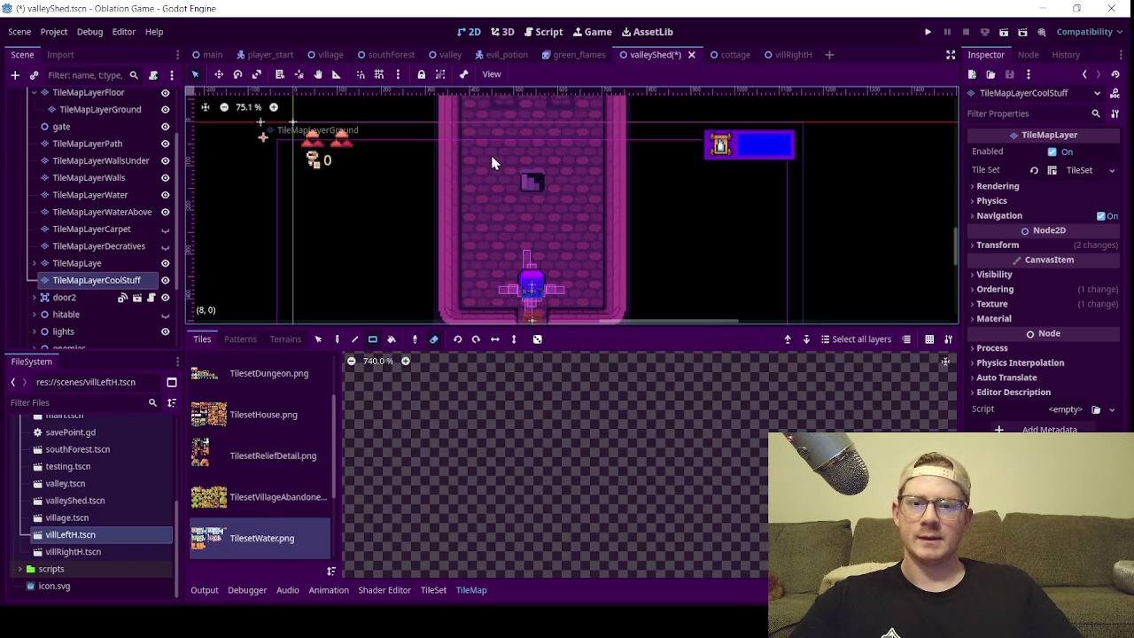
scroll(509, 200, up, 2)
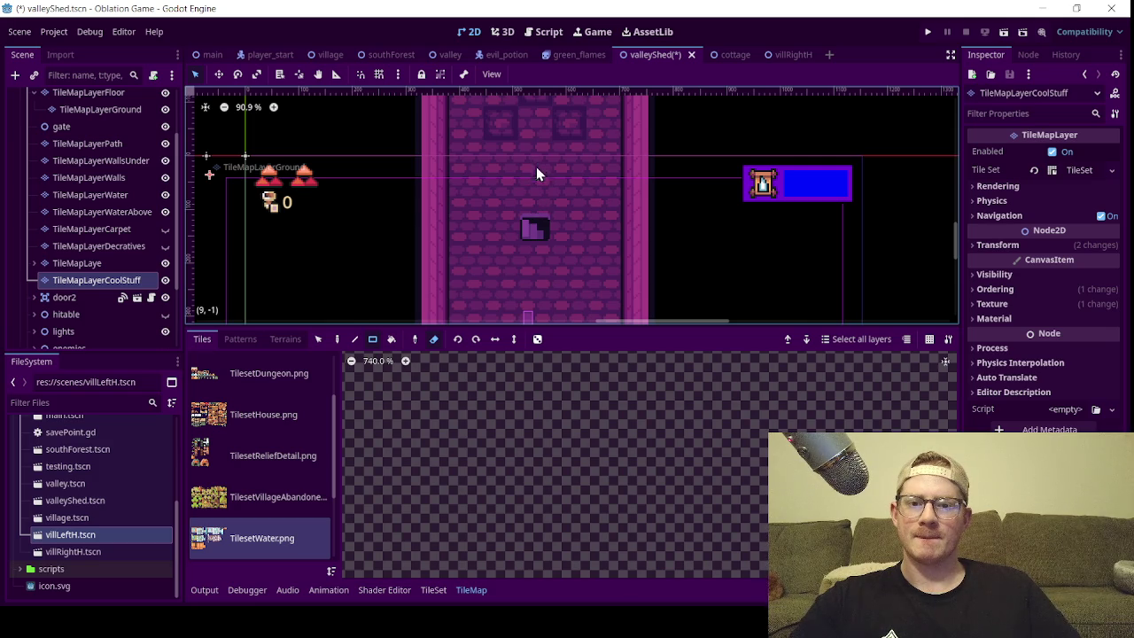
scroll(531, 222, down, 7)
mouse_move(550, 254)
mouse_down()
mouse_move(552, 198)
mouse_move(536, 168)
mouse_move(542, 192)
mouse_up()
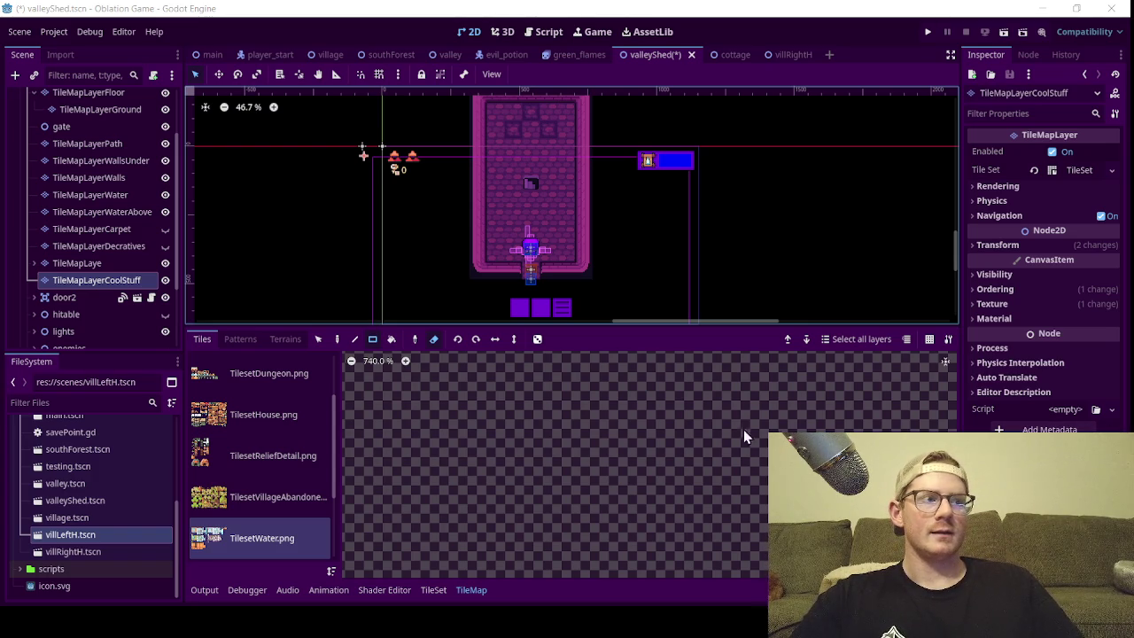
click(434, 339)
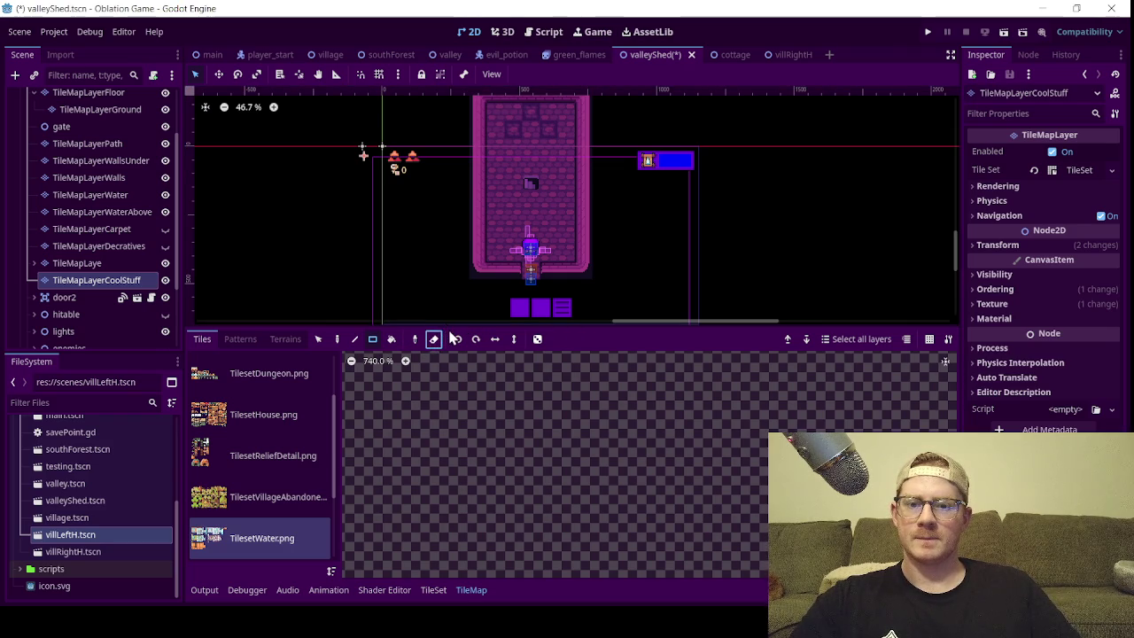
drag(456, 330, 460, 490)
scroll(469, 282, up, 3)
scroll(540, 243, down, 2)
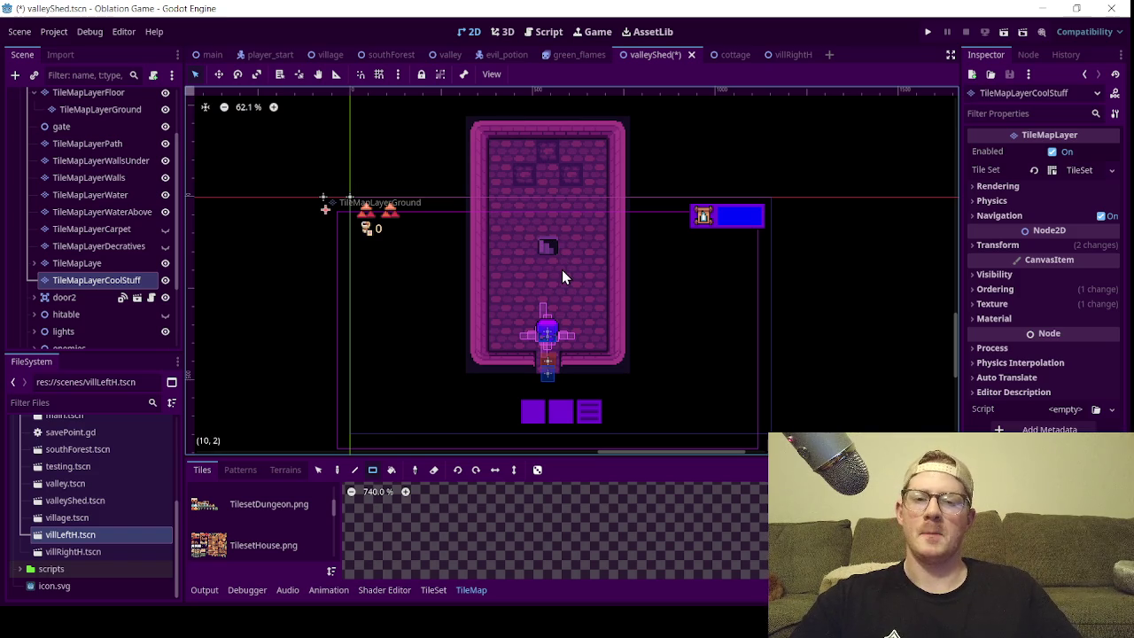
scroll(558, 270, up, 1)
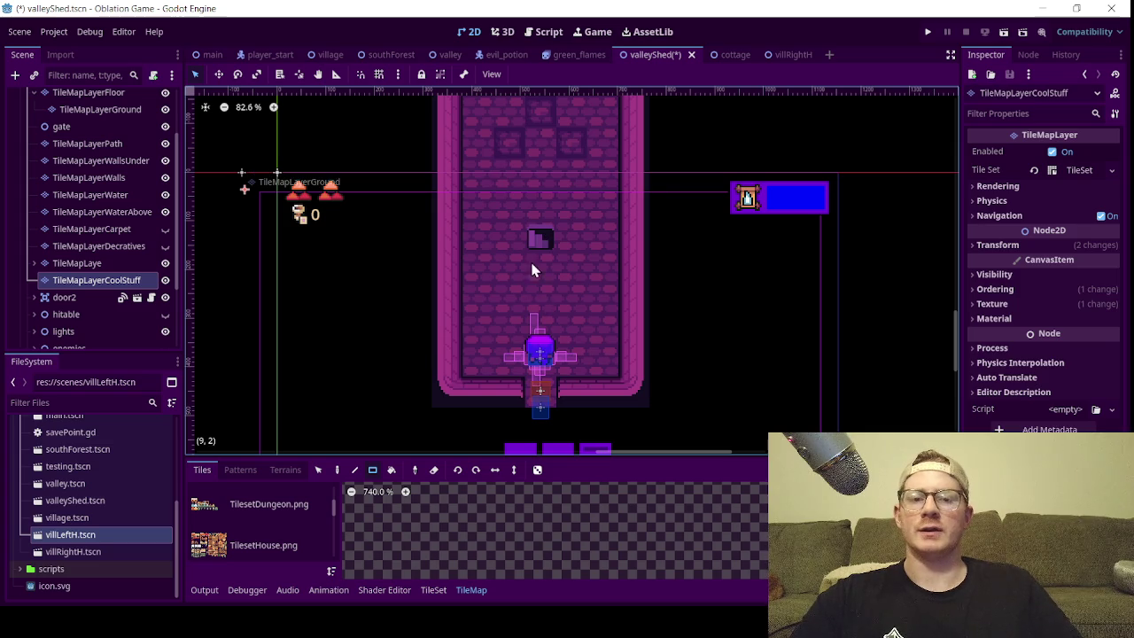
scroll(542, 246, up, 2)
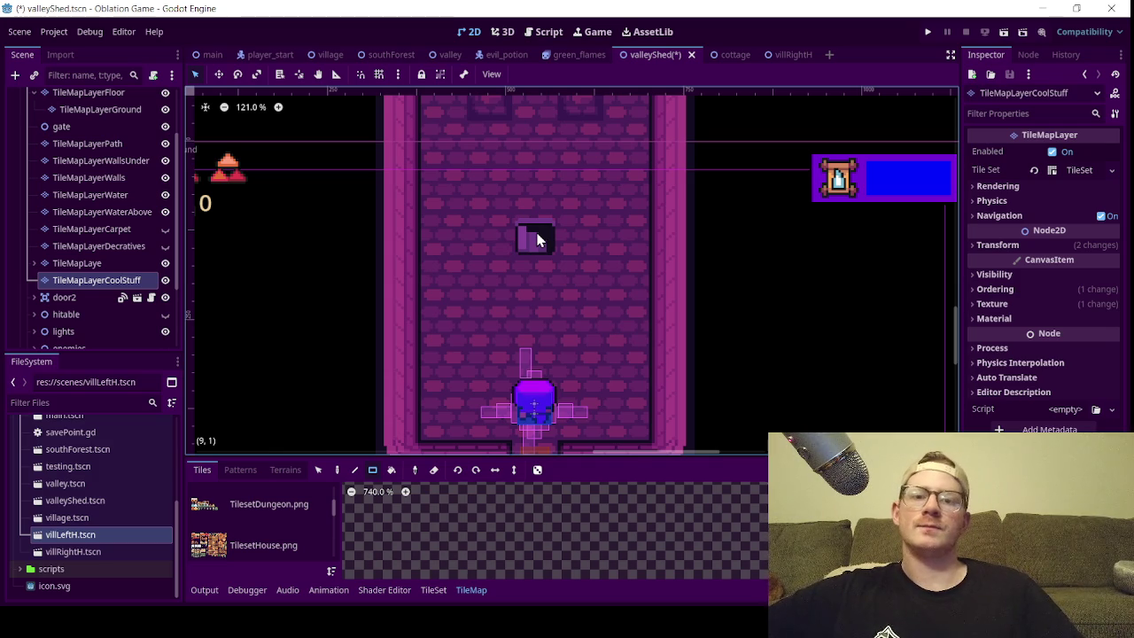
scroll(548, 258, down, 4)
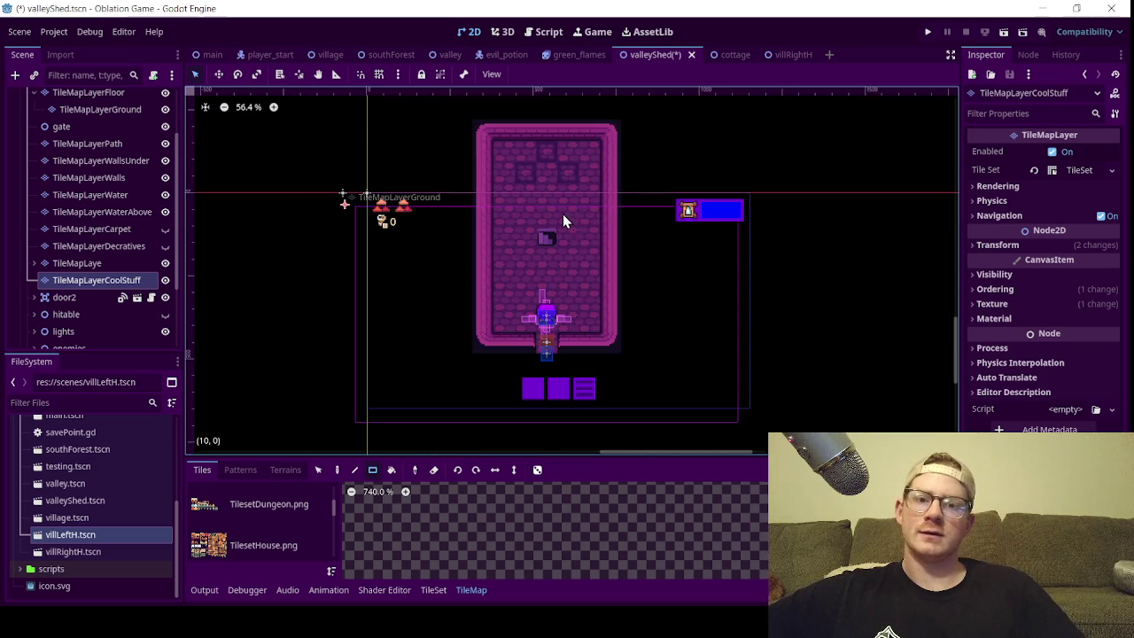
scroll(558, 235, up, 3)
scroll(552, 243, down, 3)
scroll(571, 226, down, 1)
scroll(589, 270, up, 1)
scroll(592, 293, up, 1)
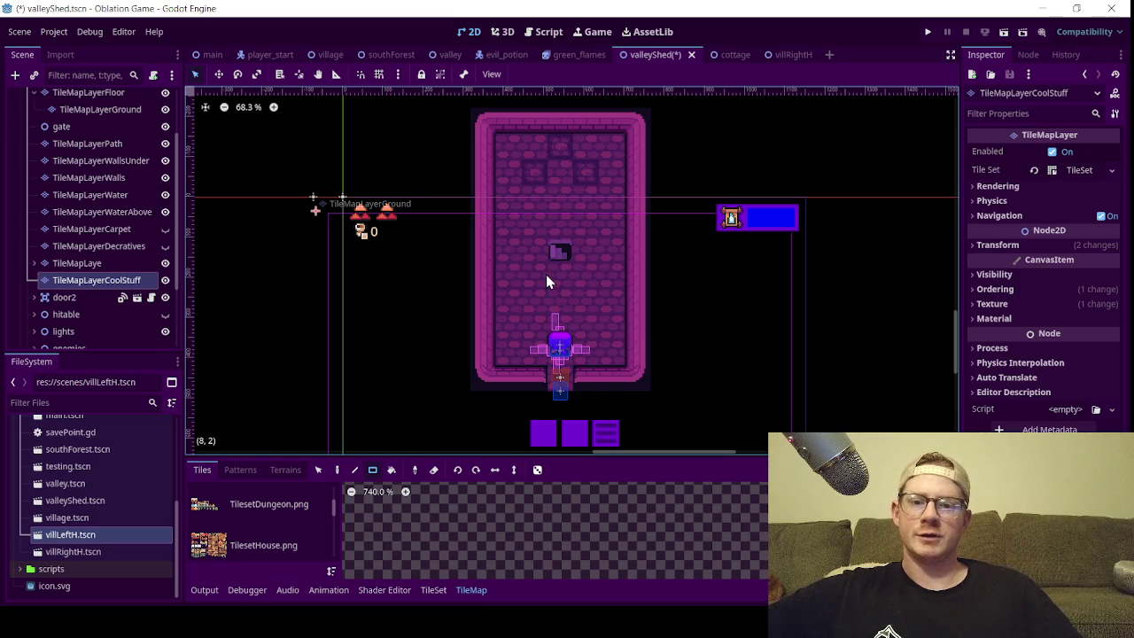
scroll(572, 243, up, 2)
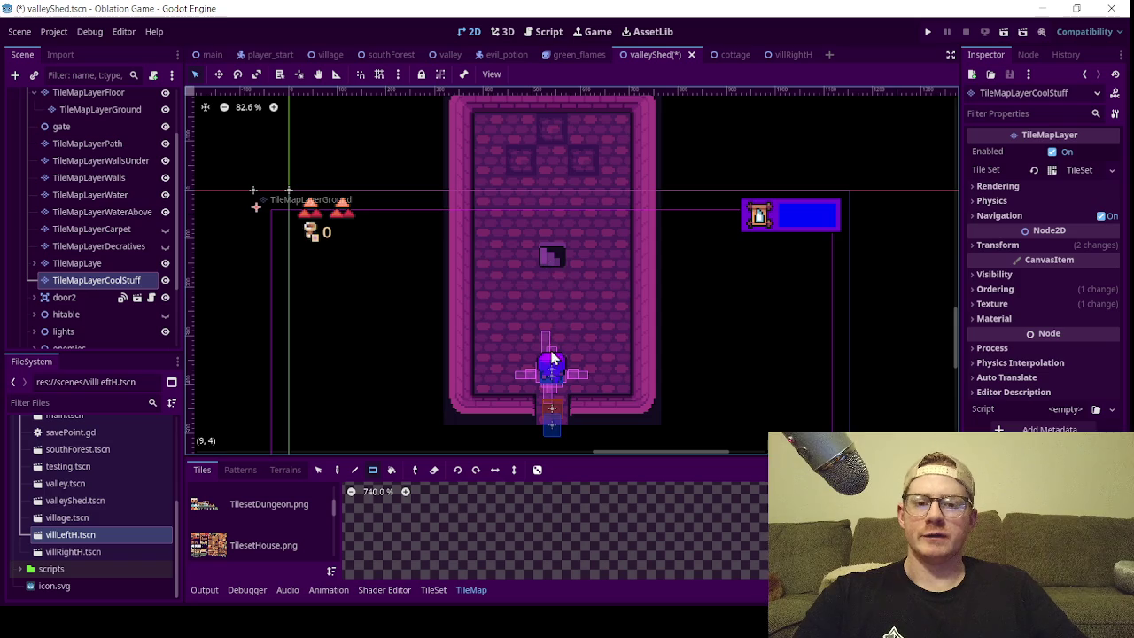
scroll(549, 260, up, 5)
scroll(543, 263, up, 2)
scroll(553, 300, down, 3)
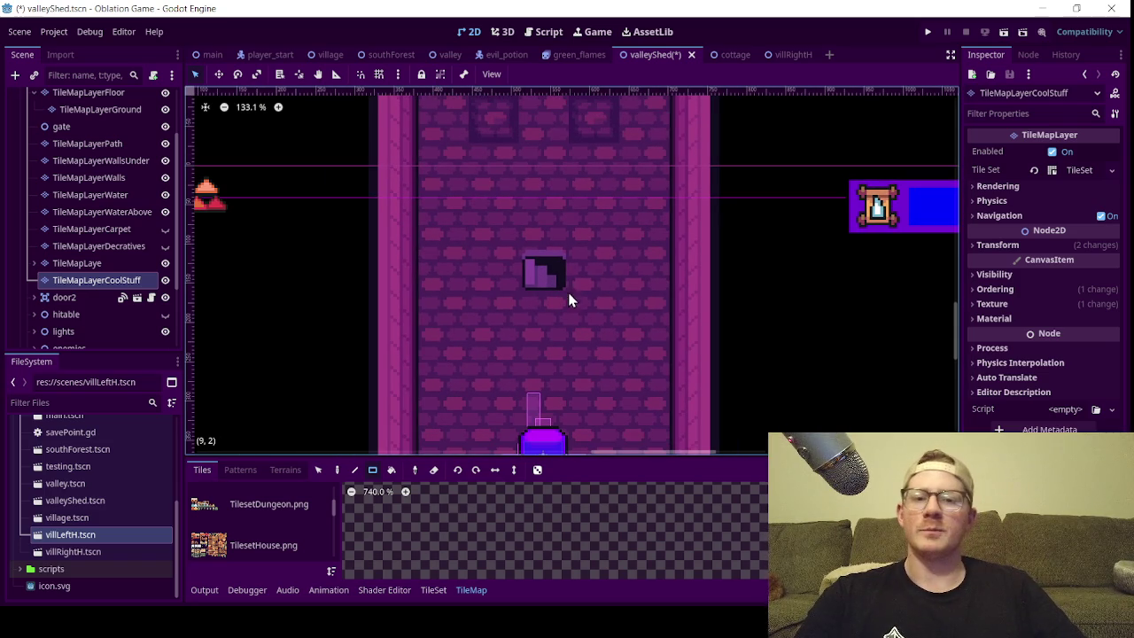
scroll(544, 262, down, 7)
scroll(553, 287, up, 4)
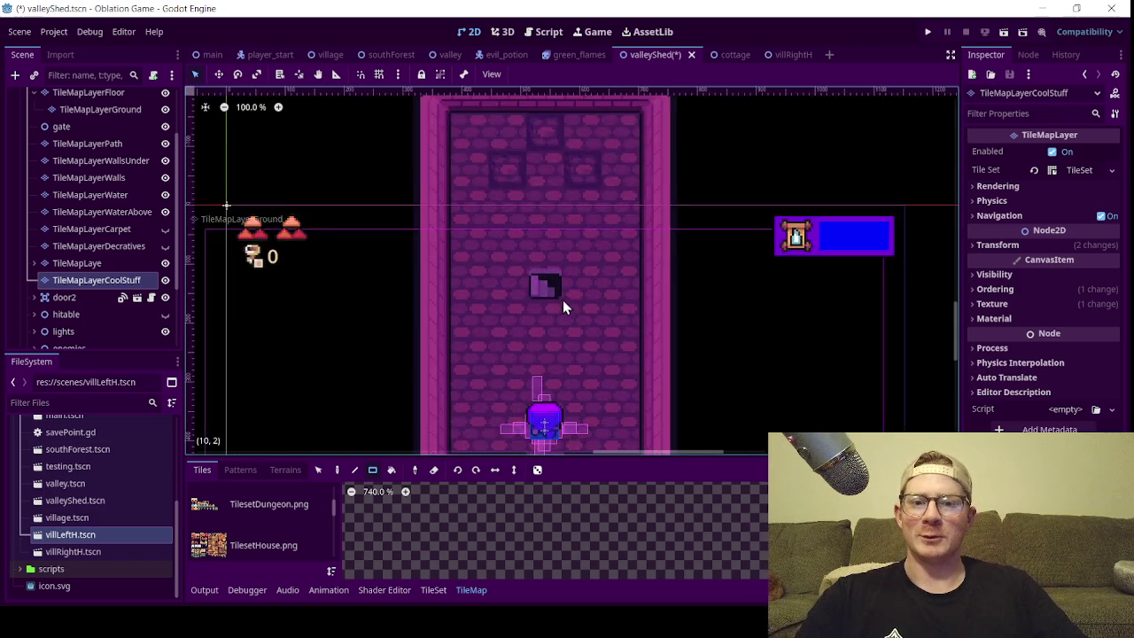
scroll(555, 302, down, 4)
scroll(556, 302, up, 3)
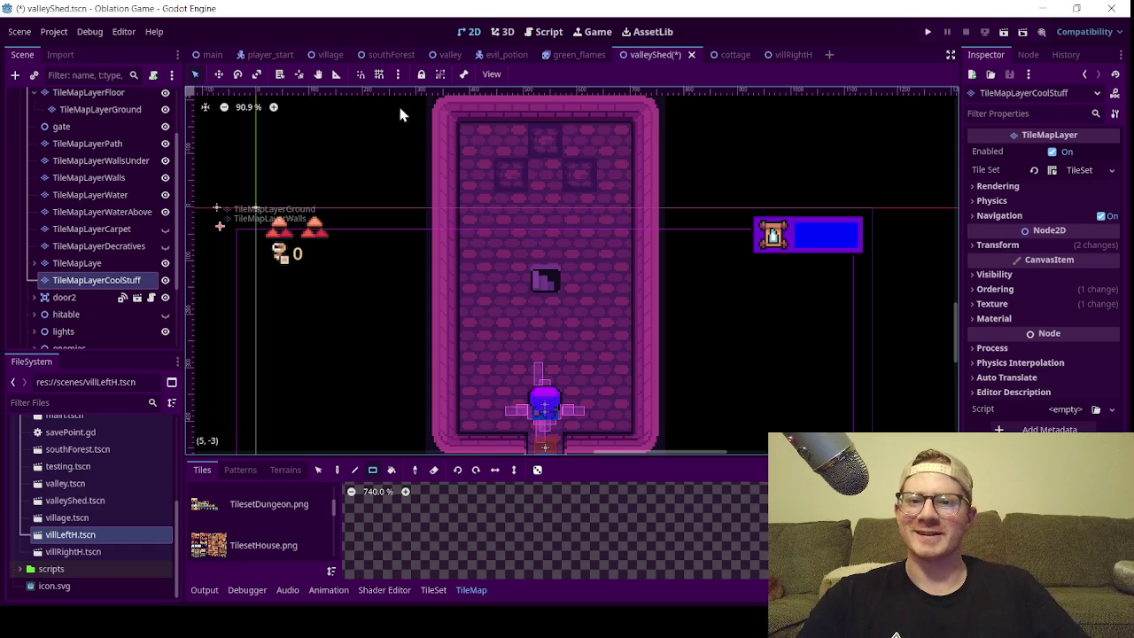
- Switch to the village scene and zoom in on the stool beside the brick path
click(326, 62)
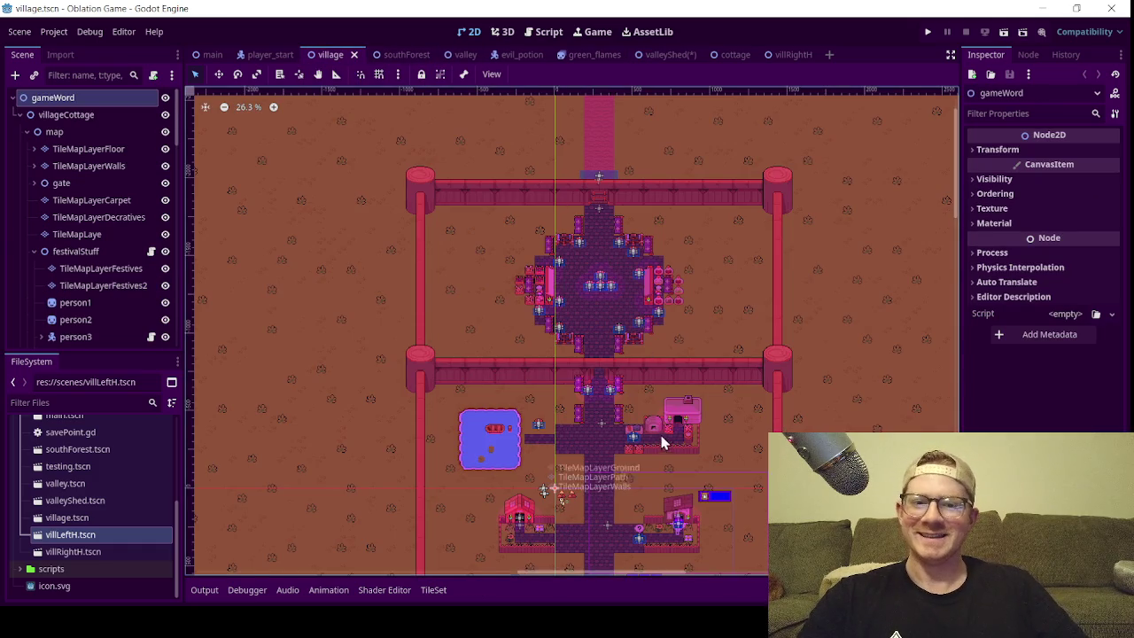
scroll(646, 430, up, 10)
scroll(646, 430, up, 3)
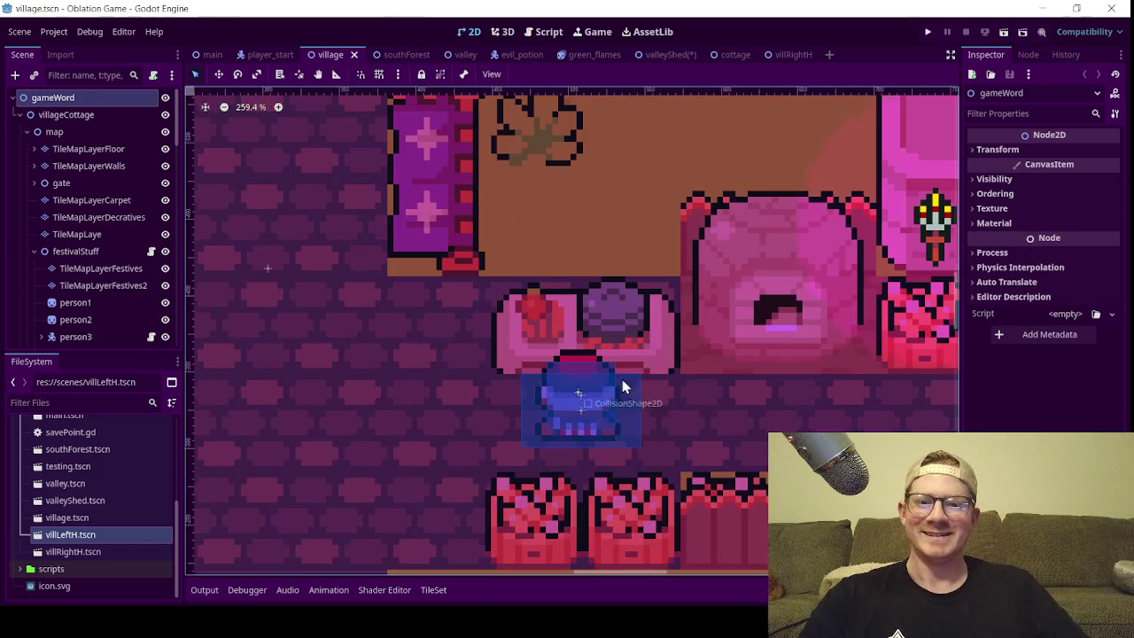
scroll(683, 377, down, 3)
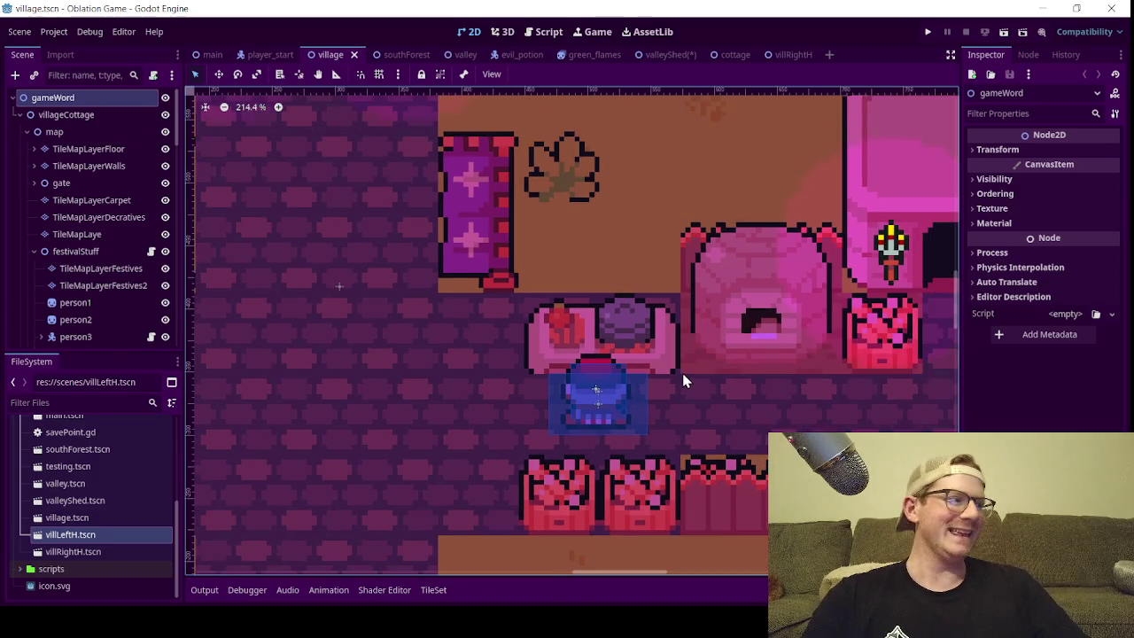
scroll(715, 375, up, 1)
scroll(714, 402, up, 1)
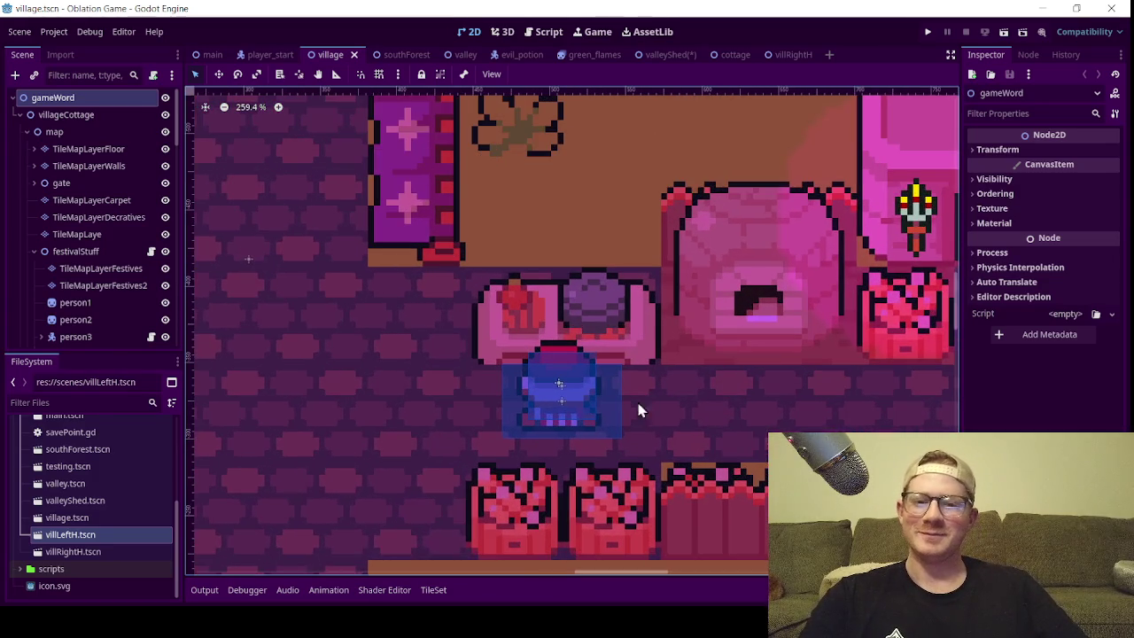
scroll(570, 403, up, 3)
scroll(557, 401, down, 8)
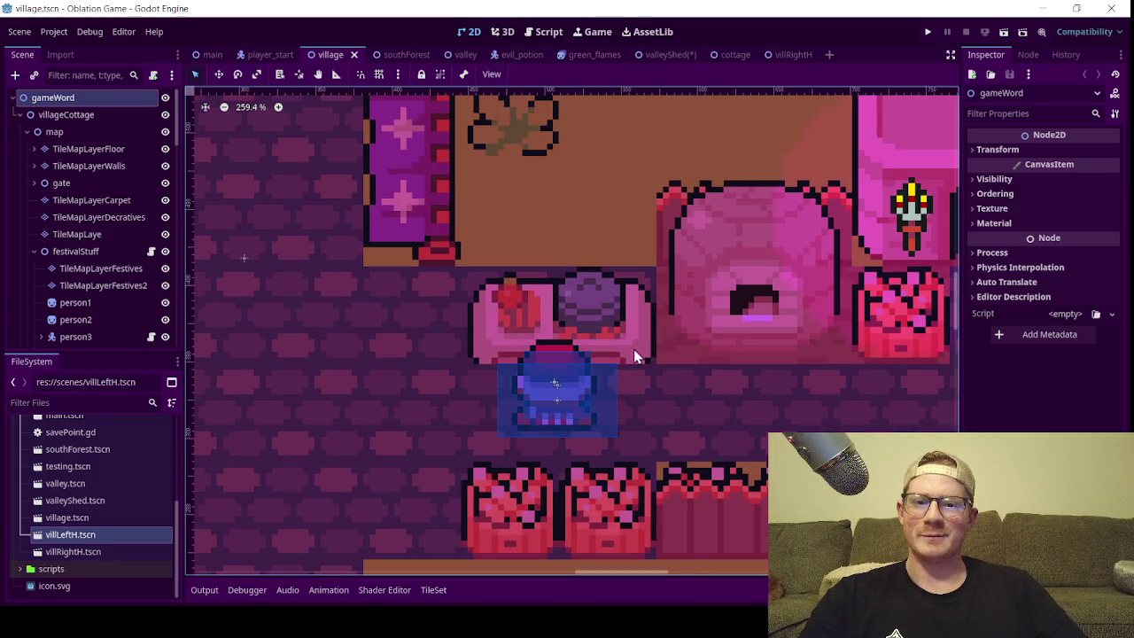
scroll(633, 381, up, 4)
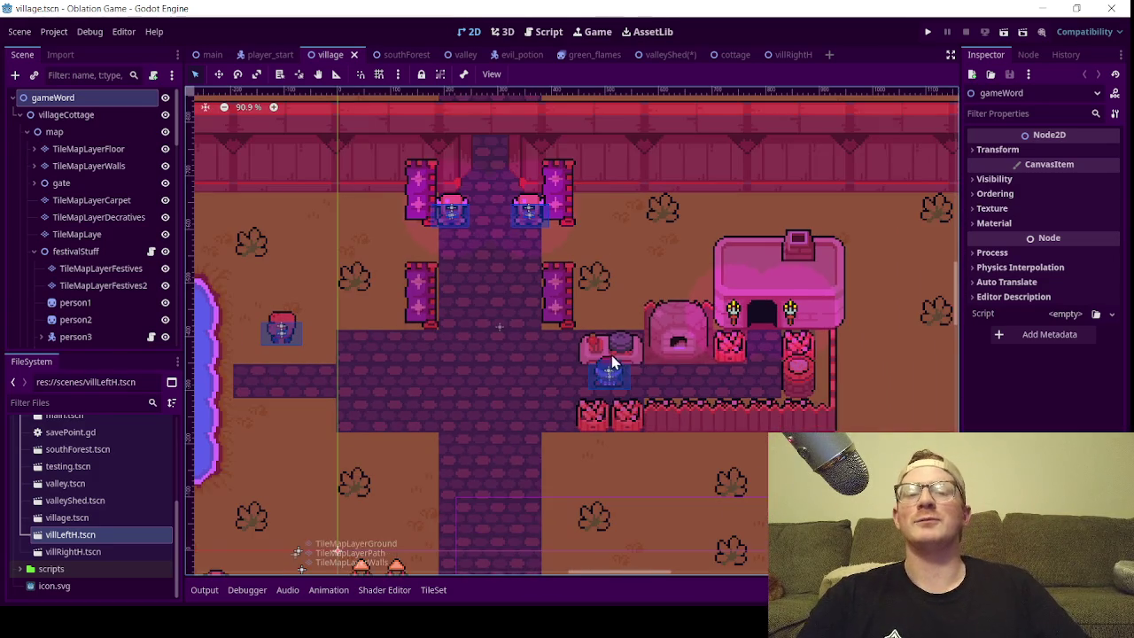
scroll(574, 369, up, 5)
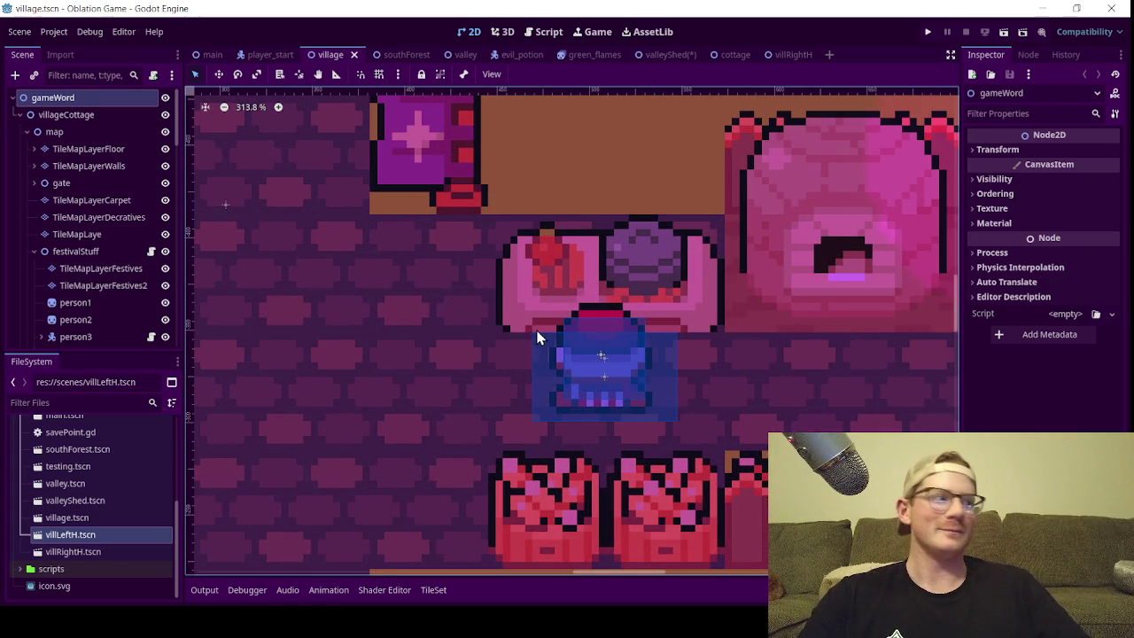
- Zoom in and out across the village houses, then bring up the villRightH house scene
scroll(537, 303, down, 2)
scroll(685, 353, up, 3)
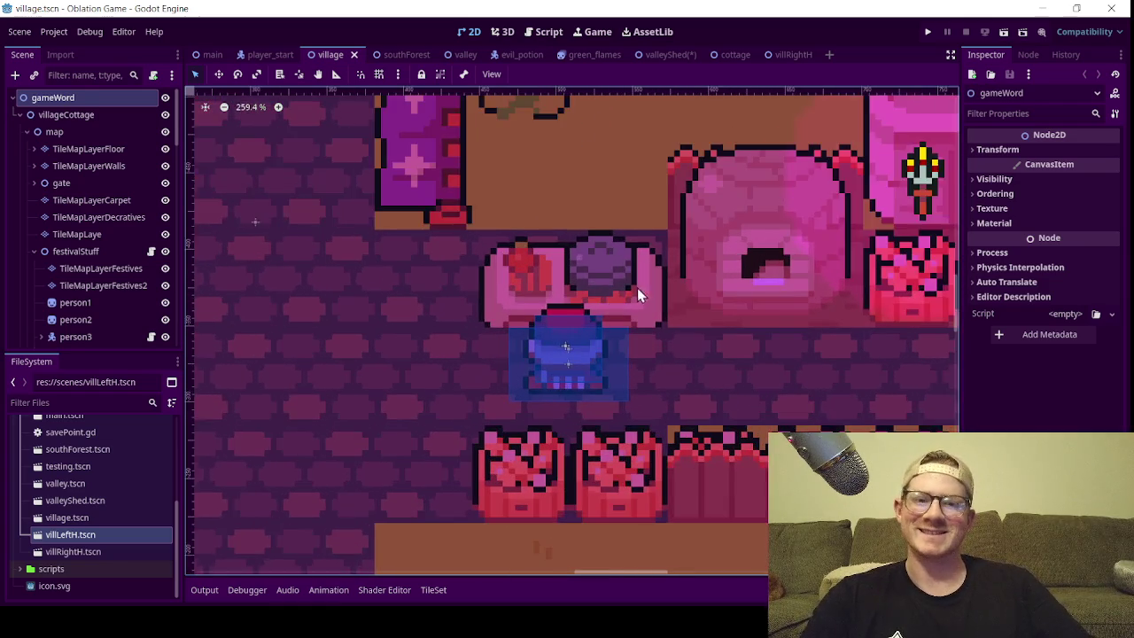
scroll(488, 348, down, 8)
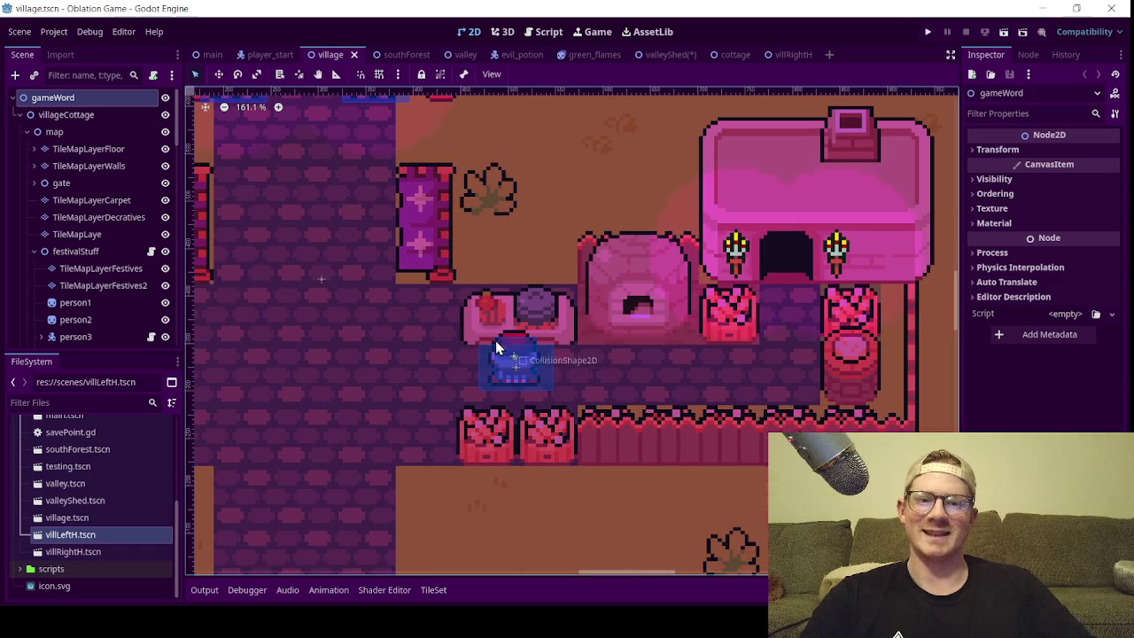
scroll(552, 405, down, 3)
scroll(552, 407, up, 4)
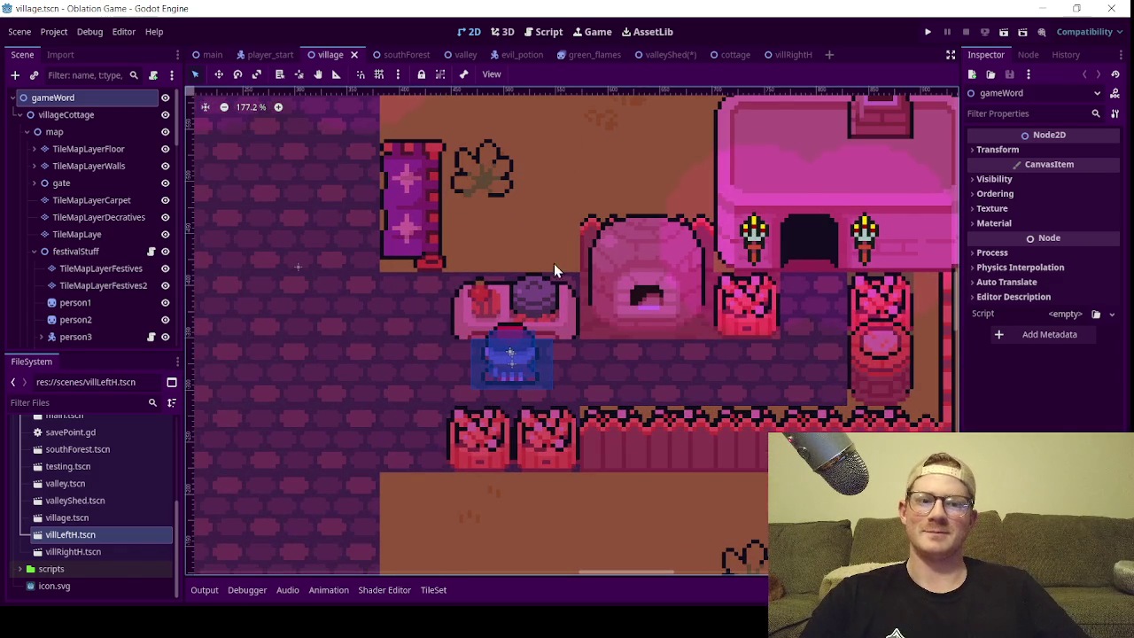
scroll(569, 325, down, 3)
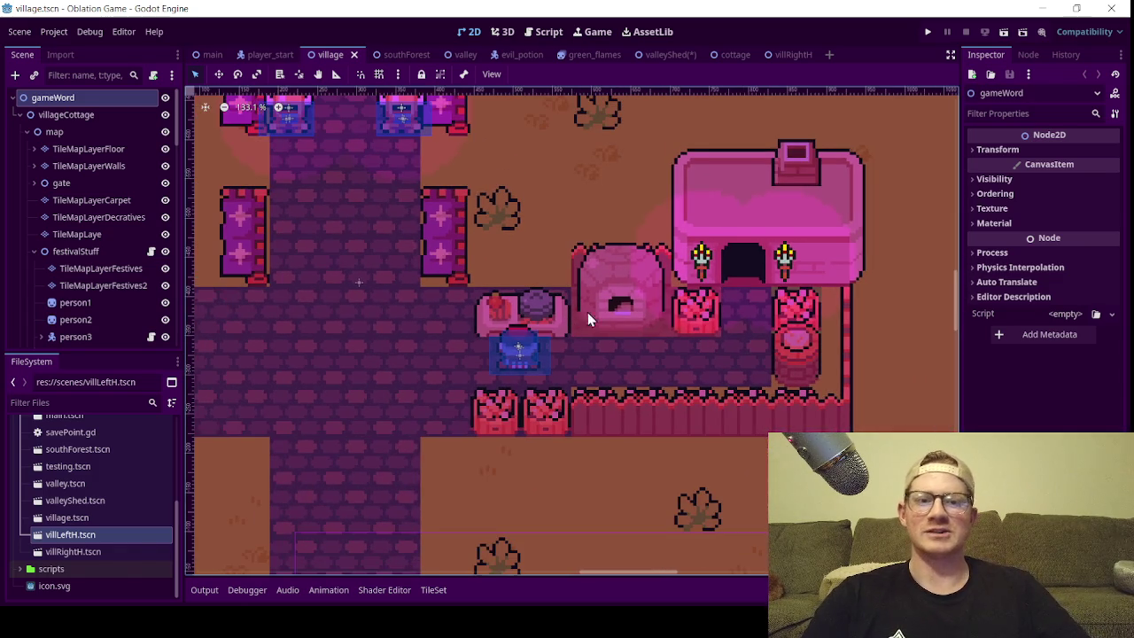
scroll(620, 285, up, 1)
scroll(620, 285, up, 2)
scroll(675, 332, down, 2)
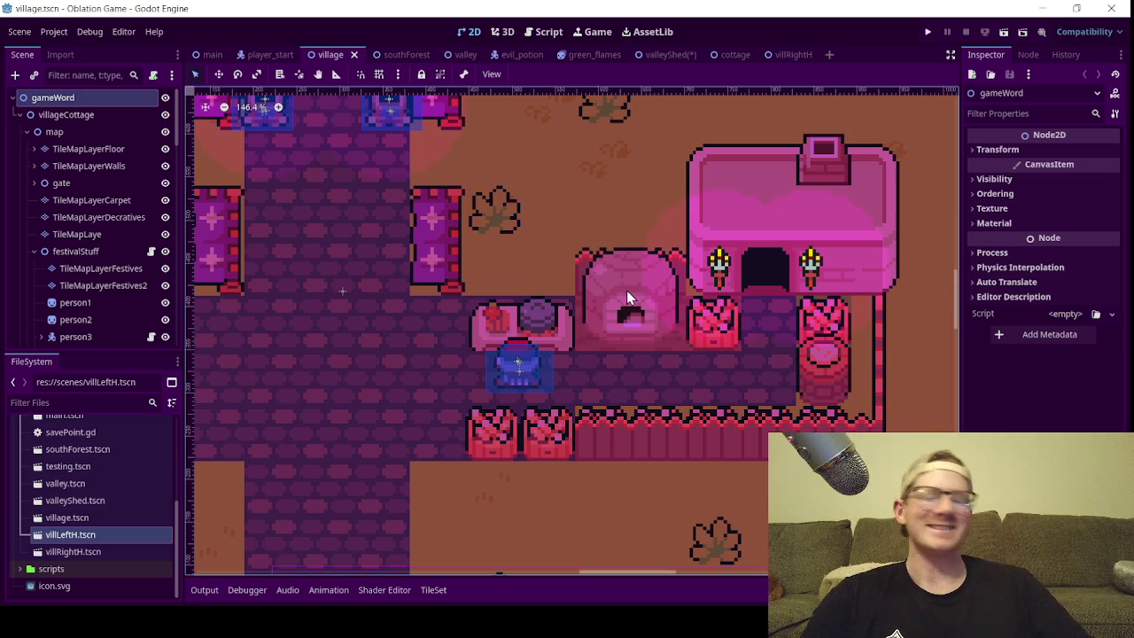
scroll(427, 257, down, 2)
scroll(493, 282, down, 1)
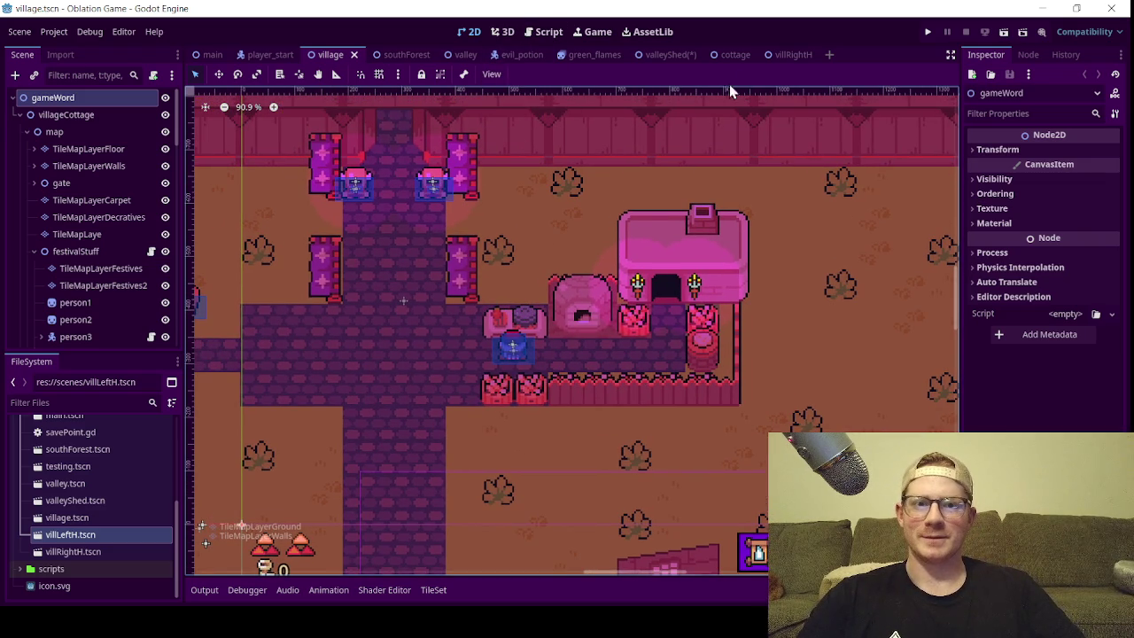
click(792, 55)
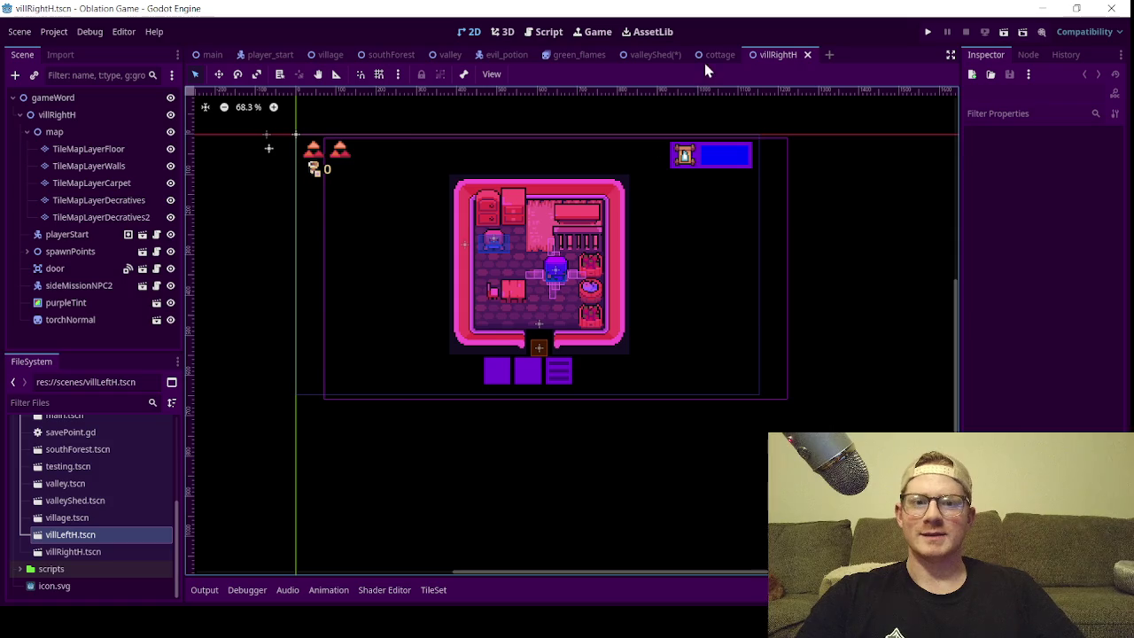
- Go through the cottage scene back to the valleyShed scene
click(717, 55)
click(653, 54)
scroll(536, 285, down, 2)
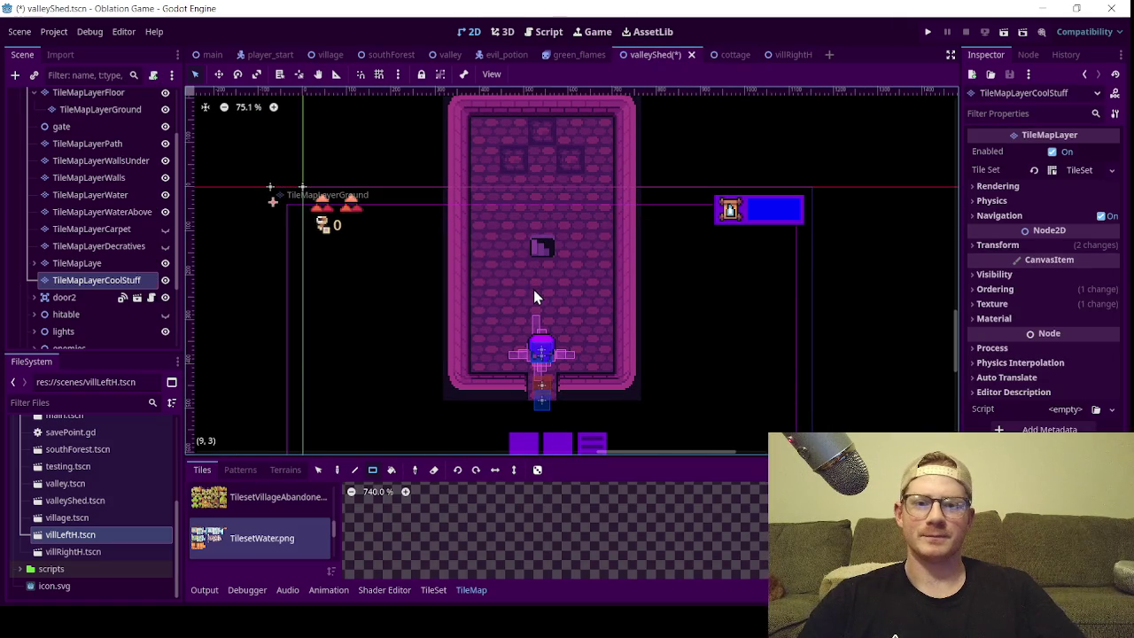
- Save the valleyShed scene with Ctrl+S and briefly check the Output log
key(ctrl+s)
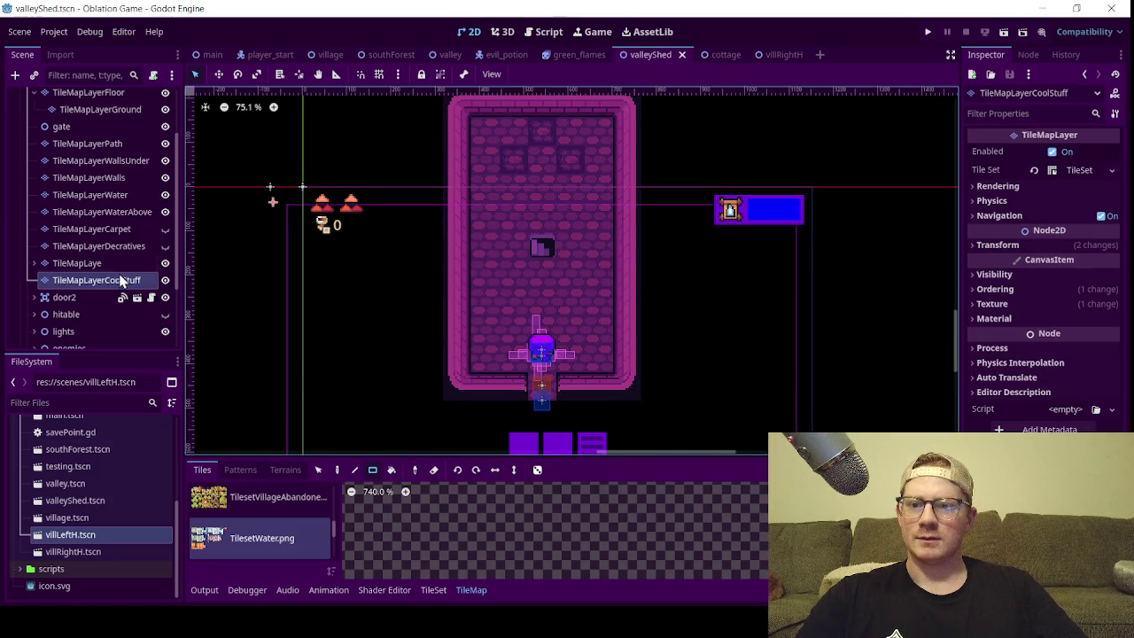
click(204, 590)
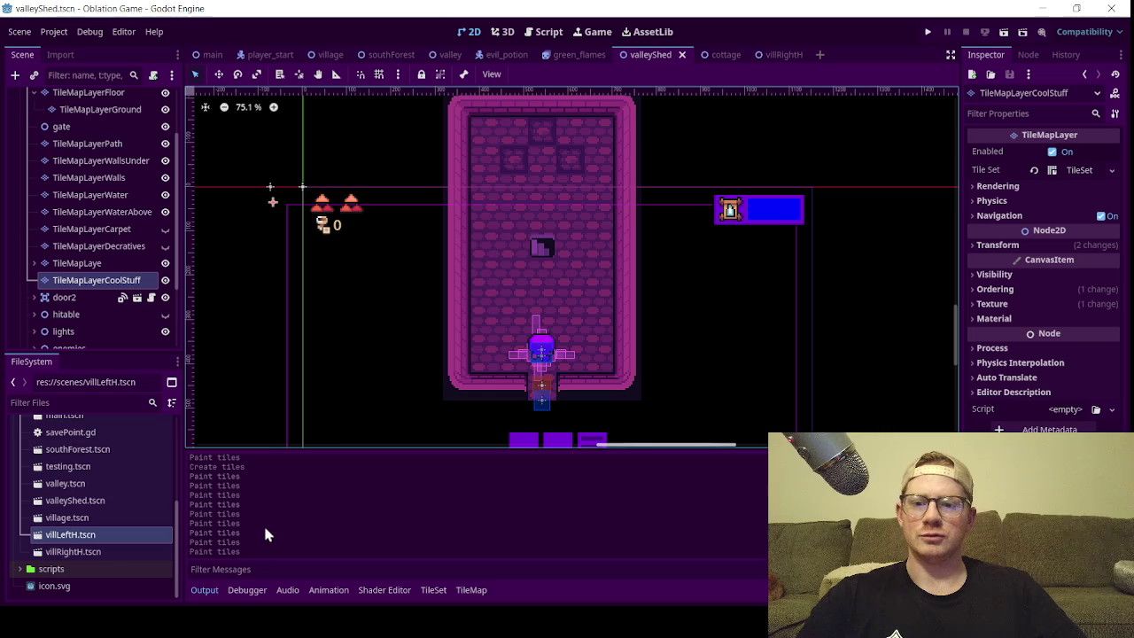
click(205, 589)
scroll(544, 251, up, 1)
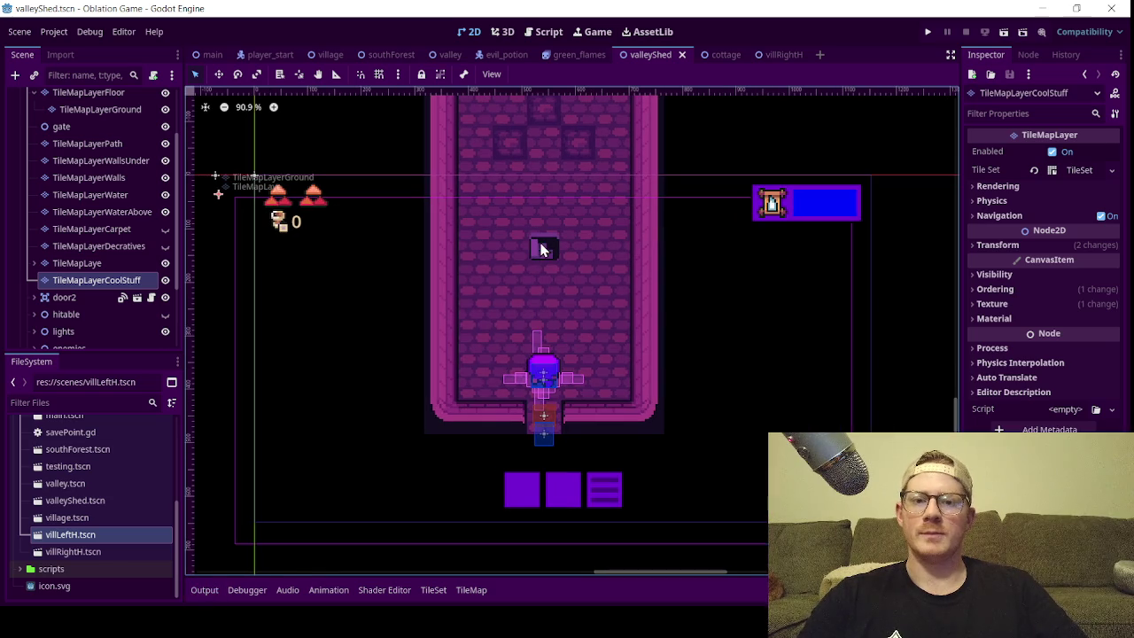